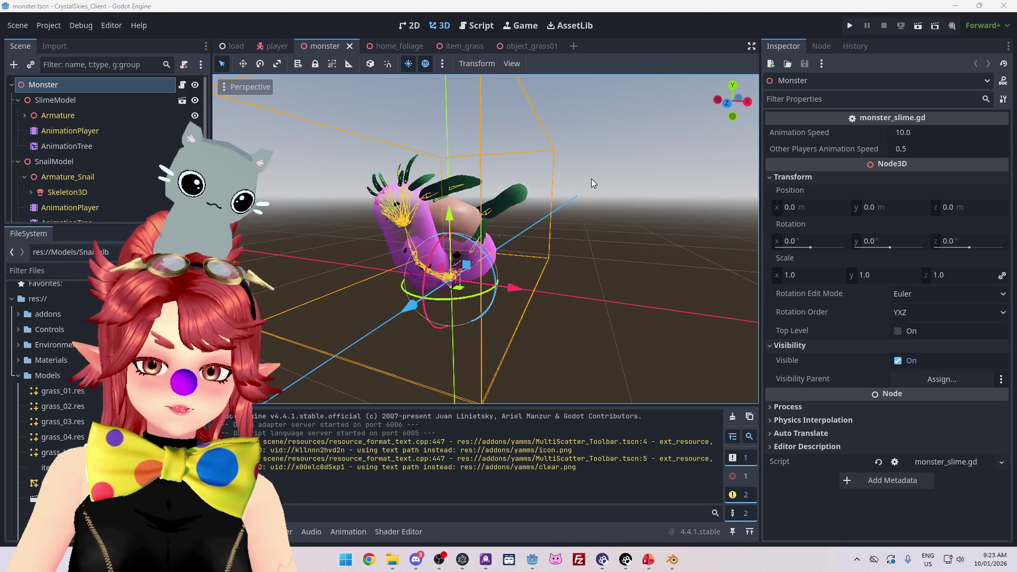
# Step: Orbit around the snail monster in Godot, then switch to Snail.blend in Blender
pyautogui.moveTo(578, 202)
pyautogui.mouseDown()
pyautogui.moveTo(549, 266)
pyautogui.moveTo(506, 251)
pyautogui.moveTo(335, 269)
pyautogui.moveTo(368, 265)
pyautogui.moveTo(509, 300)
pyautogui.mouseUp()
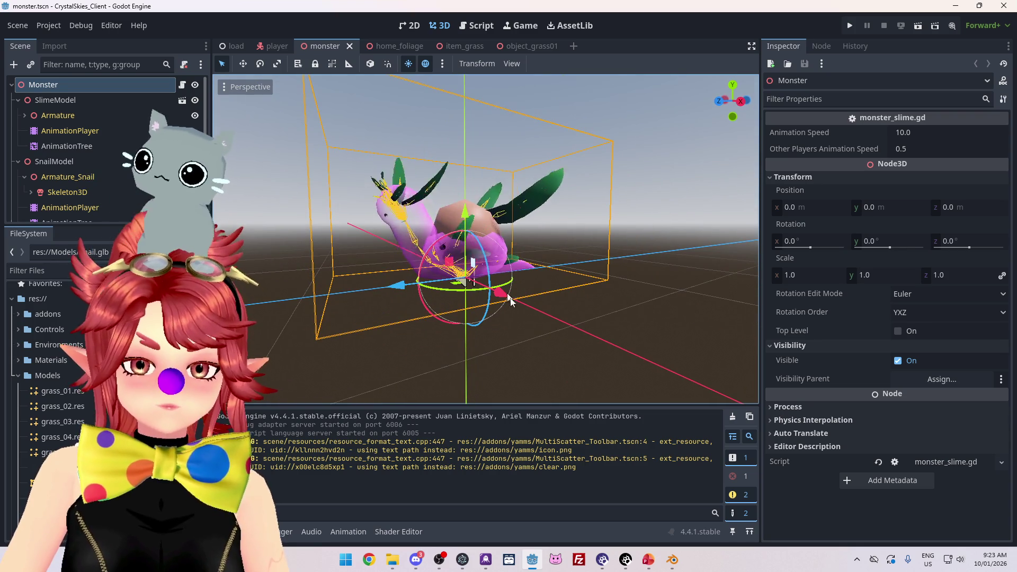
pyautogui.hotkey('alt', 'Tab')
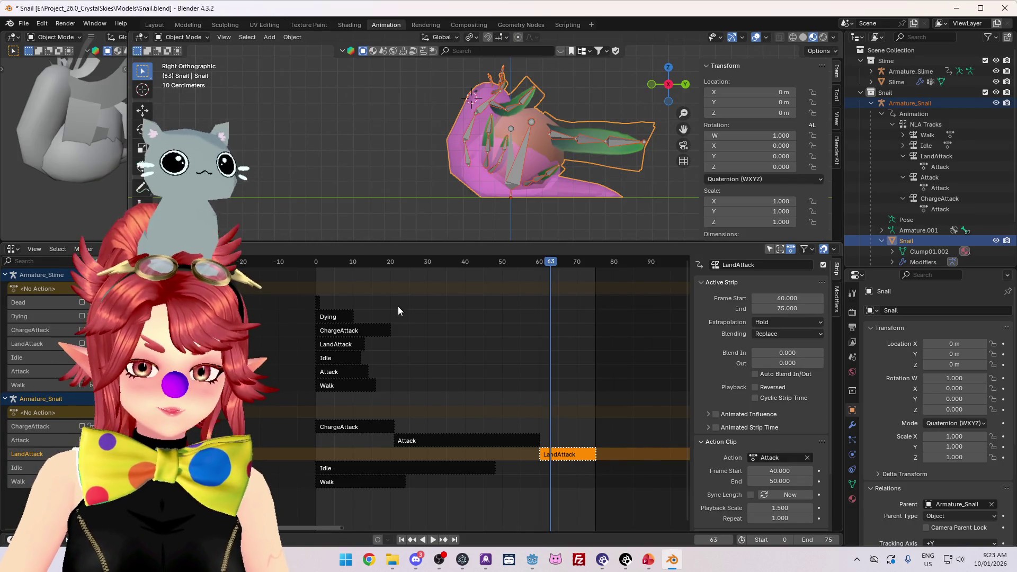
# Step: Move the Attack and LandAttack strips to start at frame 0 and save Snail.blend
pyautogui.moveTo(428, 444); pyautogui.dragTo(349, 442)
pyautogui.moveTo(551, 454); pyautogui.dragTo(336, 465)
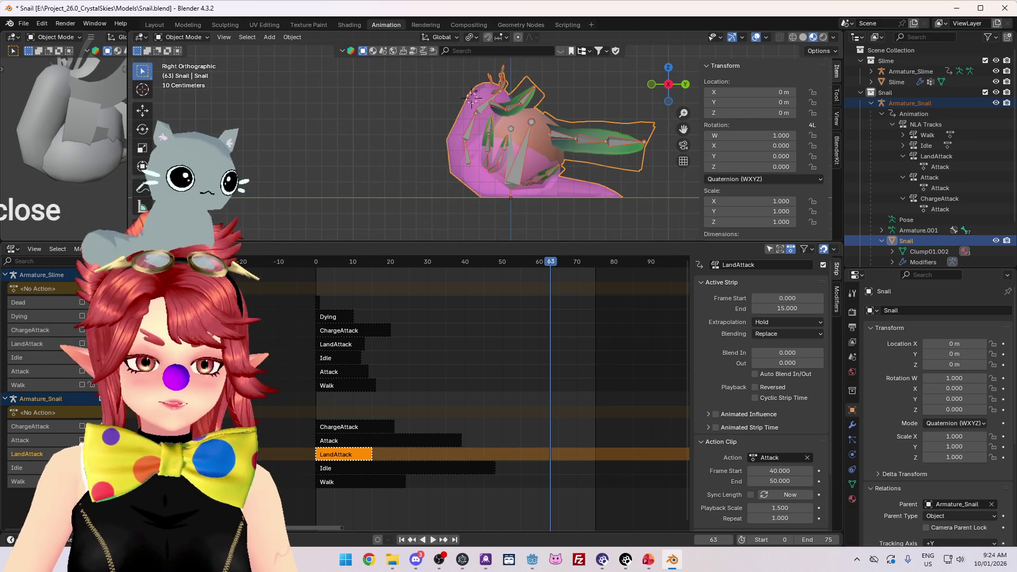
pyautogui.click(27, 22)
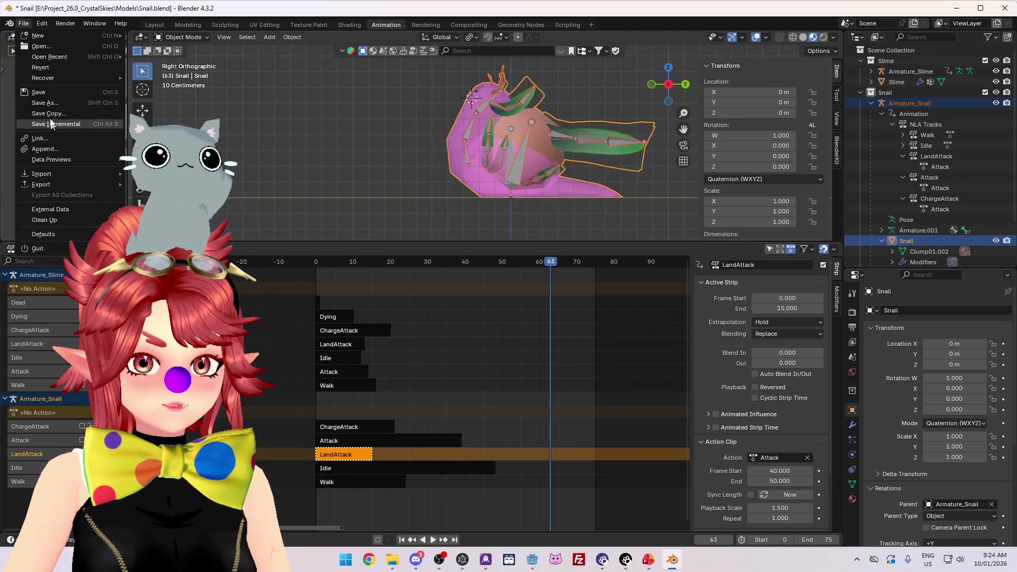
pyautogui.click(29, 94)
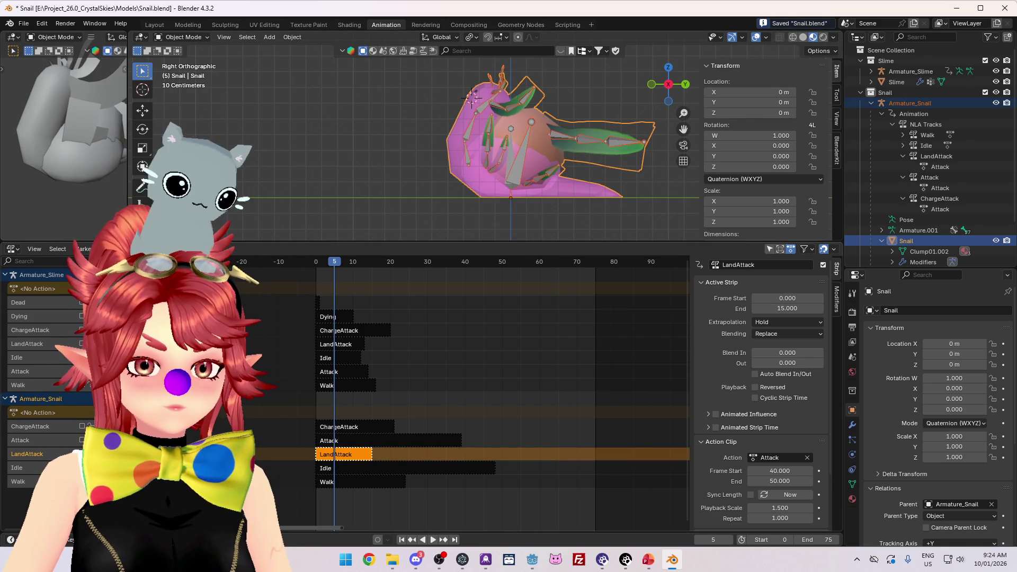
# Step: Jump back to frame 0 and save Snail.blend again
pyautogui.hotkey('shift', 'Left')
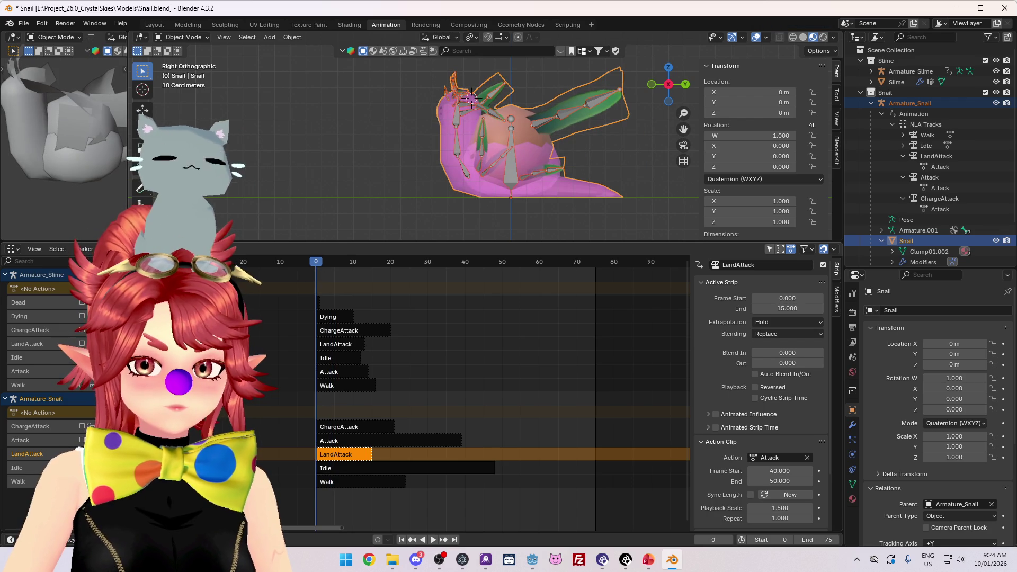
pyautogui.click(18, 24)
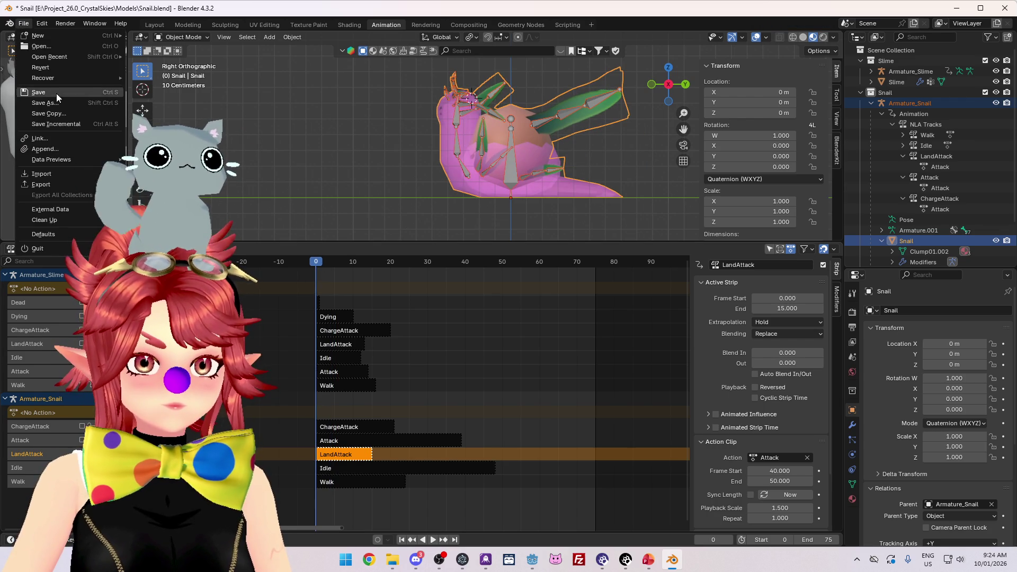
pyautogui.click(56, 93)
# Step: Export the snail model as glTF 2.0 to Snail.glb
pyautogui.click(24, 23)
pyautogui.moveTo(66, 190)
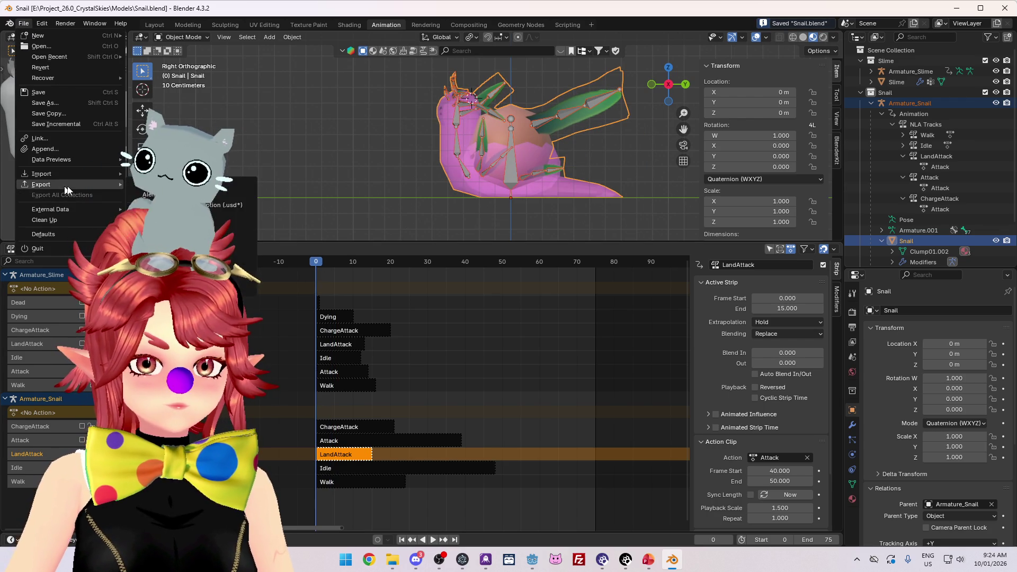
pyautogui.click(175, 258)
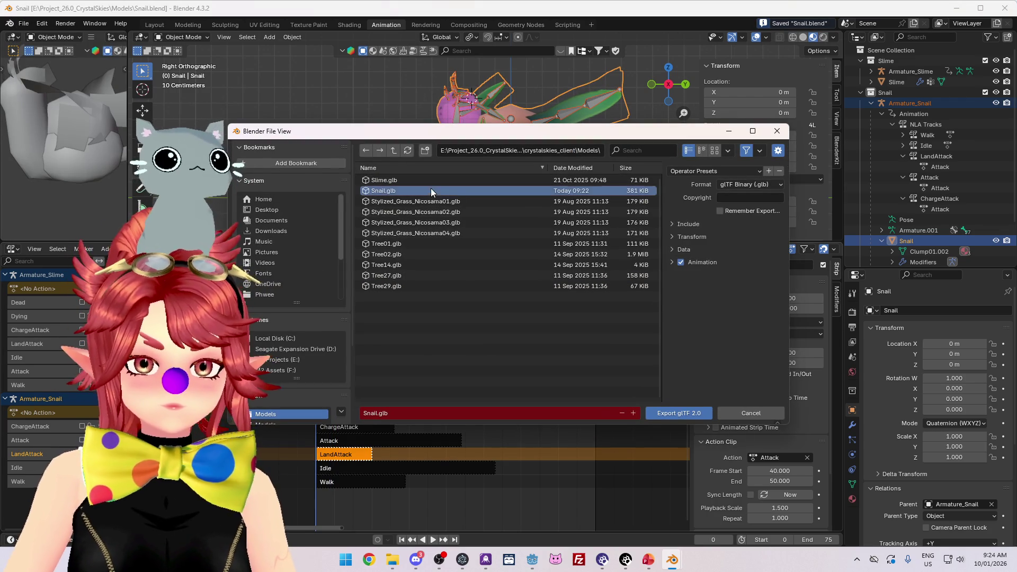
pyautogui.click(699, 413)
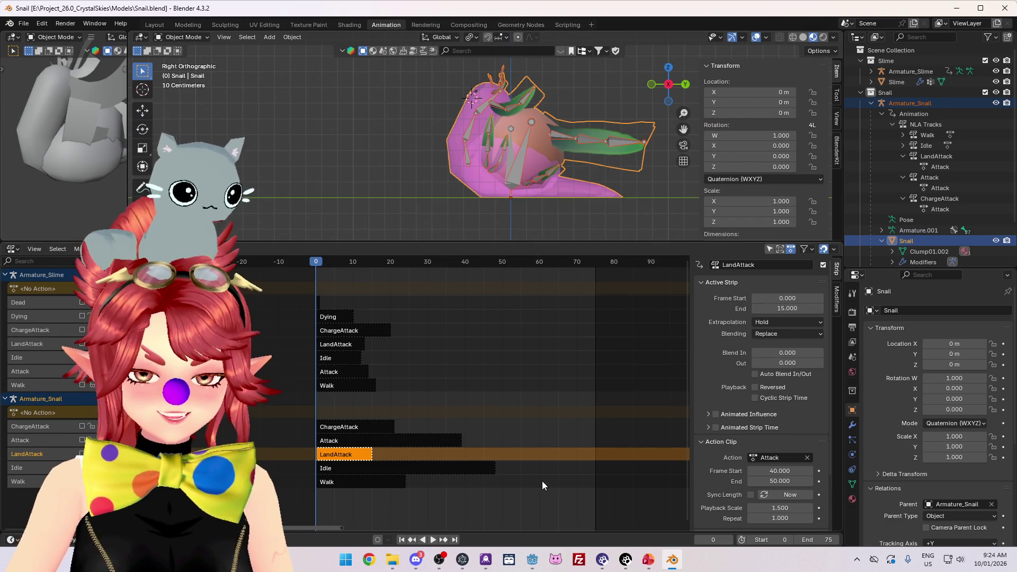
# Step: Back in Godot, select SnailModel's AnimationPlayer and load its Idle animation
pyautogui.moveTo(539, 567)
pyautogui.click(534, 530)
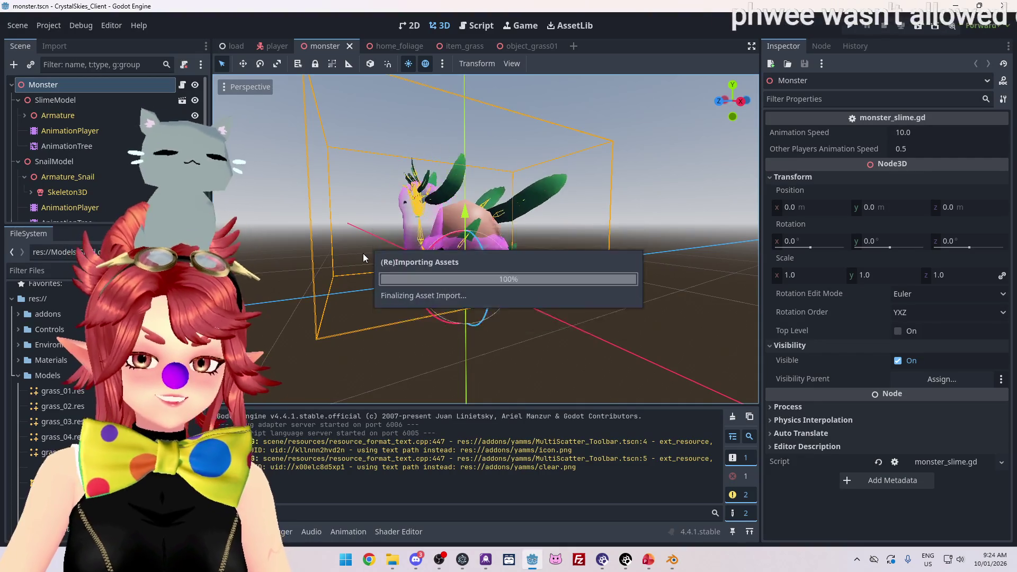
pyautogui.moveTo(386, 305); pyautogui.dragTo(536, 308)
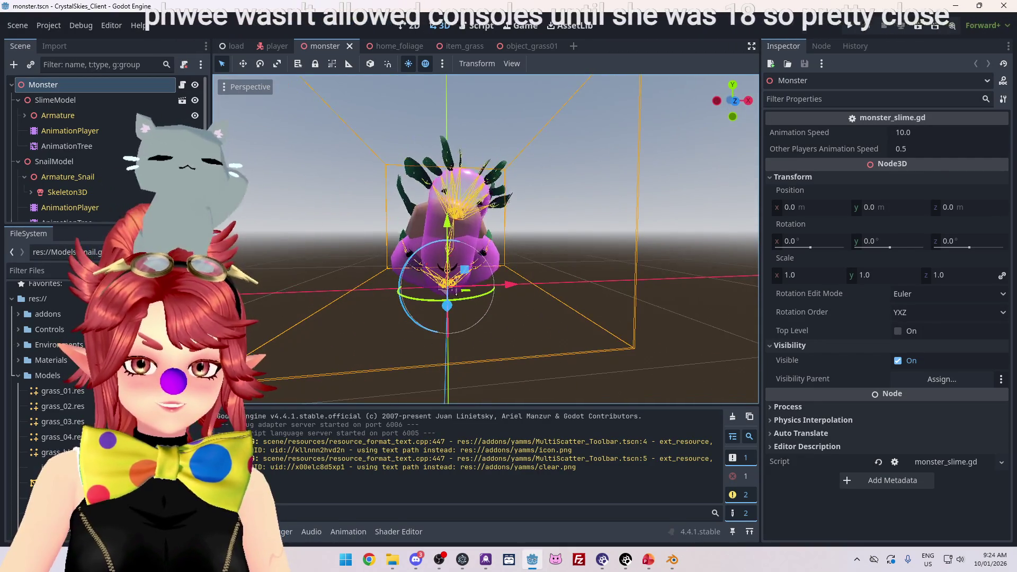
pyautogui.click(75, 208)
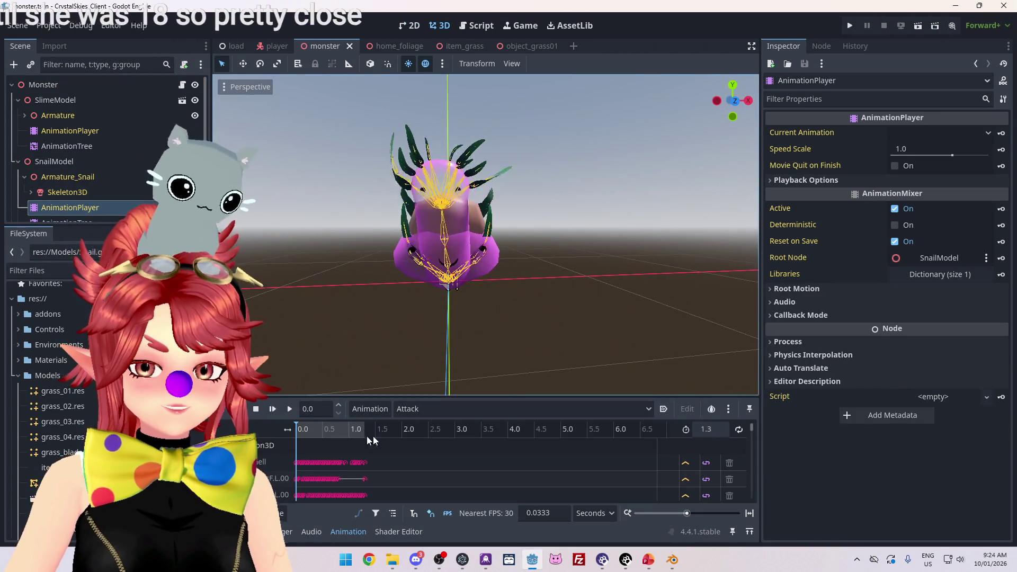
pyautogui.click(412, 410)
pyautogui.click(414, 456)
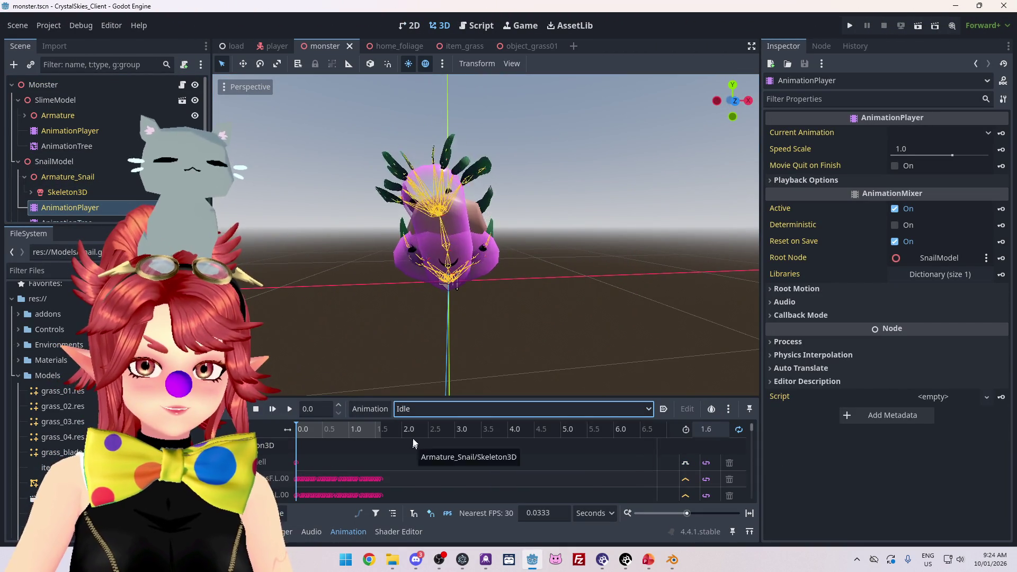
# Step: Scrub, play, stop and rewind the Idle animation, viewing the snail from another side
pyautogui.moveTo(299, 437); pyautogui.dragTo(351, 430)
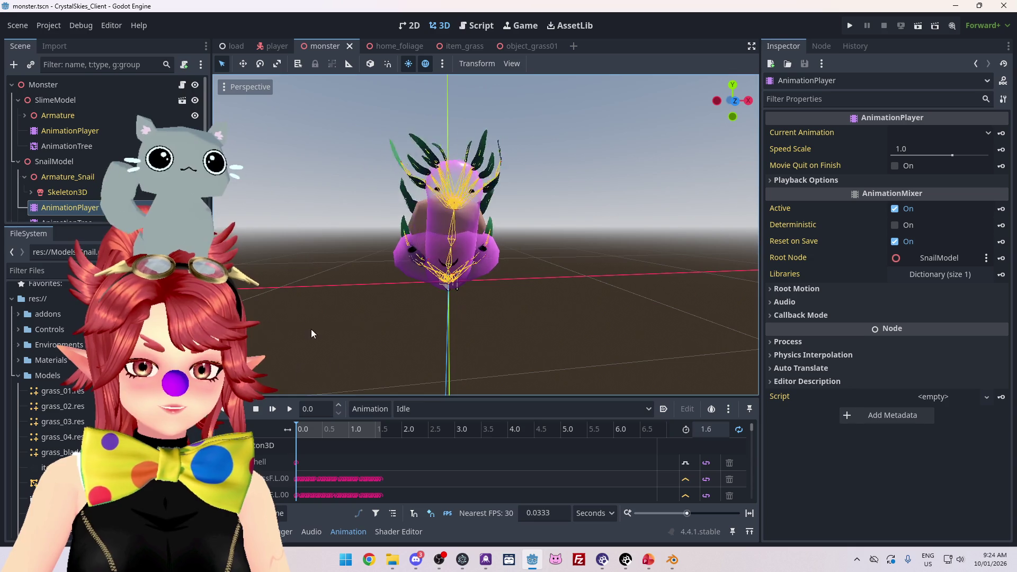
pyautogui.click(290, 409)
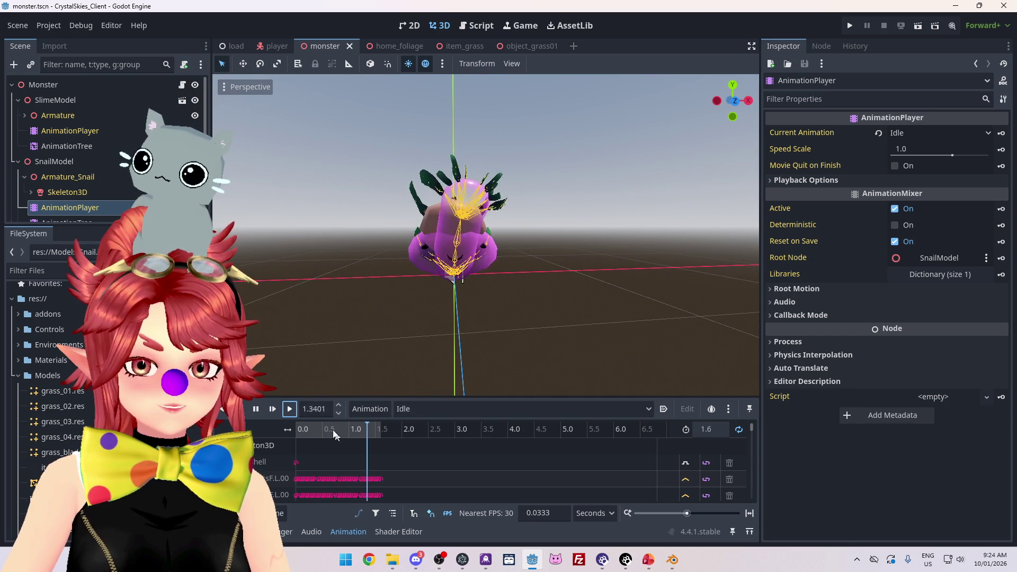
pyautogui.click(316, 430)
pyautogui.moveTo(317, 429); pyautogui.dragTo(271, 430)
pyautogui.moveTo(318, 377)
pyautogui.mouseDown()
pyautogui.moveTo(720, 386)
pyautogui.moveTo(230, 186)
pyautogui.moveTo(245, 211)
pyautogui.moveTo(516, 313)
pyautogui.moveTo(365, 368)
pyautogui.moveTo(318, 339)
pyautogui.mouseUp()
pyautogui.scroll(-2, 81, 194)
# Step: Switch between AnimationTree, AnimationPlayer (scrubbed to 0.76 s) and Skeleton3D in the Scene dock
pyautogui.click(80, 189)
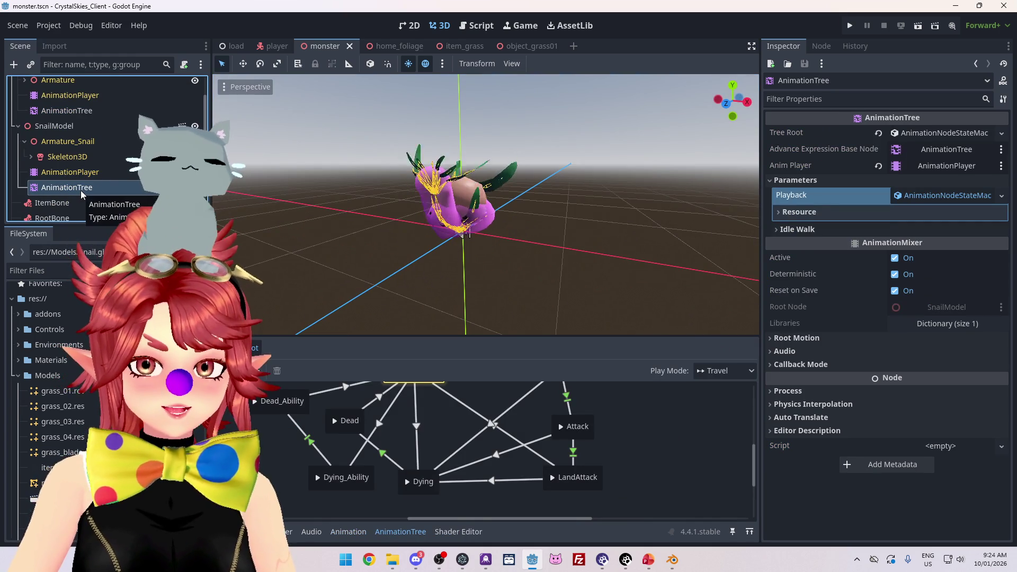
pyautogui.click(79, 173)
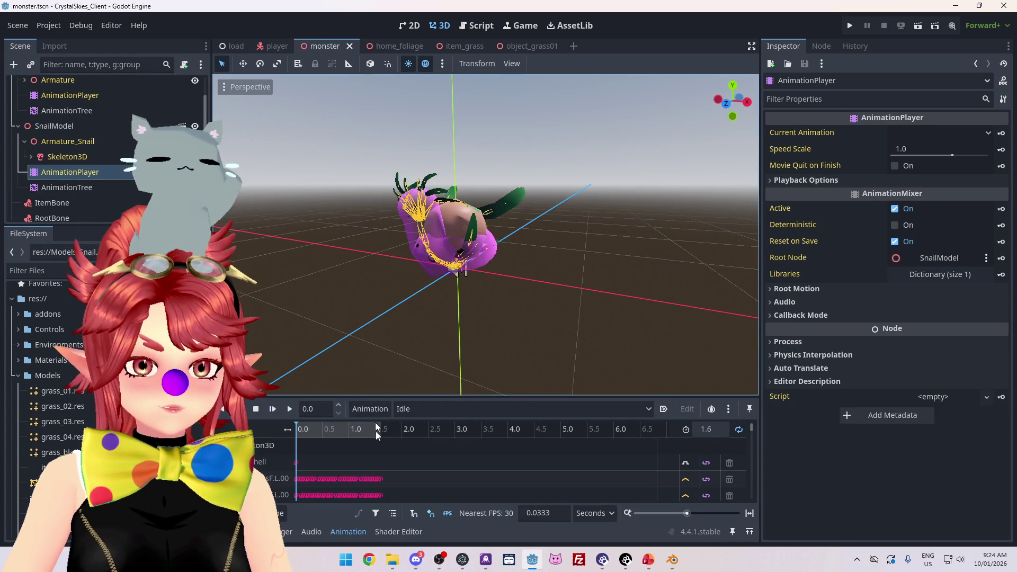
pyautogui.moveTo(300, 434)
pyautogui.mouseDown()
pyautogui.moveTo(336, 432)
pyautogui.moveTo(308, 433)
pyautogui.mouseUp()
pyautogui.click(68, 157)
pyautogui.click(80, 173)
pyautogui.click(84, 188)
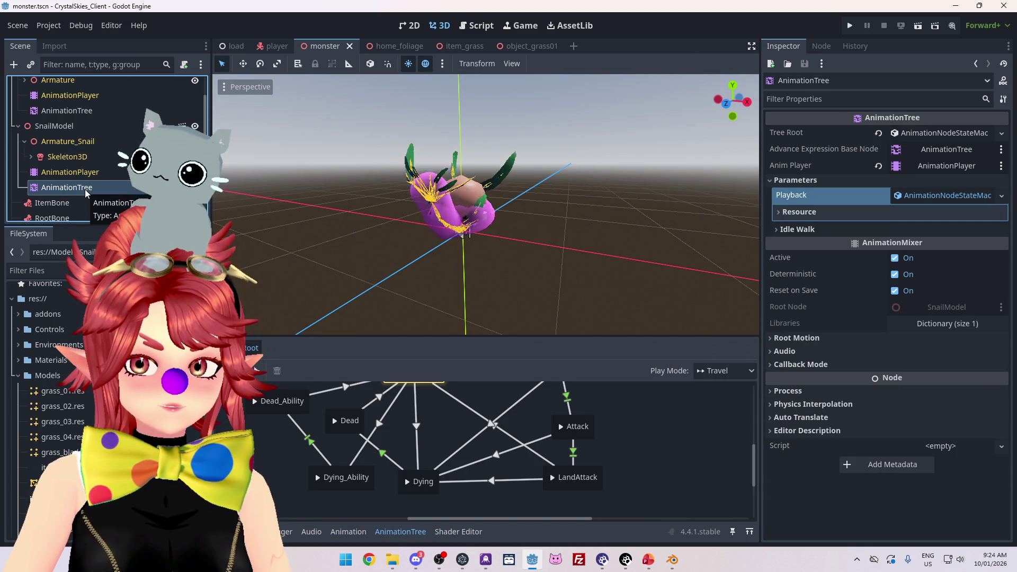
# Step: Inspect the AnimationTree state machine's IdleWalk, ChargeAttack, Attack and LandAttack states, then run the game
pyautogui.click(79, 173)
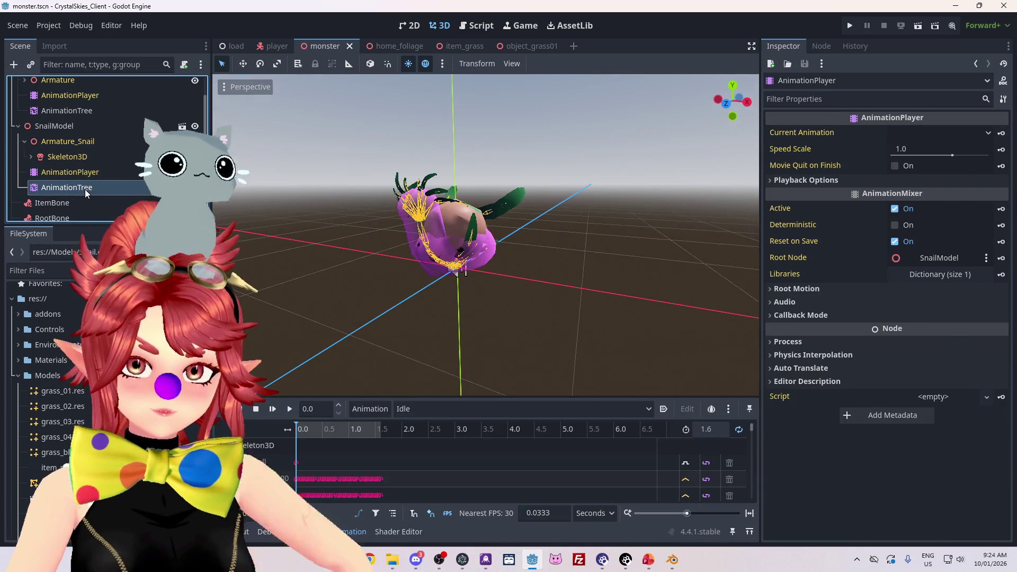
pyautogui.click(85, 188)
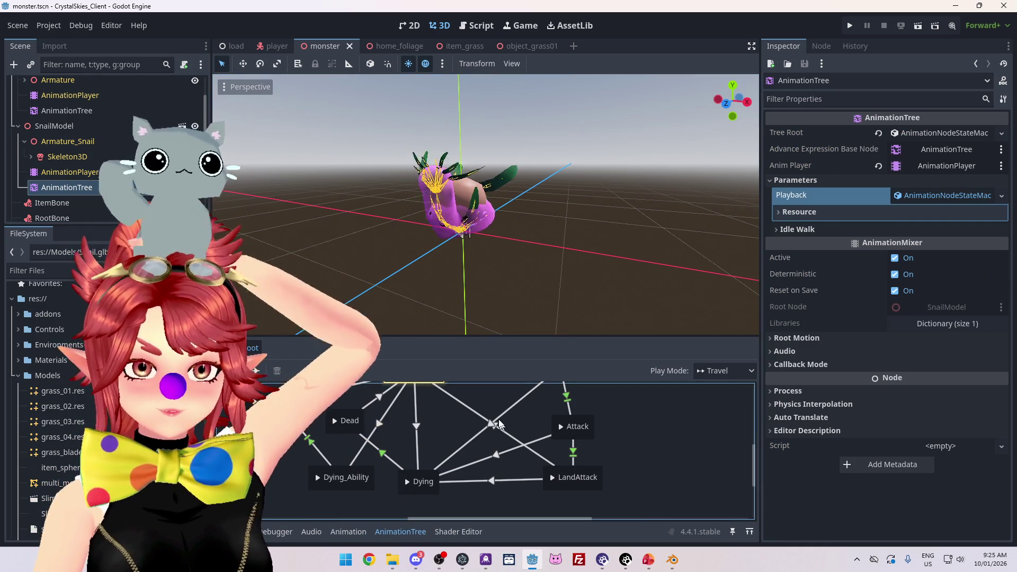
pyautogui.scroll(2, 489, 433)
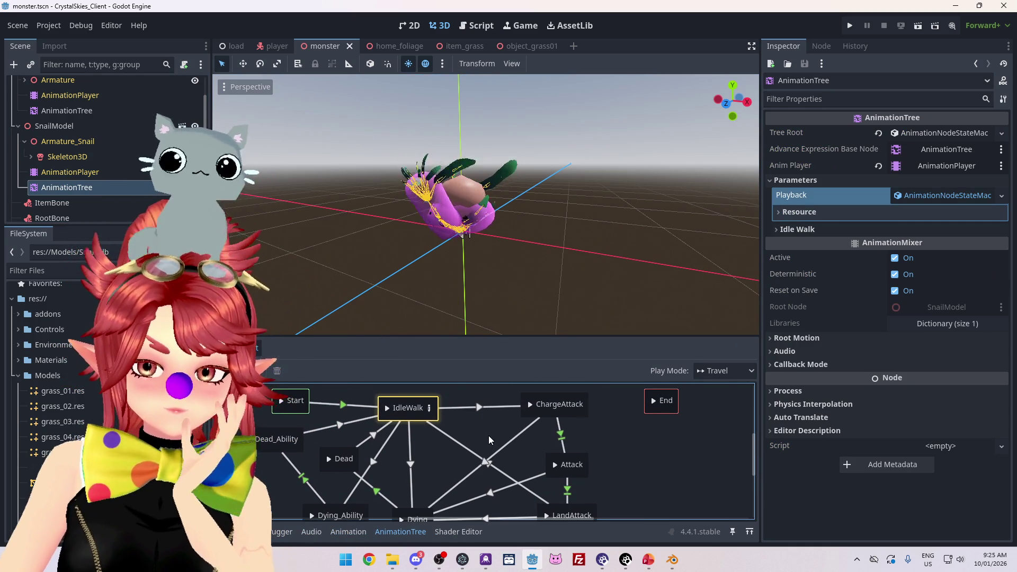
pyautogui.scroll(-1, 491, 409)
pyautogui.scroll(1, 491, 408)
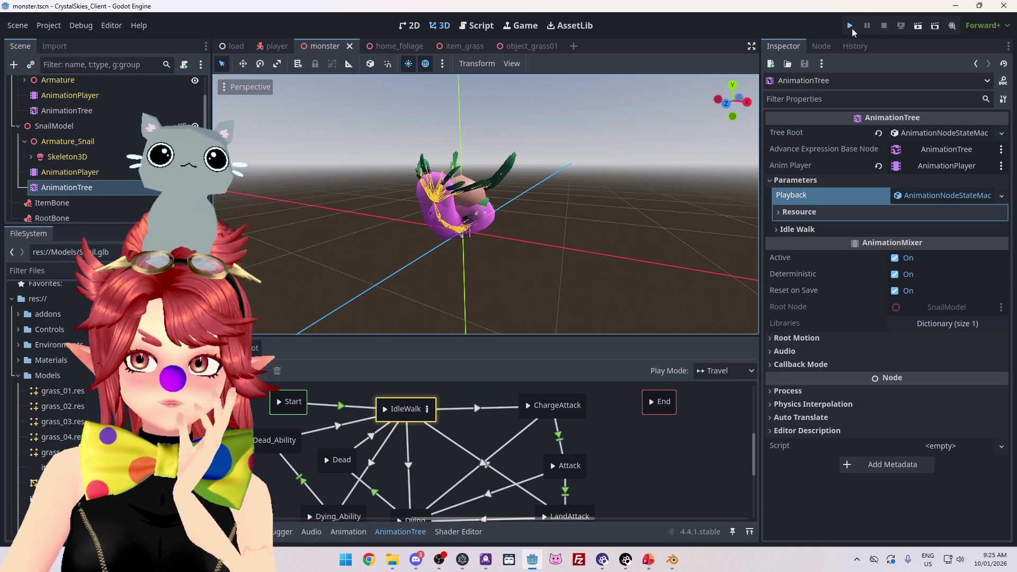
pyautogui.press('F5')
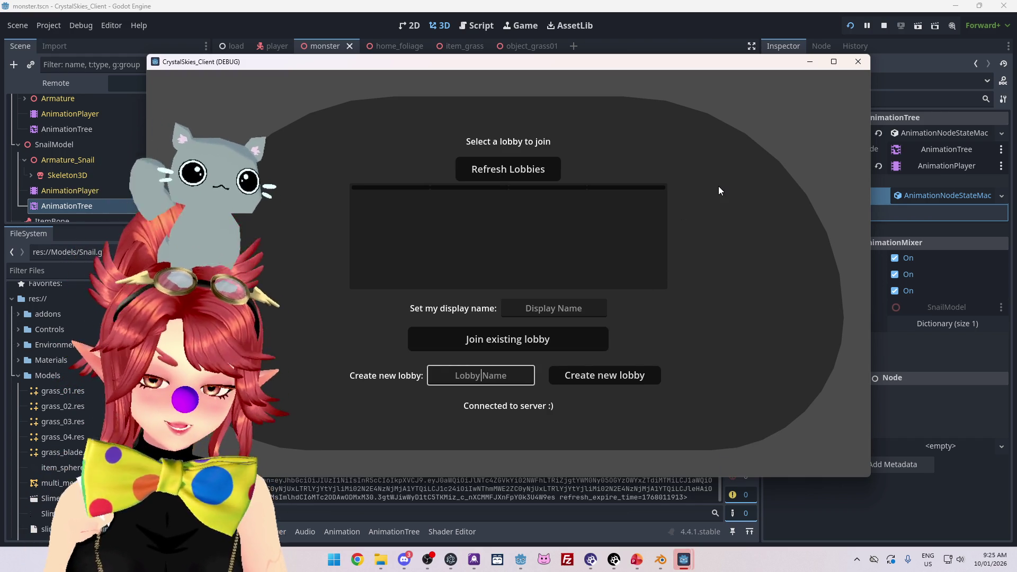
# Step: Enter a display name and create the lobby dgdghs to load the forest world
pyautogui.click(546, 309)
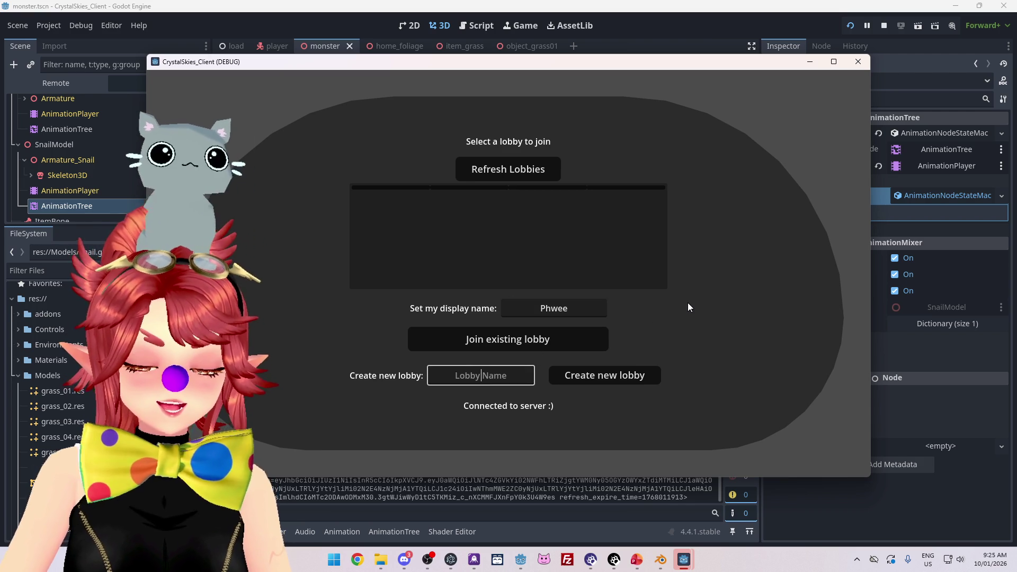
pyautogui.write('dgdfgh')
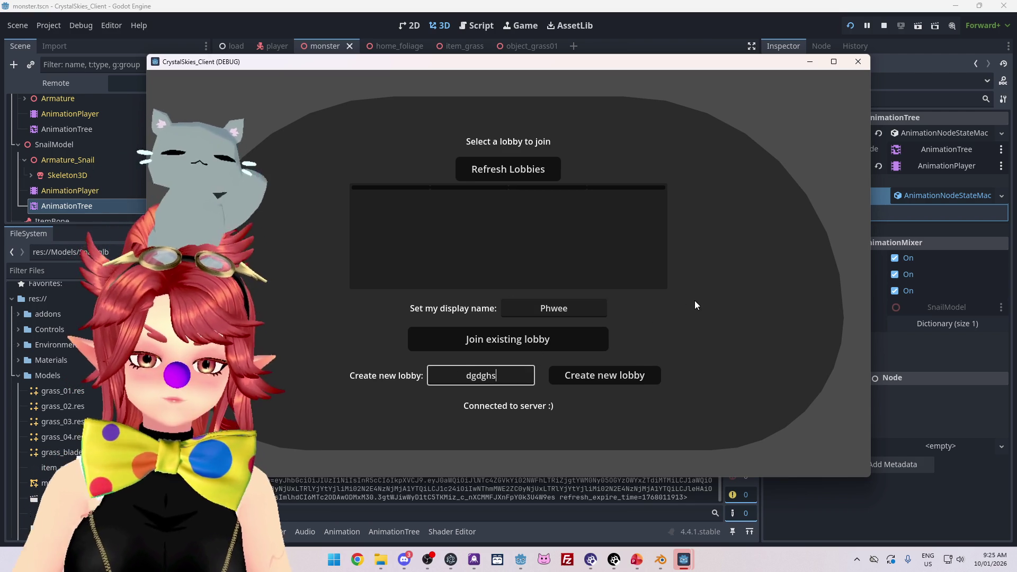
pyautogui.click(606, 370)
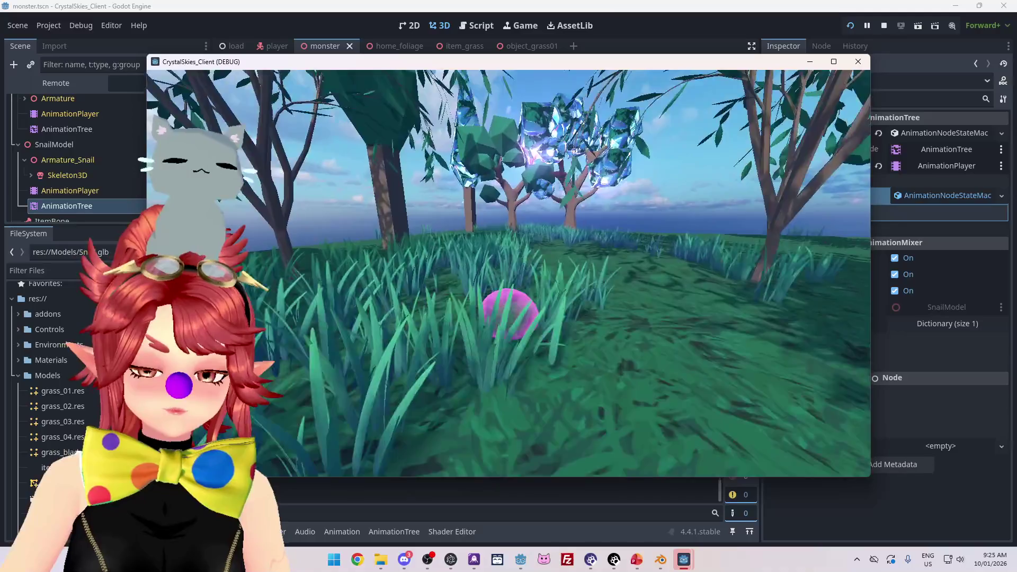
# Step: Walk up to the snail monster and turn the camera to watch it
pyautogui.press('w')
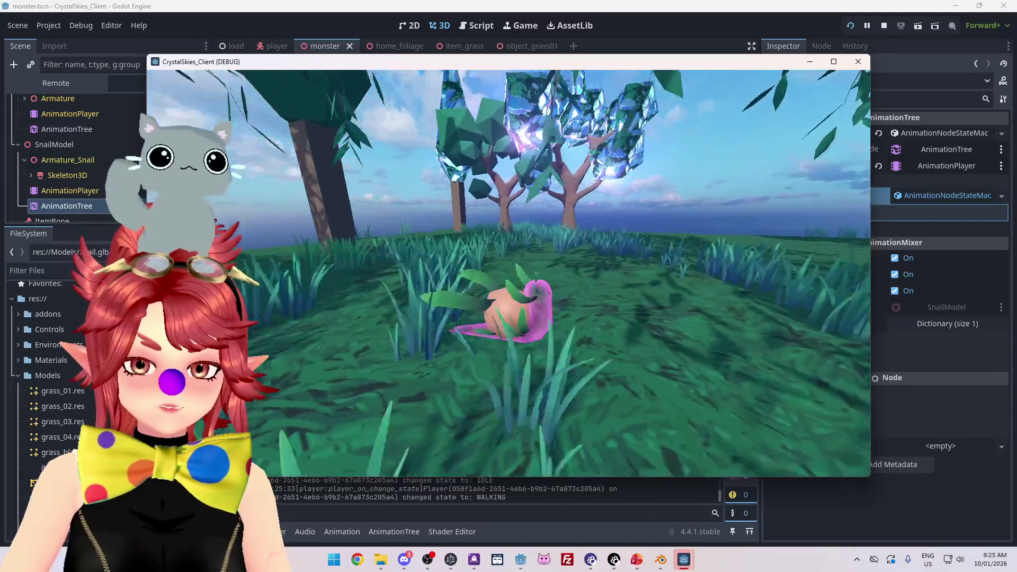
pyautogui.press('d')
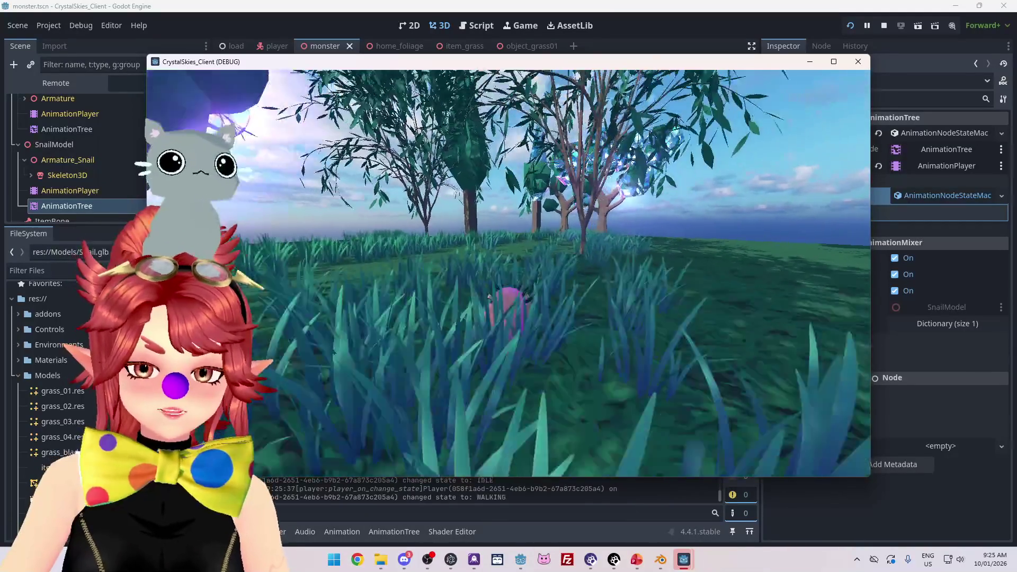
pyautogui.press('w')
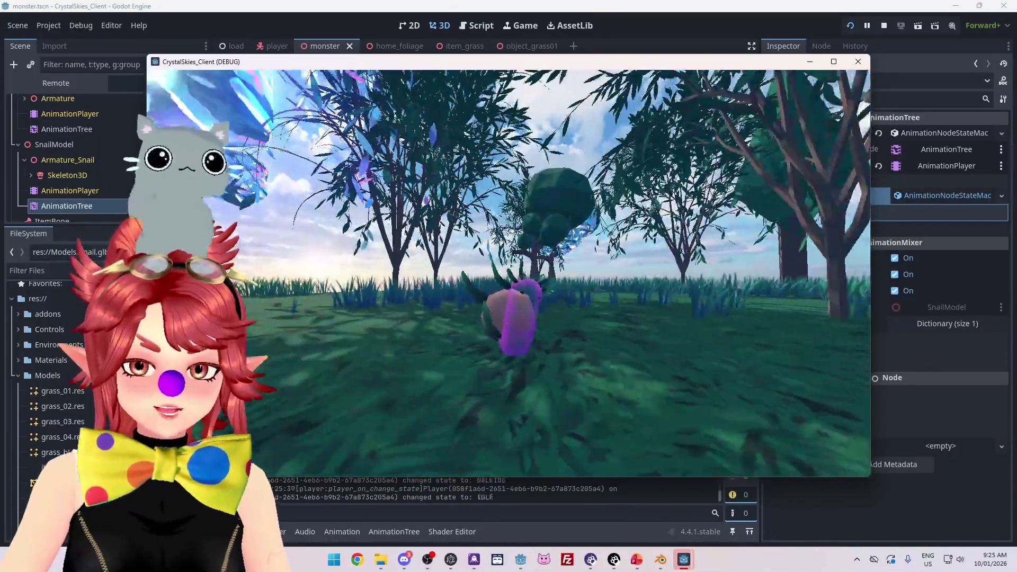
pyautogui.click(509, 273)
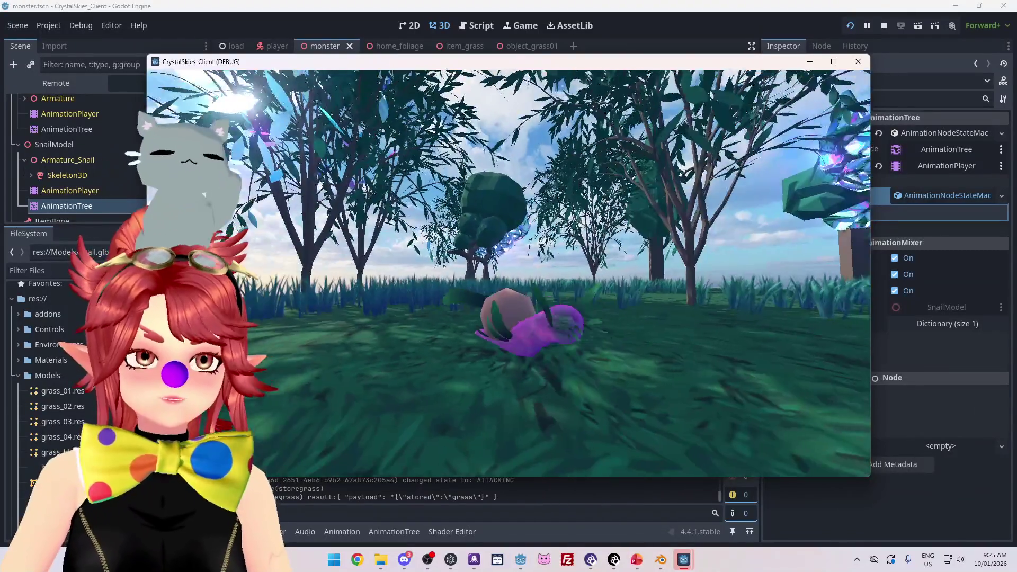
pyautogui.click(509, 273)
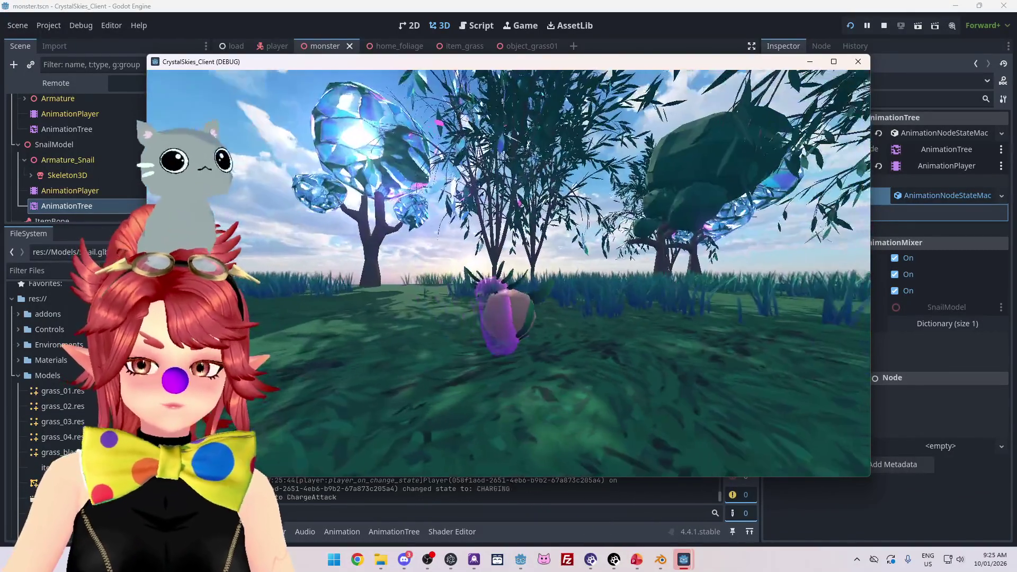
# Step: Trigger repeated charge attacks on the snail, then open the pause menu and return to Blender
pyautogui.click(508, 273)
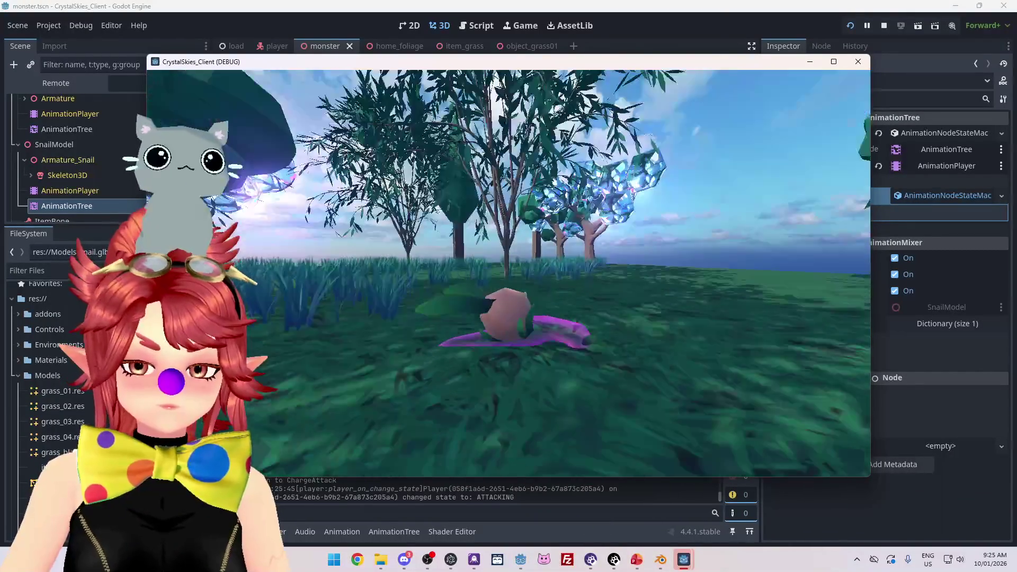
pyautogui.click(509, 273)
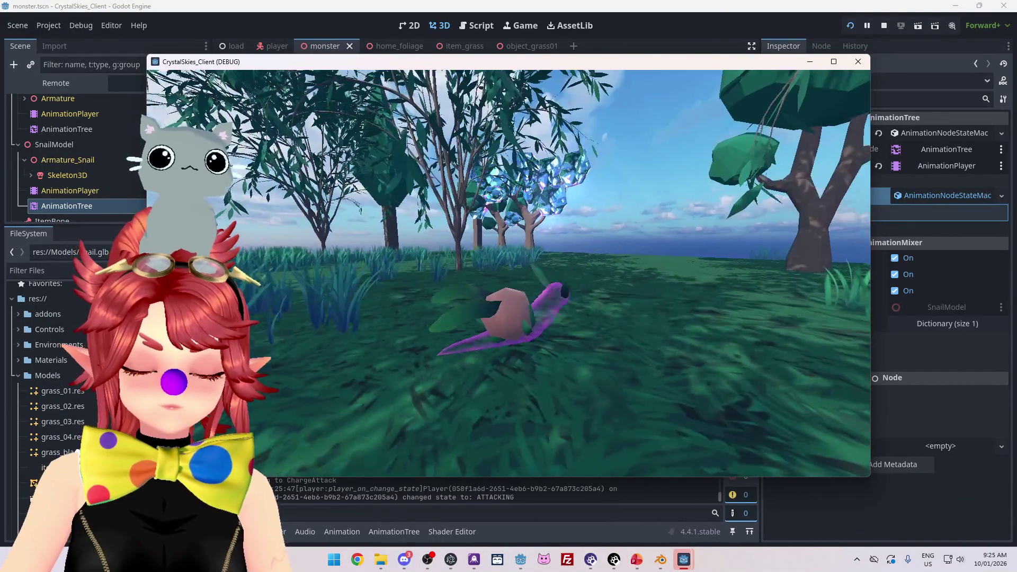
pyautogui.click(509, 273)
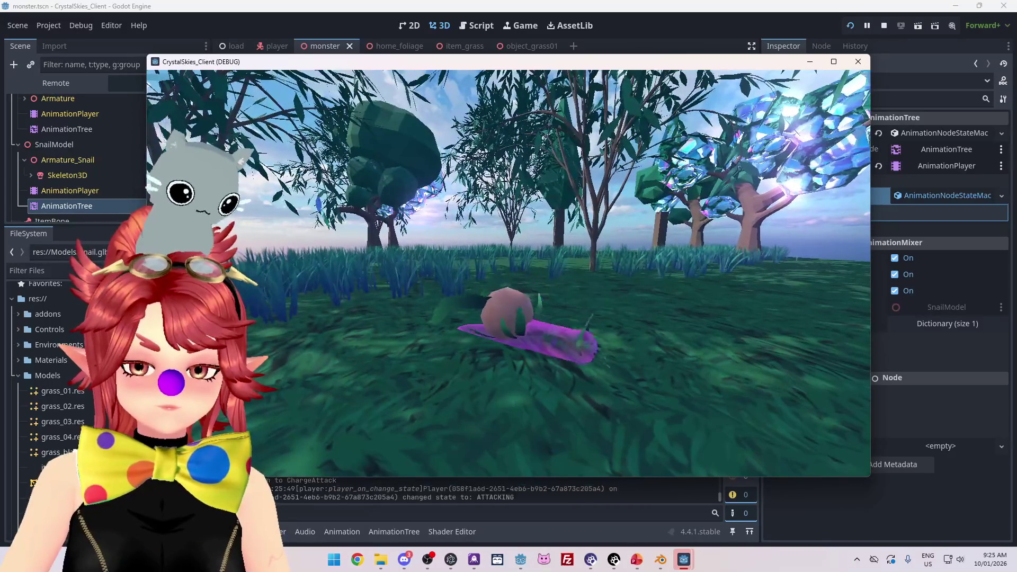
pyautogui.click(509, 273)
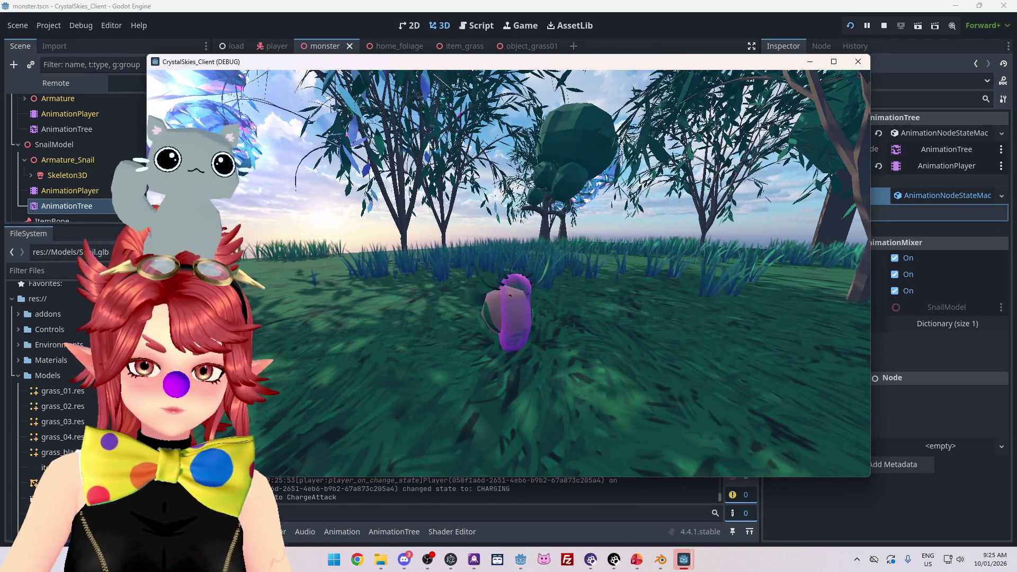
pyautogui.click(508, 273)
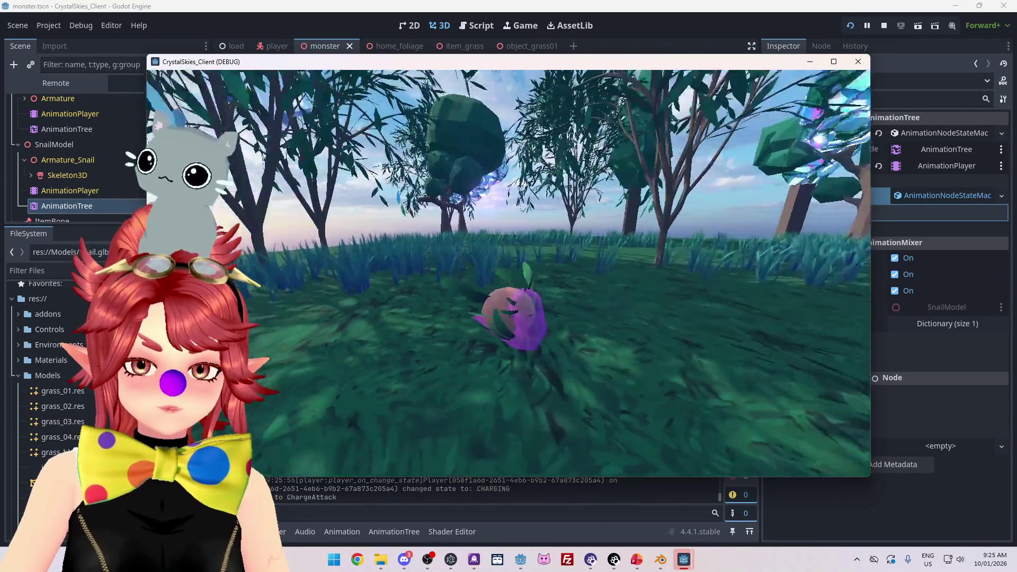
pyautogui.click(508, 273)
pyautogui.press('Escape')
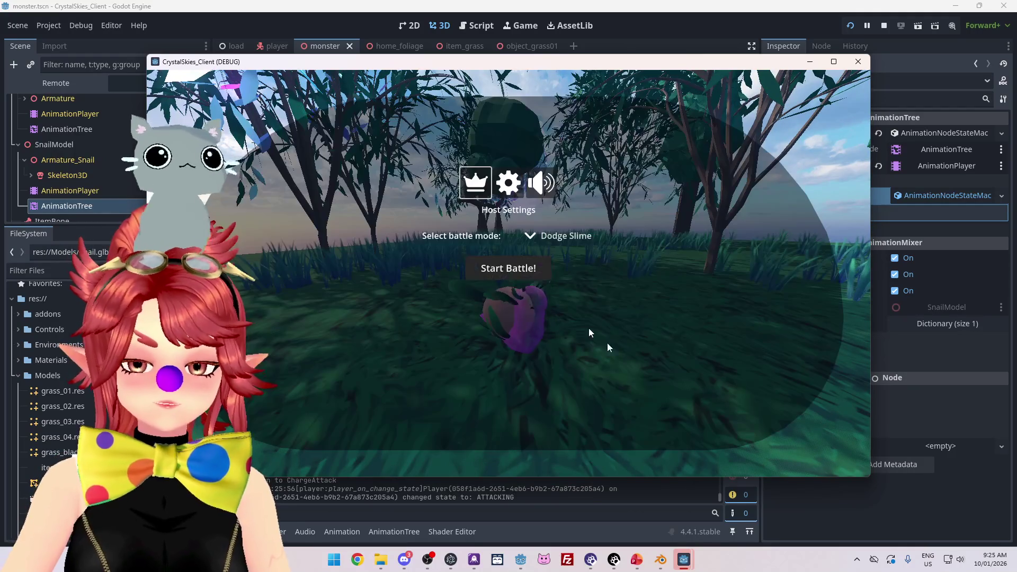
pyautogui.click(665, 563)
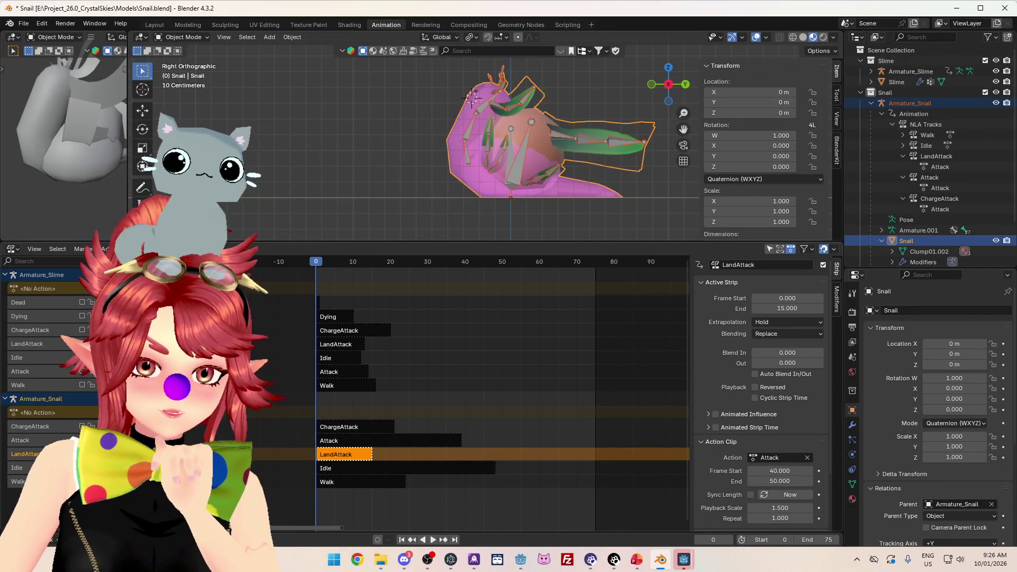
# Step: Preview the strips and set the Attack strip's playback scale back to 1.0
pyautogui.press('space')
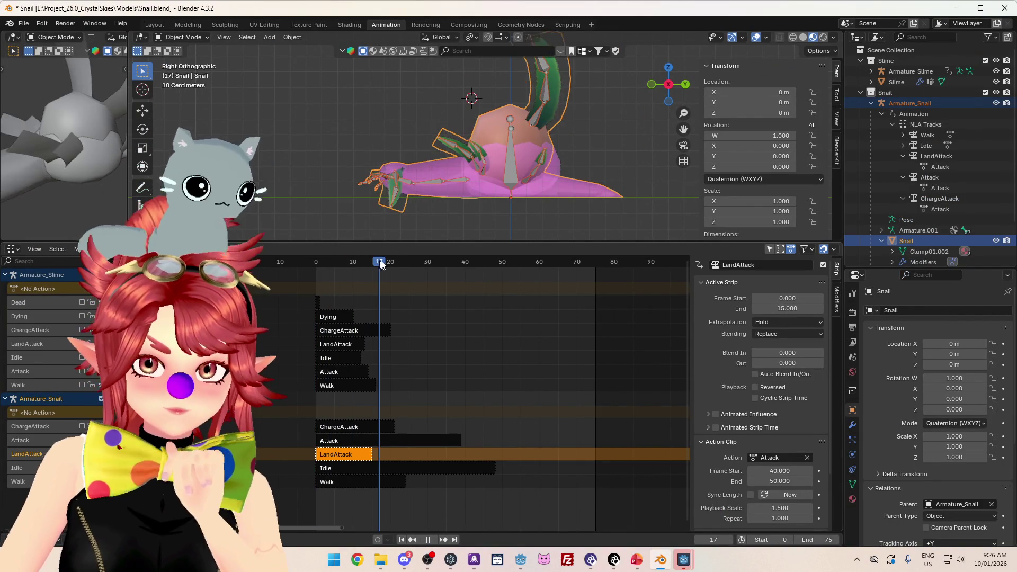
pyautogui.press('space')
pyautogui.moveTo(355, 269)
pyautogui.mouseDown()
pyautogui.moveTo(345, 271)
pyautogui.moveTo(368, 262)
pyautogui.mouseUp()
pyautogui.click(428, 446)
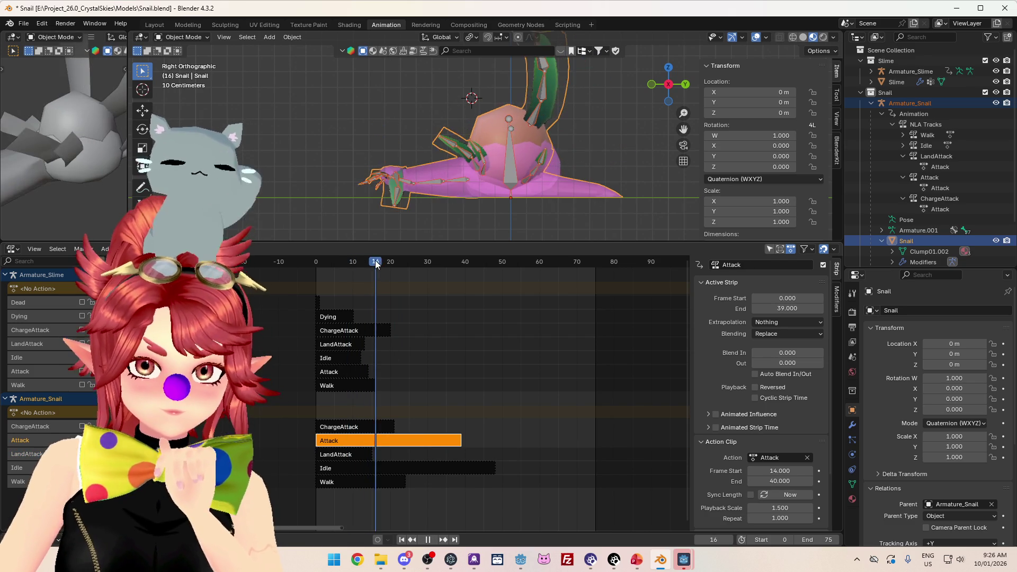
pyautogui.click(790, 505)
pyautogui.write('1')
pyautogui.press('Return')
# Step: Tweak the Attack strip's action in the Action Editor with Armature_Snail as active object
pyautogui.rightClick(366, 449)
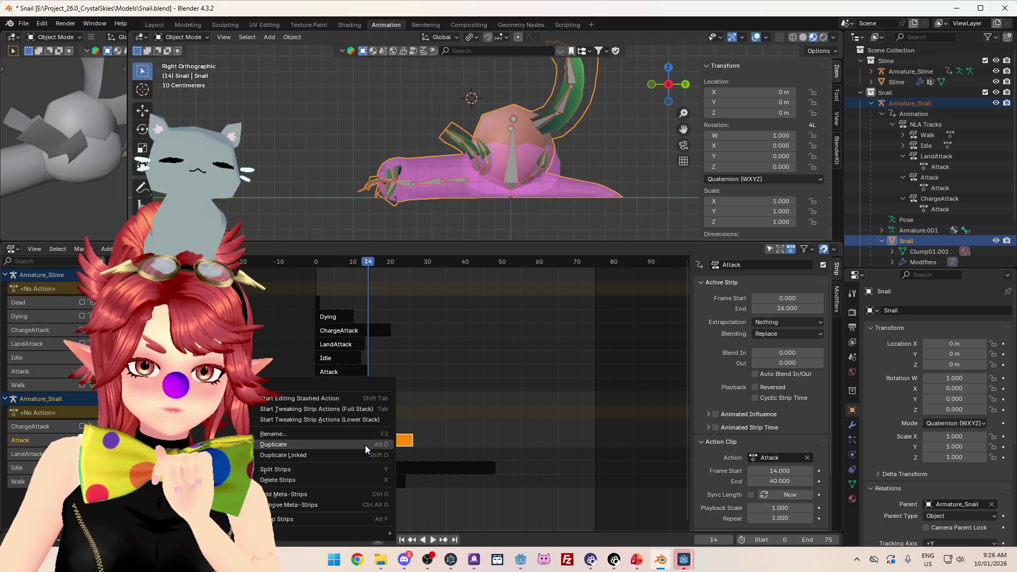
pyautogui.click(323, 403)
pyautogui.press('Tab')
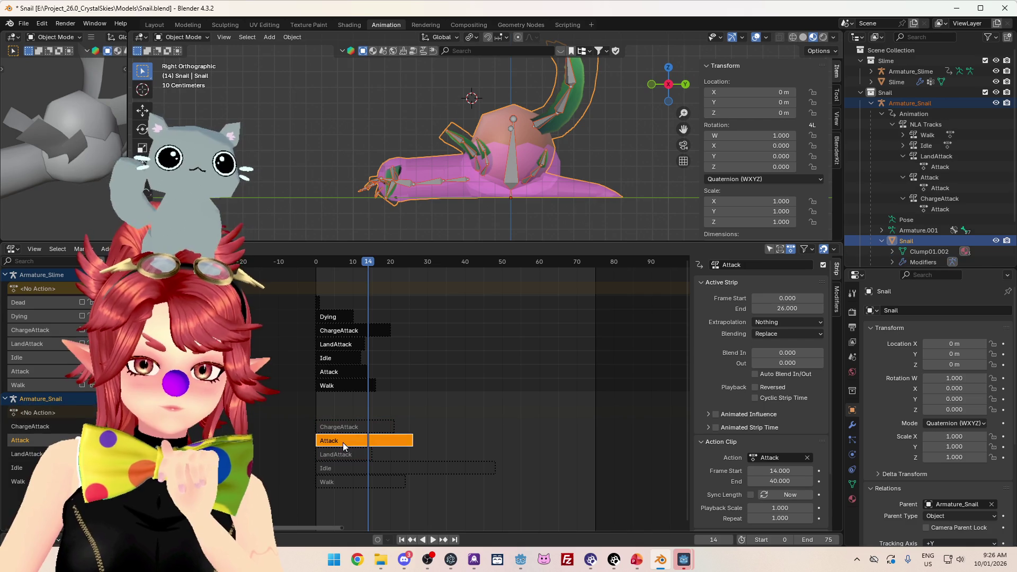
pyautogui.rightClick(357, 440)
pyautogui.click(329, 402)
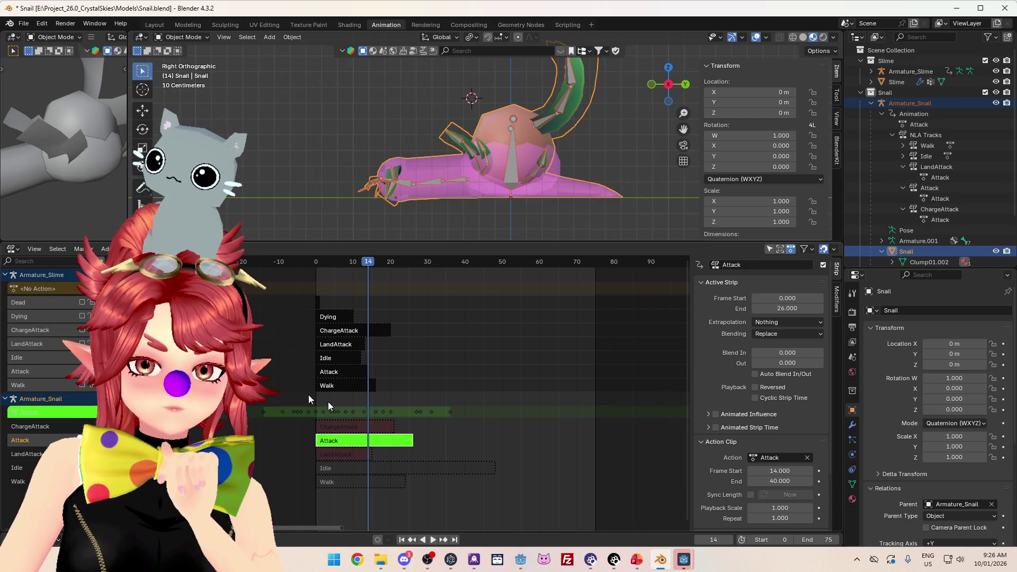
pyautogui.click(10, 254)
pyautogui.click(395, 354)
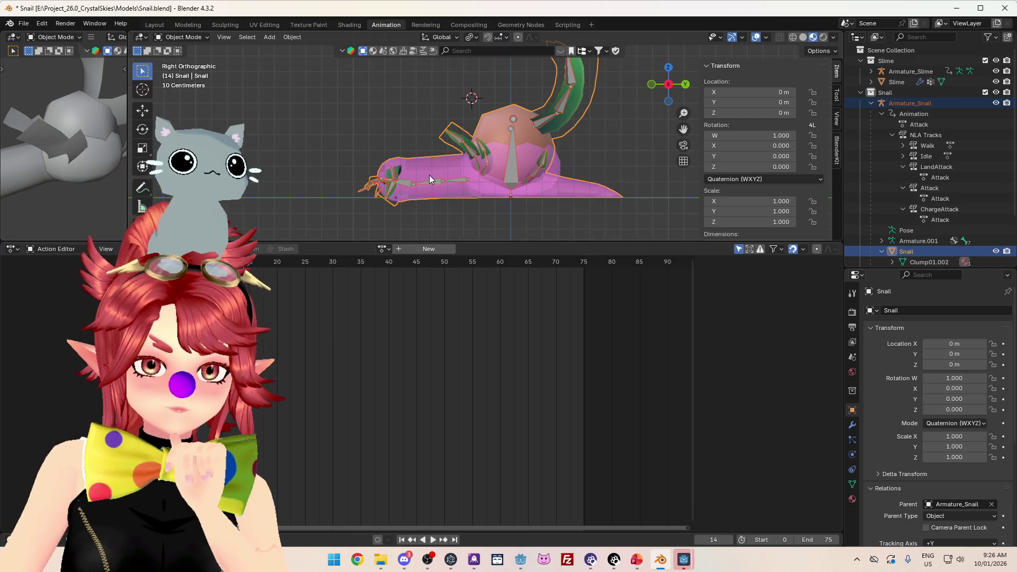
pyautogui.click(911, 103)
pyautogui.click(180, 37)
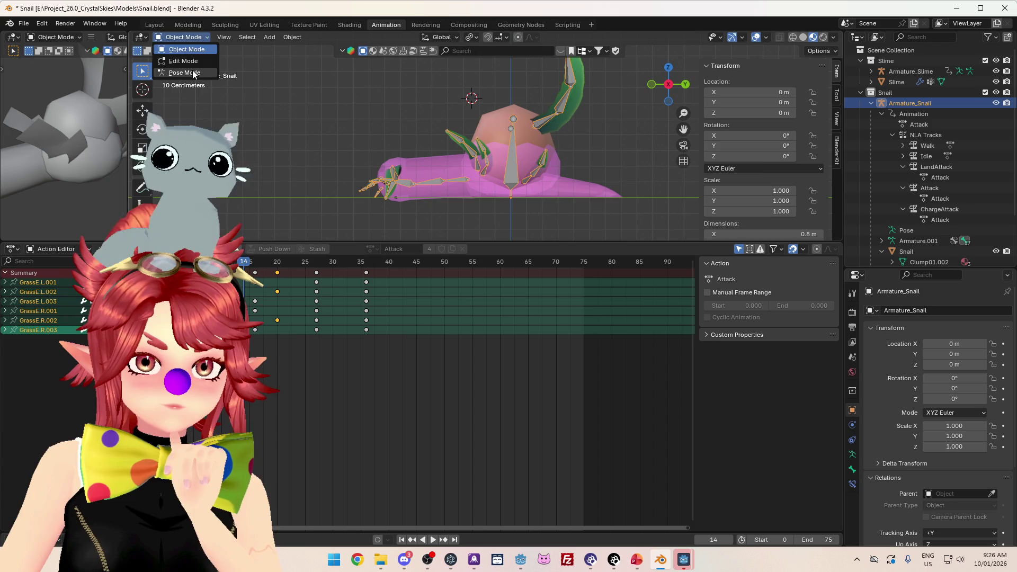
# Step: Put Armature_Snail in Pose Mode and play the grass bones' Attack motion from the front
pyautogui.click(174, 71)
pyautogui.moveTo(370, 167); pyautogui.dragTo(435, 170)
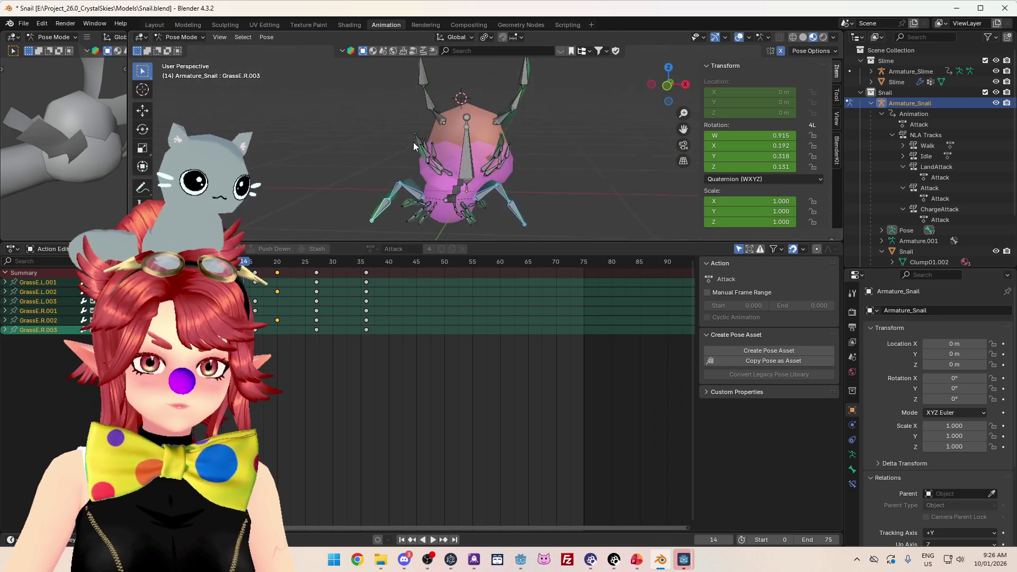
pyautogui.click(267, 263)
pyautogui.press('space')
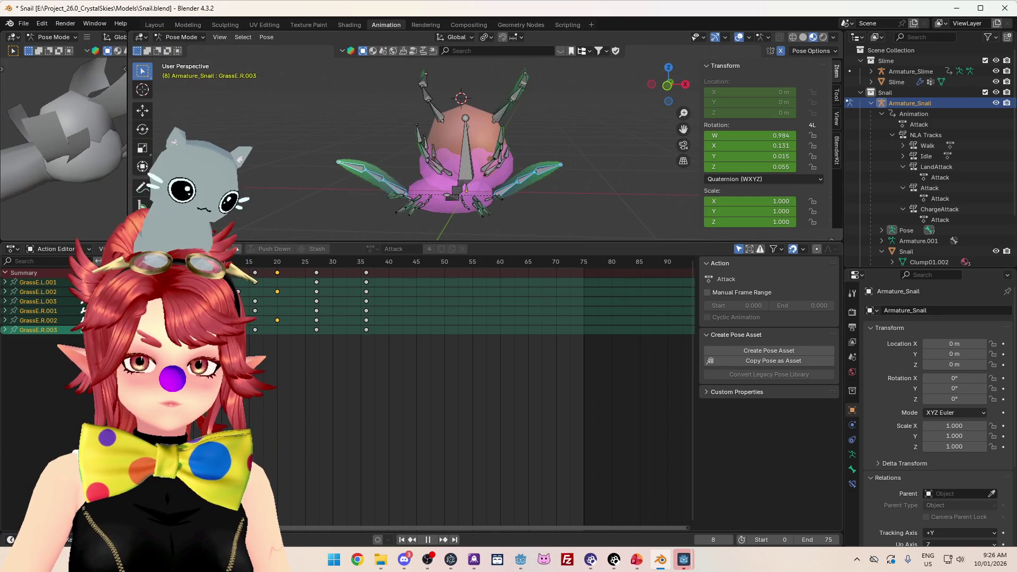
pyautogui.moveTo(370, 186); pyautogui.dragTo(477, 180)
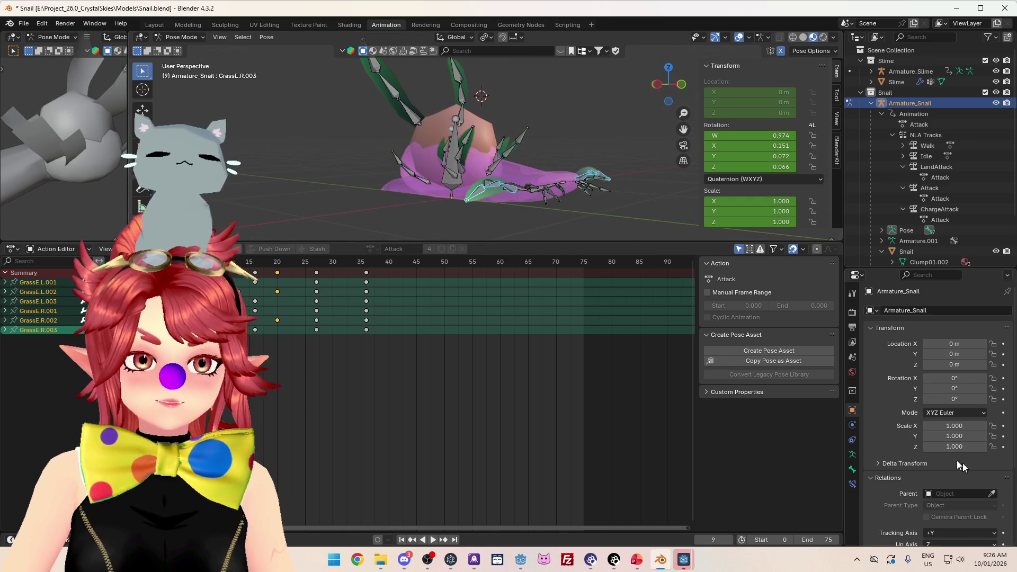
pyautogui.moveTo(842, 436); pyautogui.dragTo(757, 435)
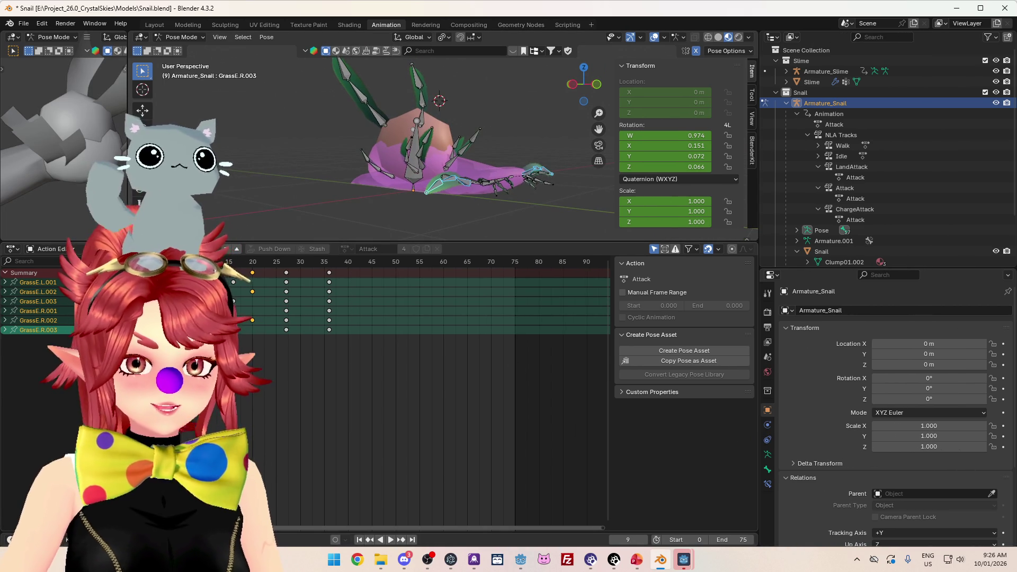
pyautogui.press('space')
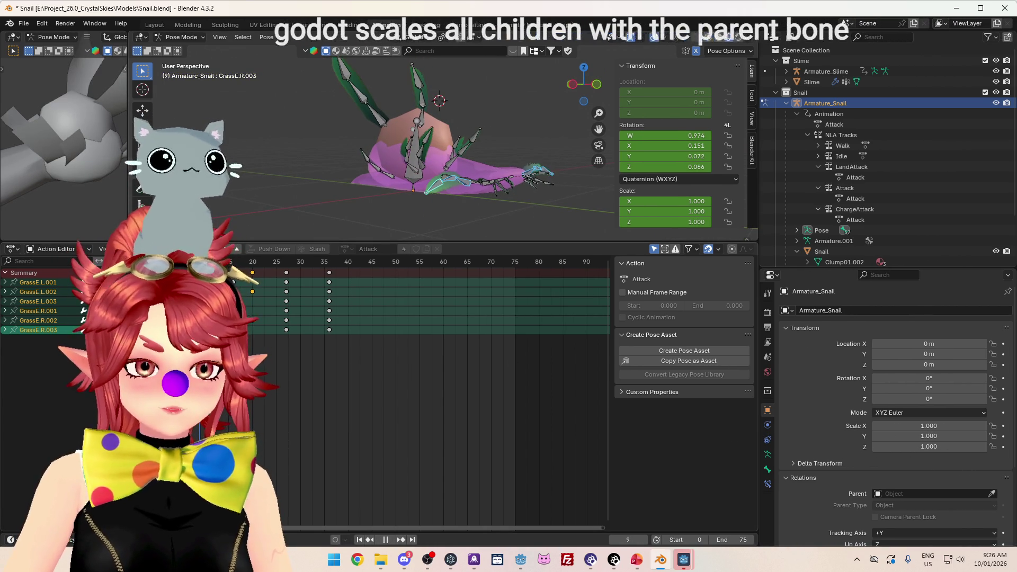
pyautogui.press('space')
pyautogui.moveTo(584, 84); pyautogui.dragTo(370, 176)
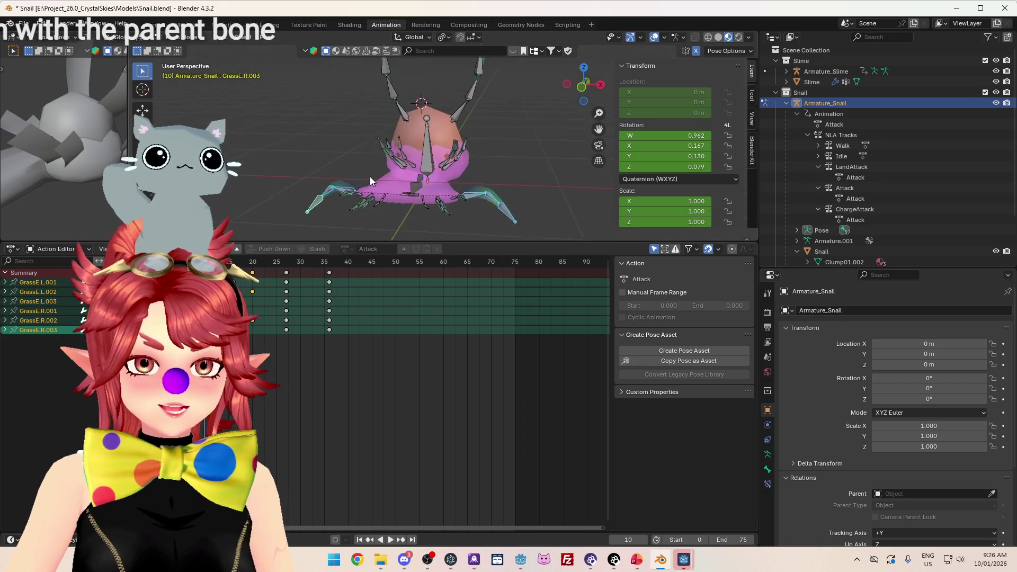
pyautogui.scroll(-5, 838, 465)
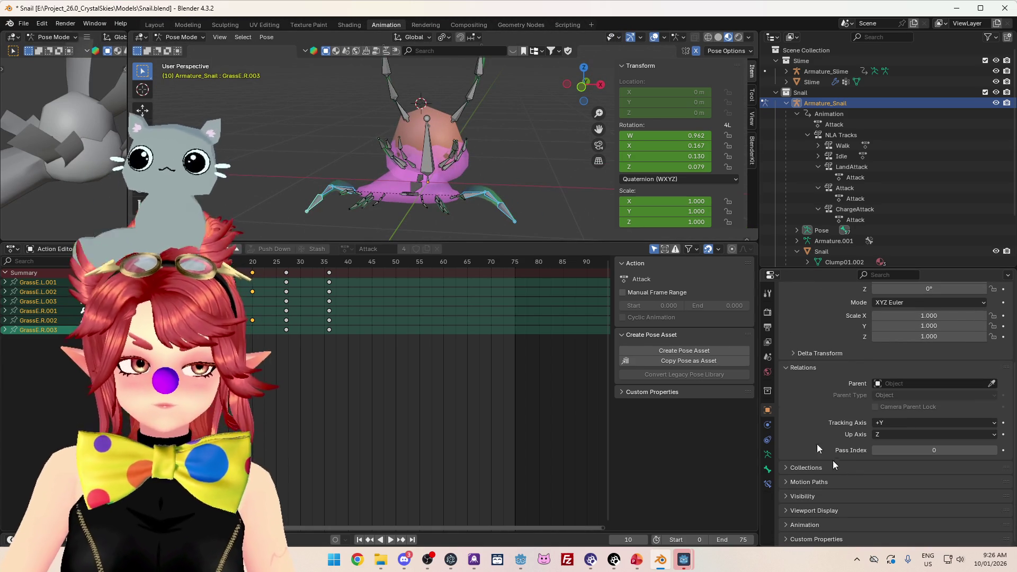
# Step: Check Inherit Scale in Bone properties for grass bone GrassE.L.001 while playing the Attack from top view
pyautogui.click(767, 473)
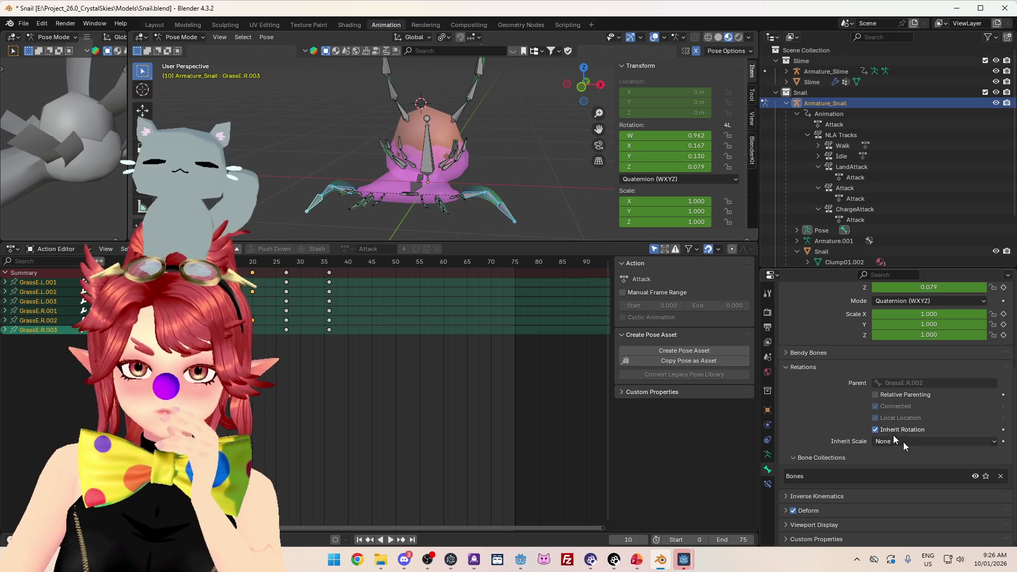
pyautogui.click(473, 198)
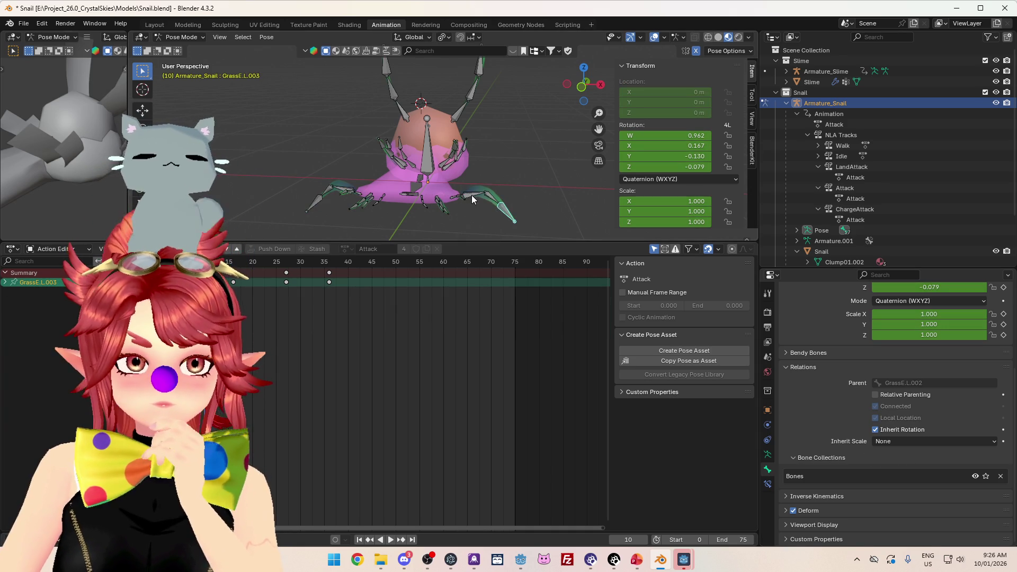
pyautogui.moveTo(466, 196)
pyautogui.mouseDown()
pyautogui.moveTo(511, 227)
pyautogui.moveTo(491, 216)
pyautogui.moveTo(469, 222)
pyautogui.moveTo(481, 194)
pyautogui.mouseUp()
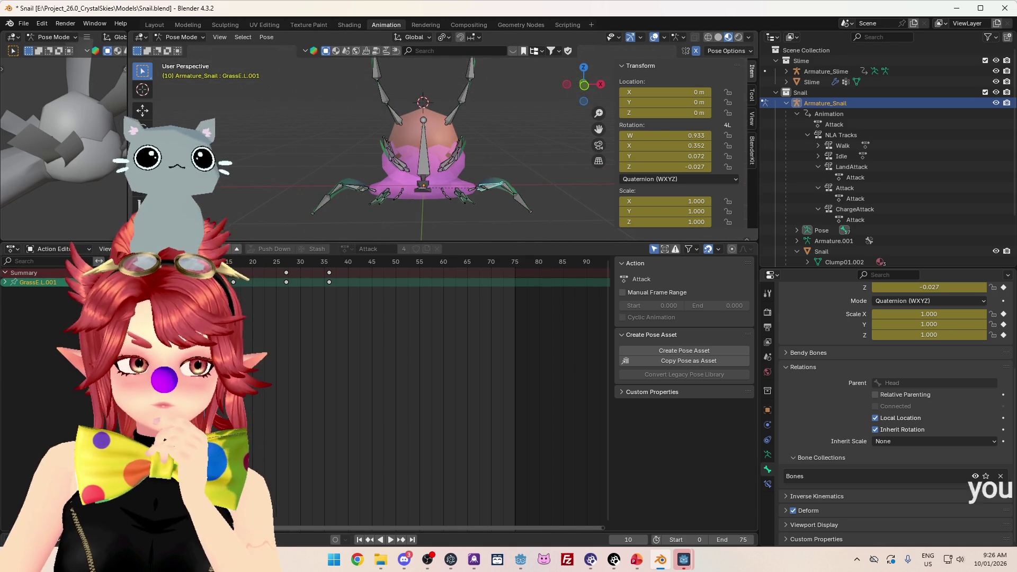
pyautogui.press('space')
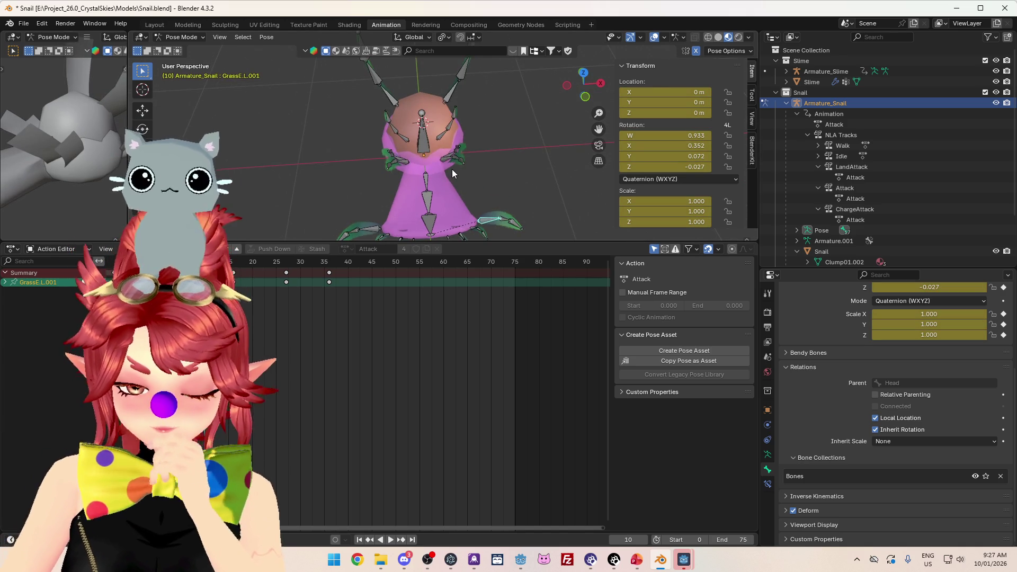
pyautogui.press('KP_7')
pyautogui.hotkey('ctrl', 'shift', 'space')
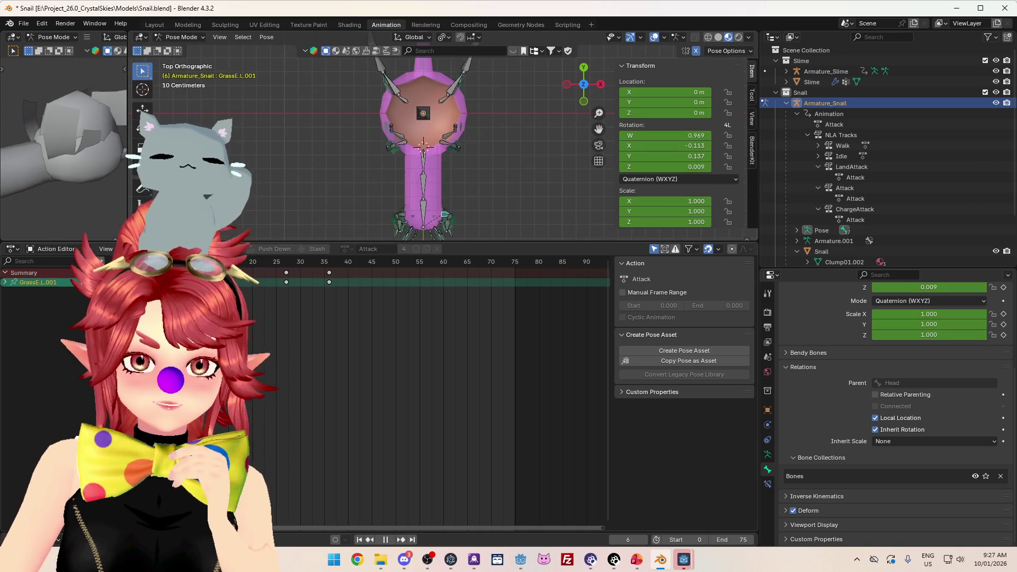
pyautogui.press('Escape')
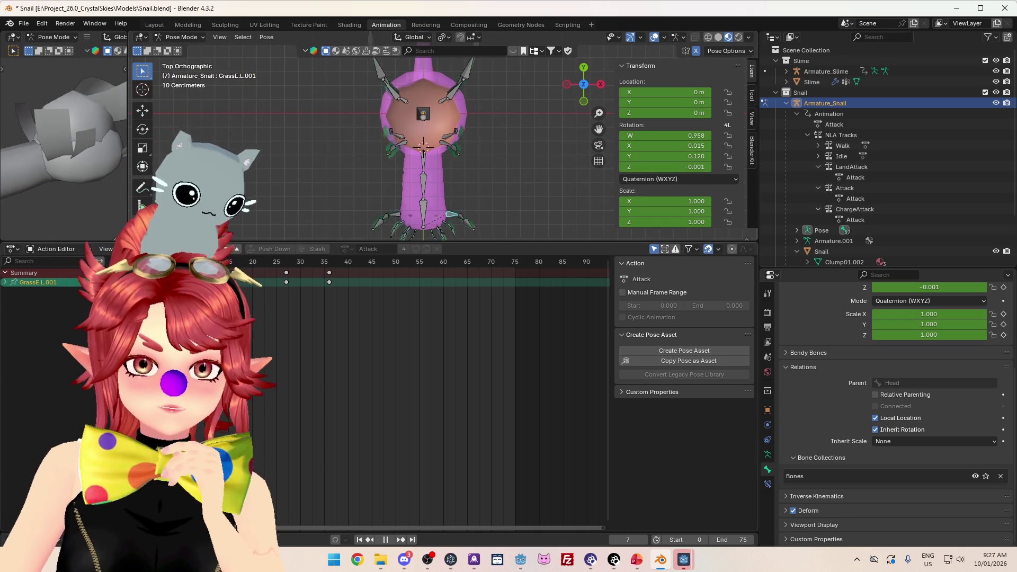
# Step: Replay the Attack forward and in reverse from several angles, then enter Edit Mode
pyautogui.moveTo(459, 221)
pyautogui.mouseDown()
pyautogui.moveTo(422, 84)
pyautogui.moveTo(419, 102)
pyautogui.mouseUp()
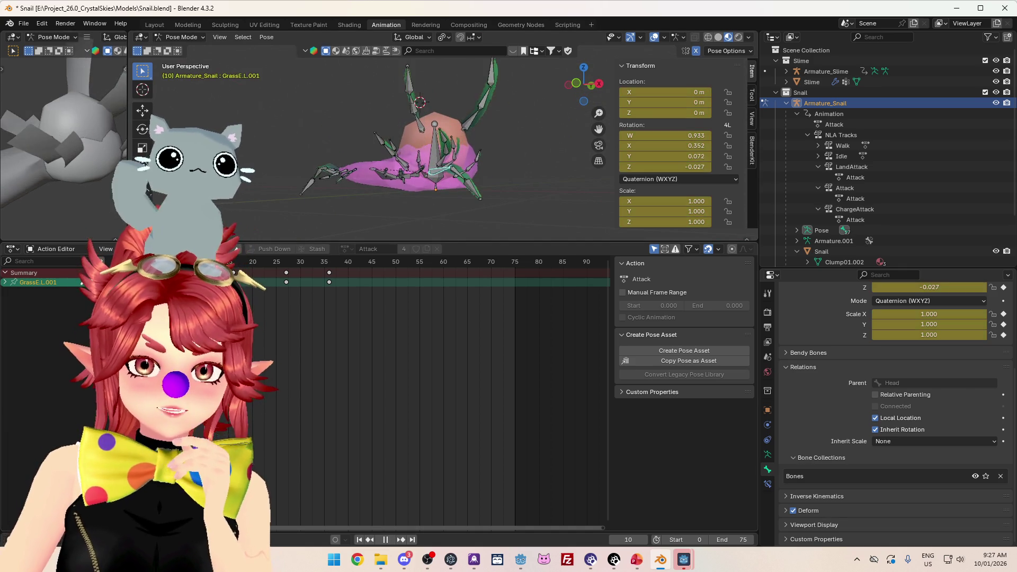
pyautogui.press('space')
pyautogui.press('space')
pyautogui.moveTo(435, 201); pyautogui.dragTo(380, 235)
pyautogui.hotkey('shift', 'ctrl', 'space')
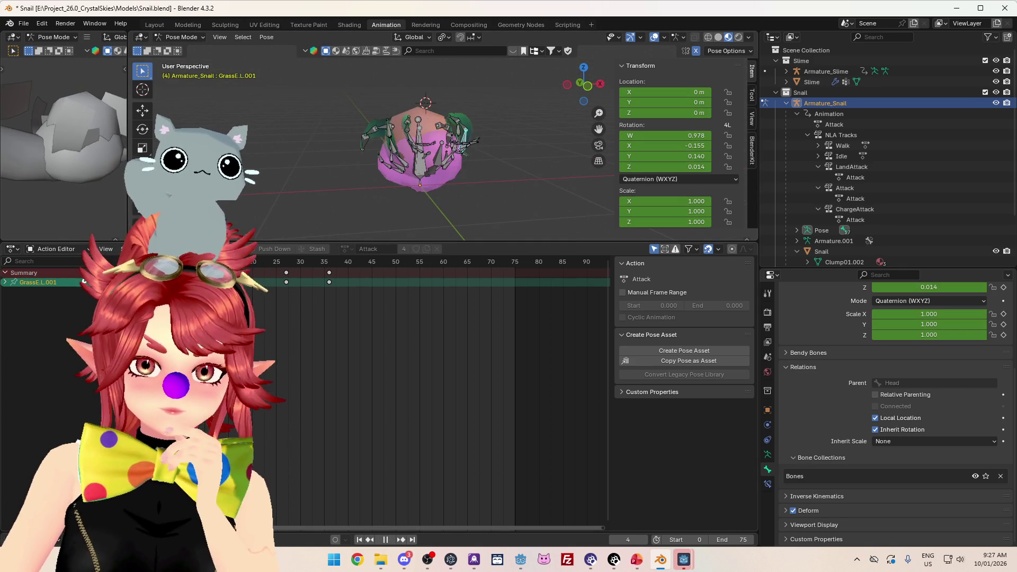
pyautogui.press('space')
pyautogui.moveTo(371, 169)
pyautogui.mouseDown()
pyautogui.moveTo(331, 185)
pyautogui.moveTo(290, 182)
pyautogui.mouseUp()
pyautogui.press('Tab')
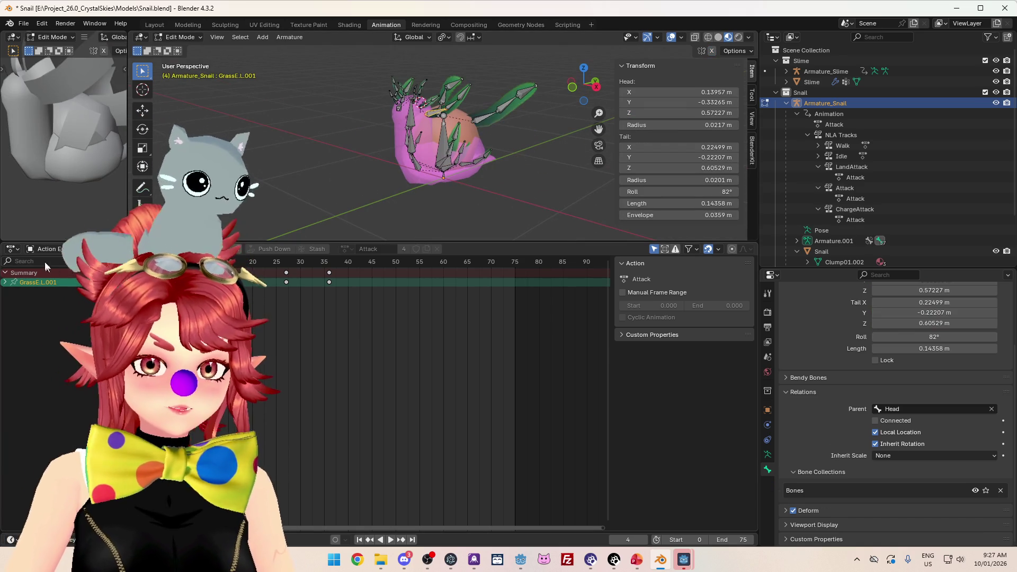
# Step: In the NLA editor, exit tweak mode and set the Attack strip's playback scale to 1.5
pyautogui.click(12, 248)
pyautogui.click(122, 310)
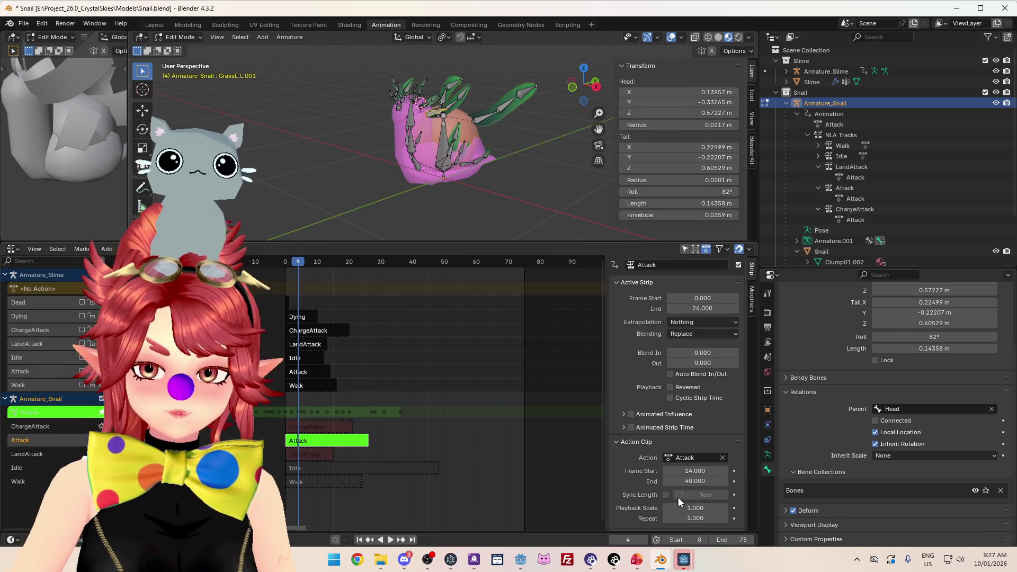
pyautogui.press('Tab')
pyautogui.click(711, 512)
pyautogui.write('1.5')
pyautogui.press('Return')
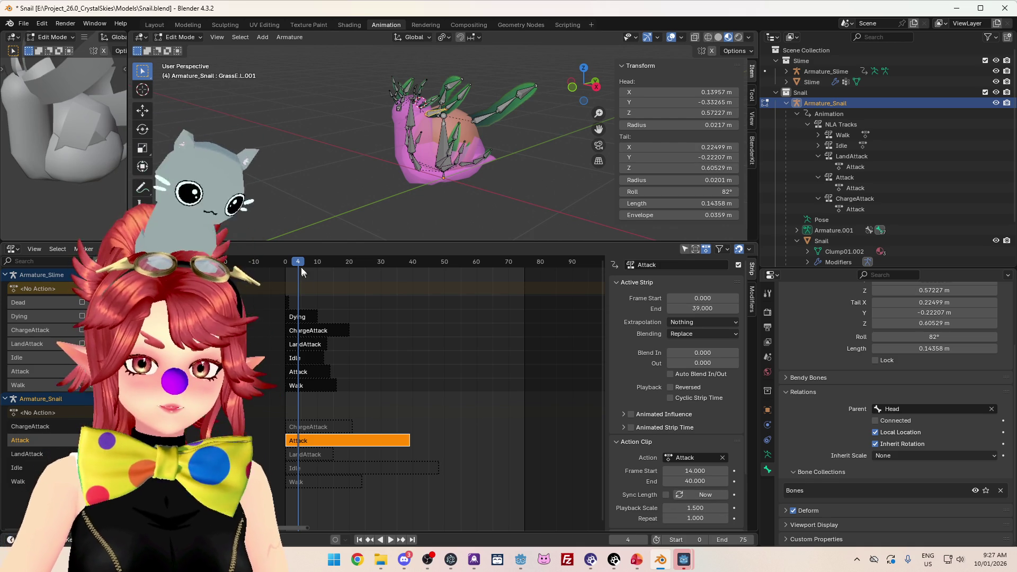
# Step: Play the retimed Attack to check it ends at frame 39, then return to Object Mode
pyautogui.moveTo(301, 267); pyautogui.dragTo(377, 266)
pyautogui.press('space')
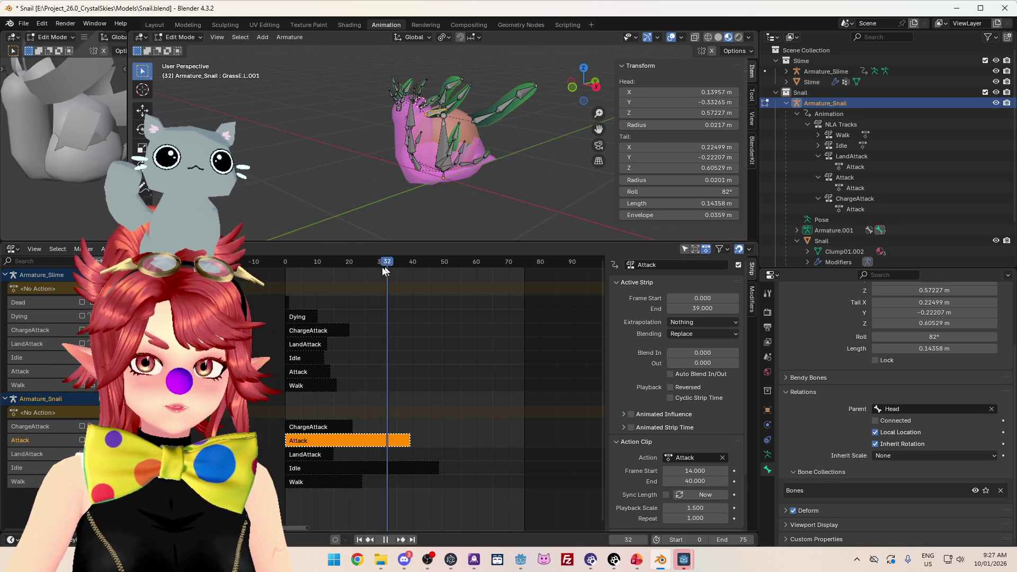
pyautogui.press('Escape')
pyautogui.click(179, 37)
pyautogui.click(180, 49)
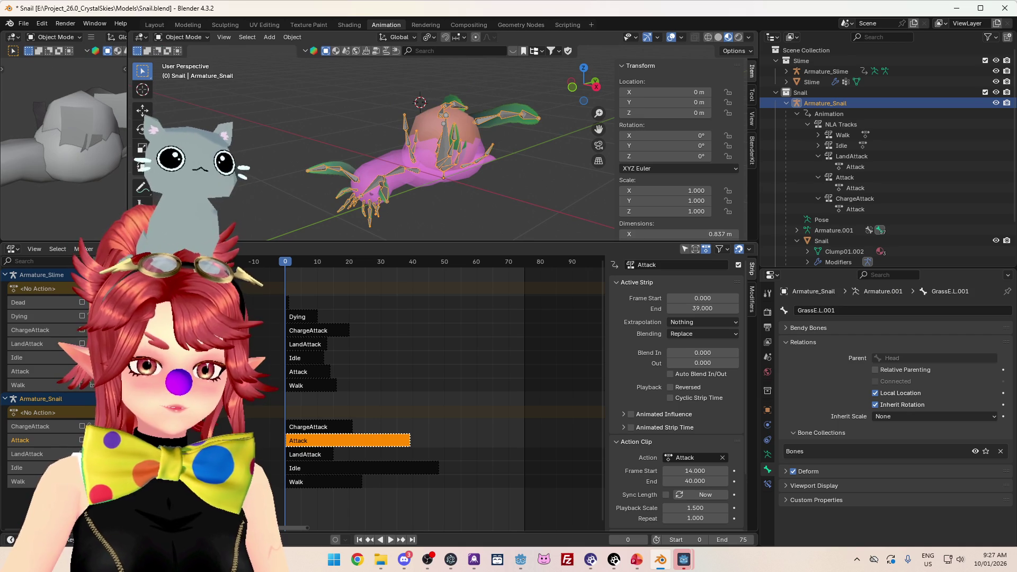
# Step: Rewind the Attack animation to frame 0 and save Snail.blend
pyautogui.click(286, 264)
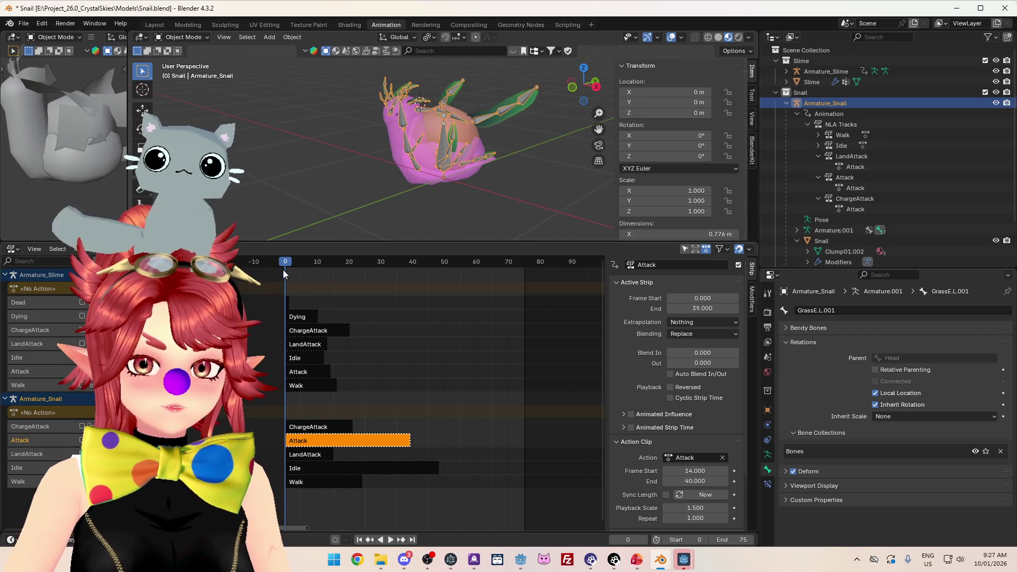
pyautogui.moveTo(334, 212)
pyautogui.mouseDown()
pyautogui.moveTo(345, 184)
pyautogui.moveTo(566, 204)
pyautogui.moveTo(508, 201)
pyautogui.mouseUp()
pyautogui.click(24, 24)
pyautogui.click(39, 92)
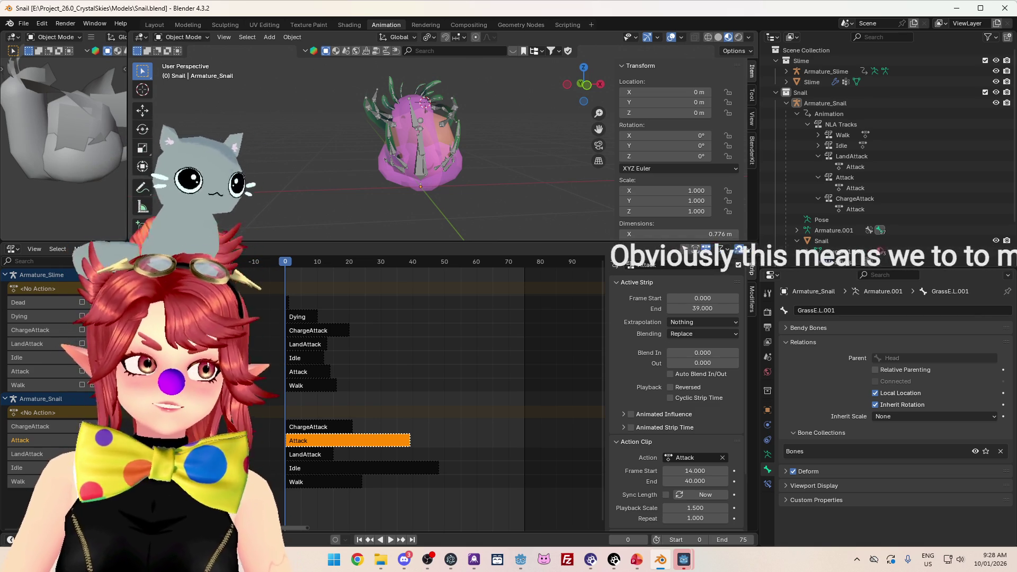
# Step: Select the snail armature and inspect it from several angles, then bring up the CrystalSkies game window
pyautogui.moveTo(318, 154)
pyautogui.mouseDown()
pyautogui.moveTo(287, 151)
pyautogui.moveTo(418, 157)
pyautogui.moveTo(421, 167)
pyautogui.mouseUp()
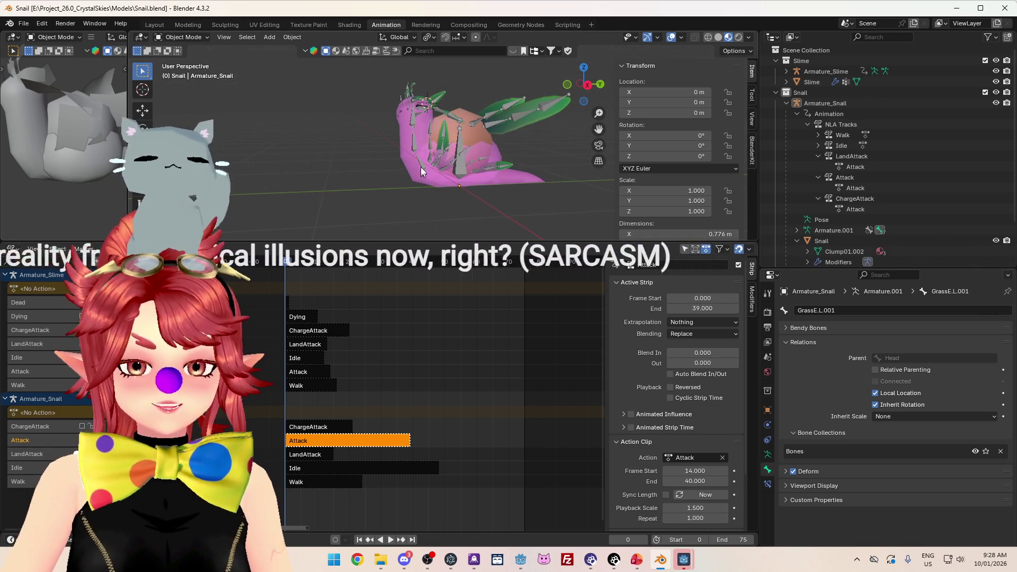
pyautogui.click(421, 167)
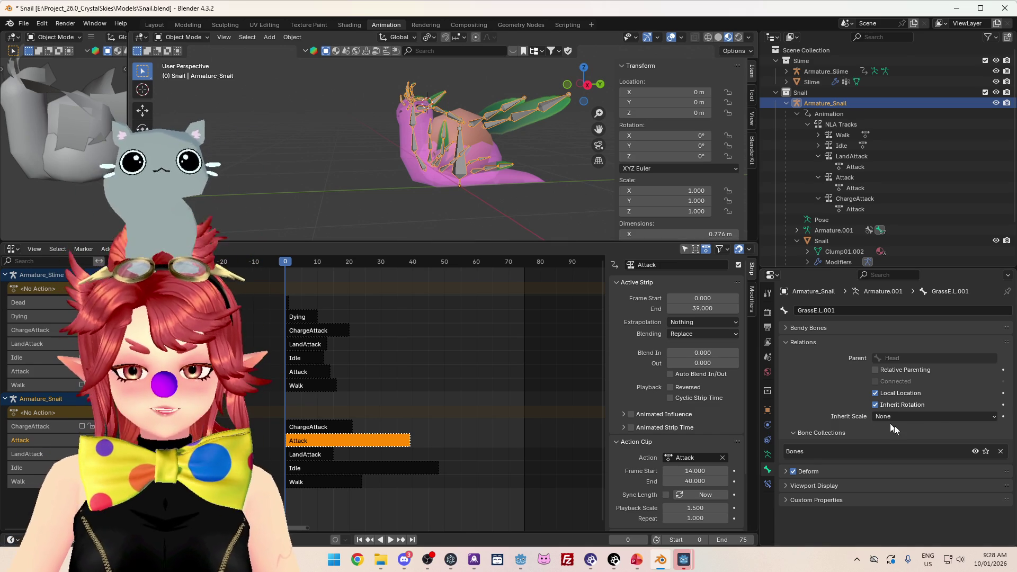
pyautogui.moveTo(455, 155); pyautogui.dragTo(354, 165)
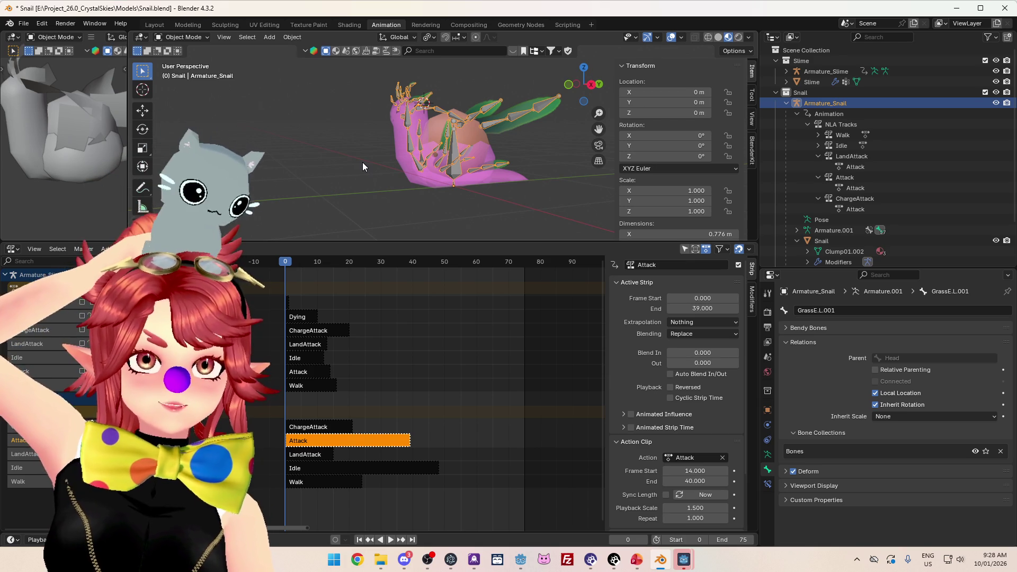
pyautogui.moveTo(583, 80); pyautogui.dragTo(597, 89)
pyautogui.moveTo(682, 562)
pyautogui.click(727, 507)
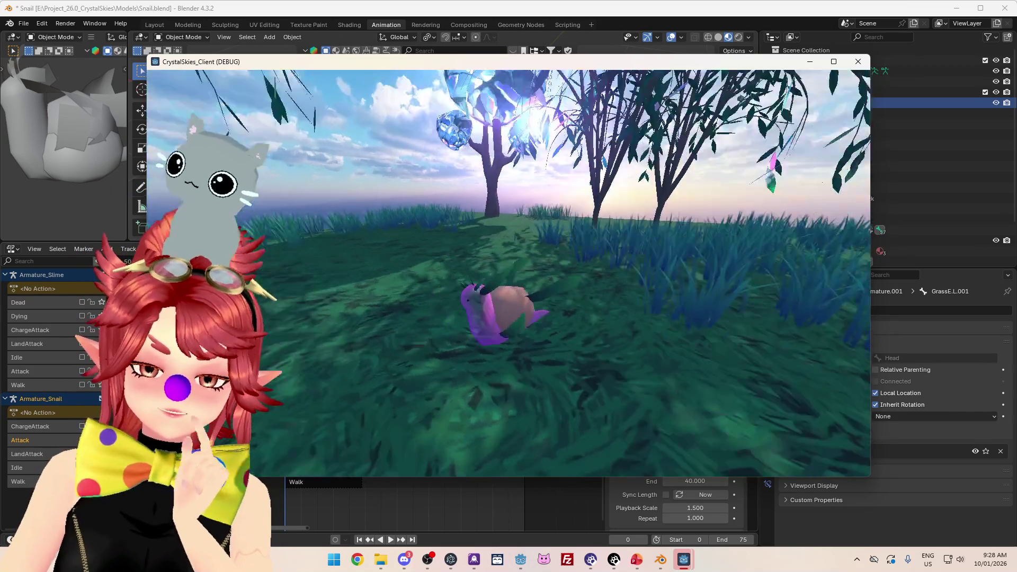
# Step: Open the in-game Host Settings menu, then return to Blender
pyautogui.press('Escape')
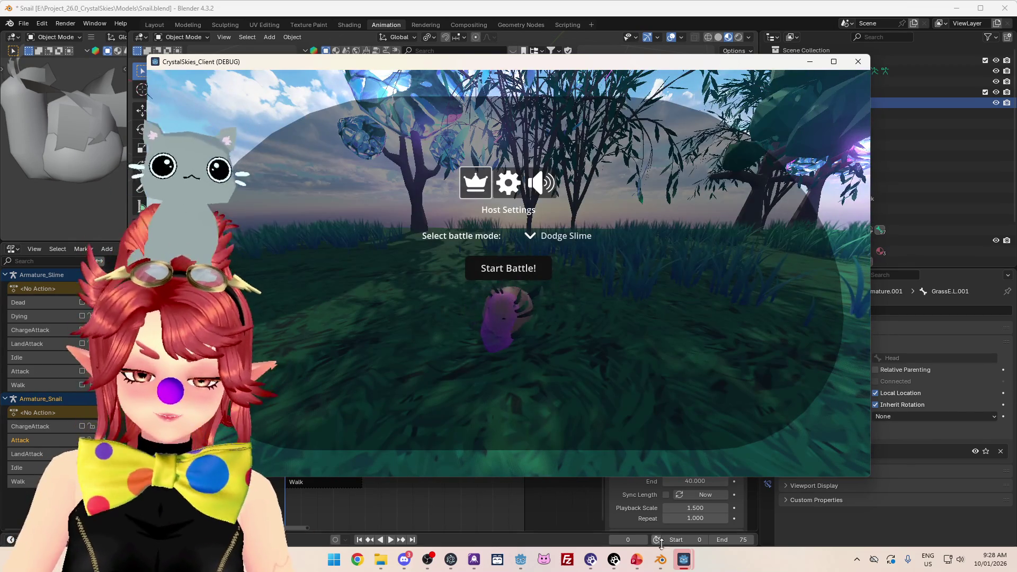
pyautogui.click(664, 564)
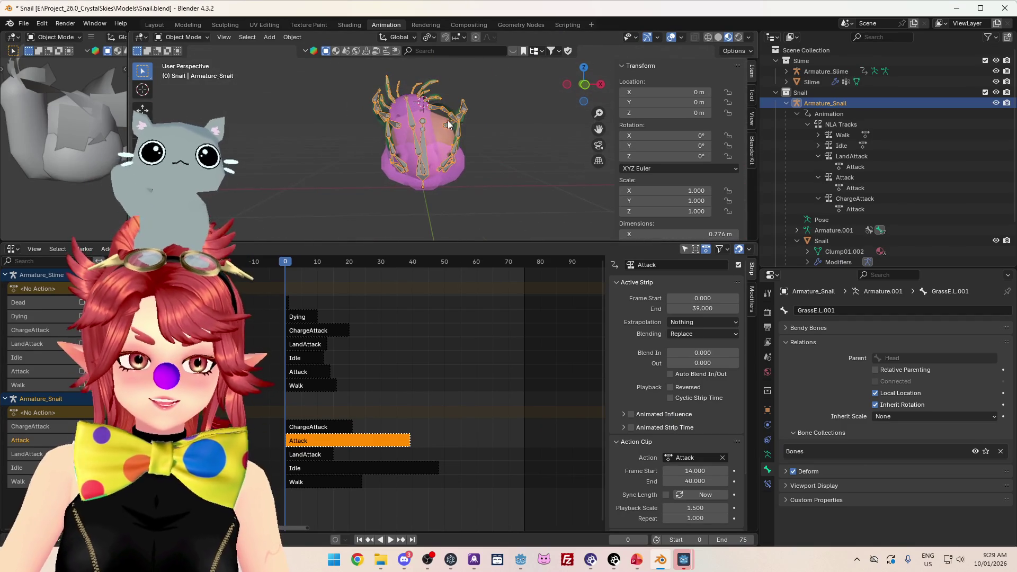
# Step: Put the snail armature in Pose Mode and glance at the Action Editor before returning to NLA
pyautogui.hotkey('ctrl', 'Tab')
pyautogui.click(415, 123)
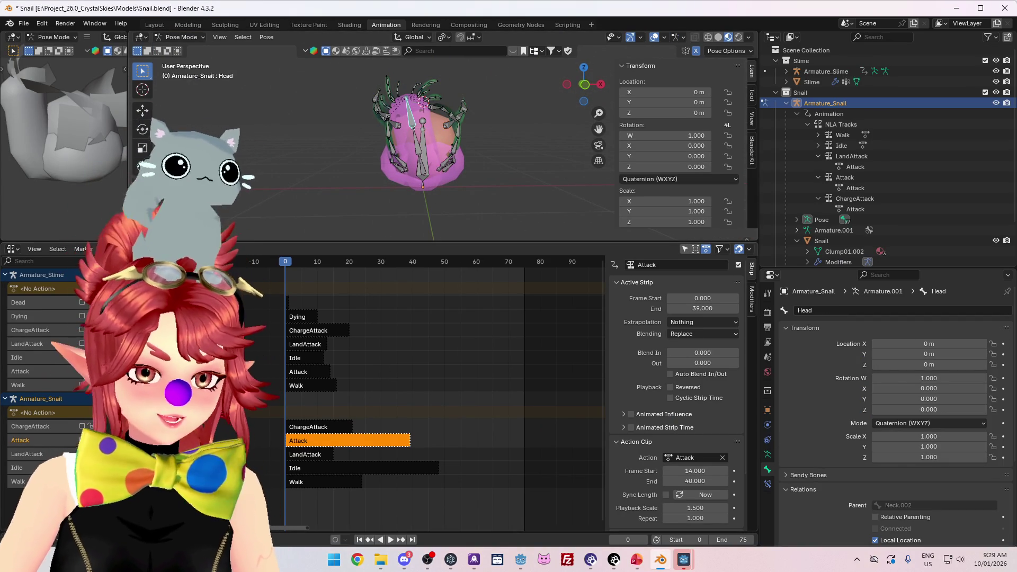
pyautogui.click(12, 249)
pyautogui.click(154, 271)
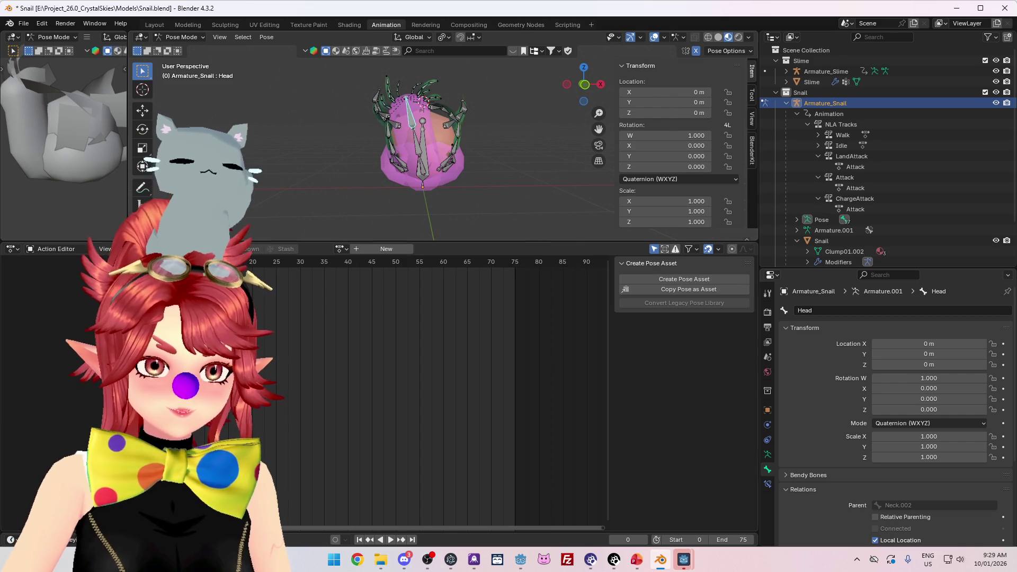
pyautogui.click(12, 249)
pyautogui.click(228, 323)
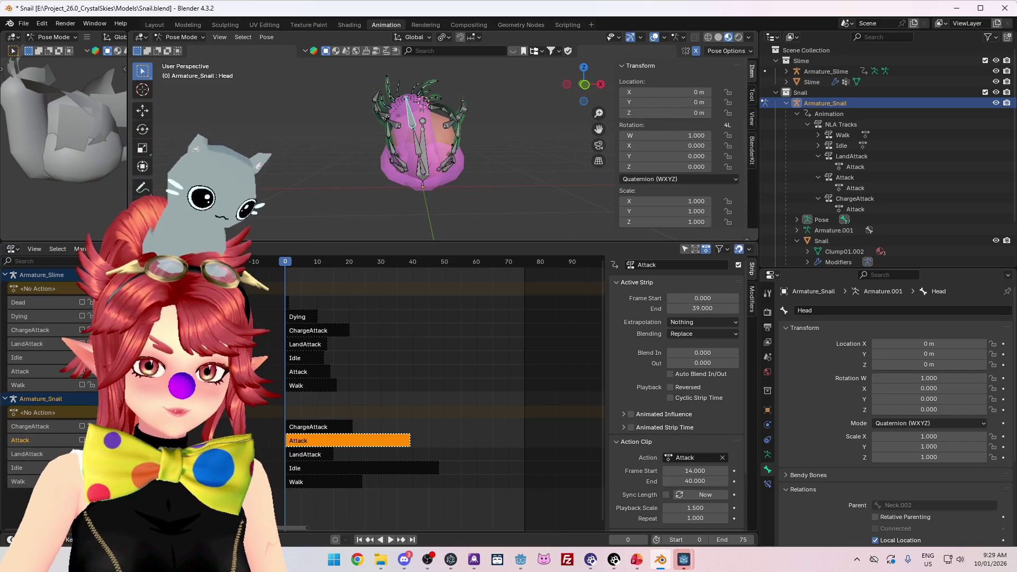
# Step: Enter tweak mode on the Attack strip and check its action keyframes
pyautogui.rightClick(275, 405)
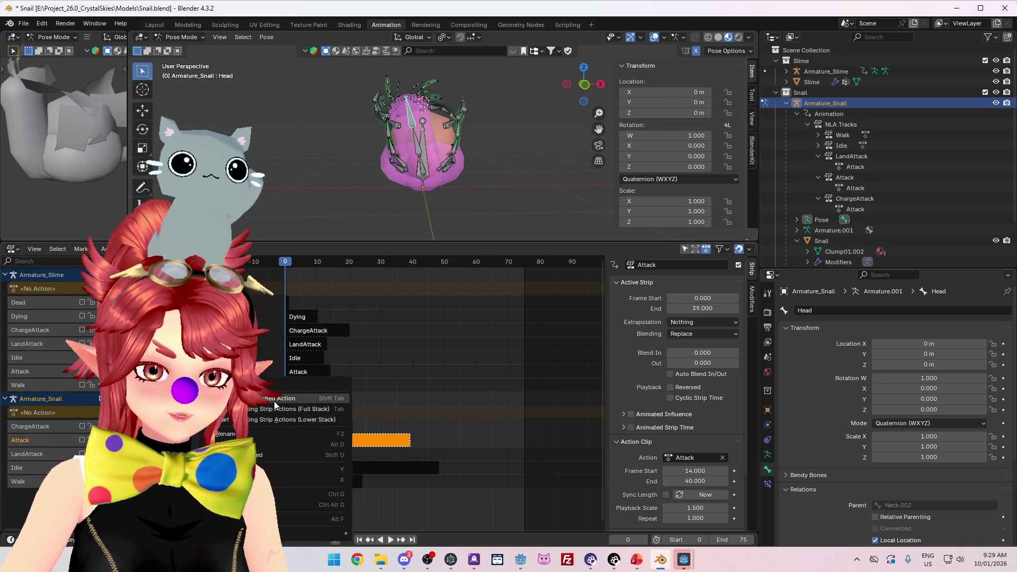
pyautogui.click(275, 408)
pyautogui.click(12, 249)
pyautogui.click(154, 272)
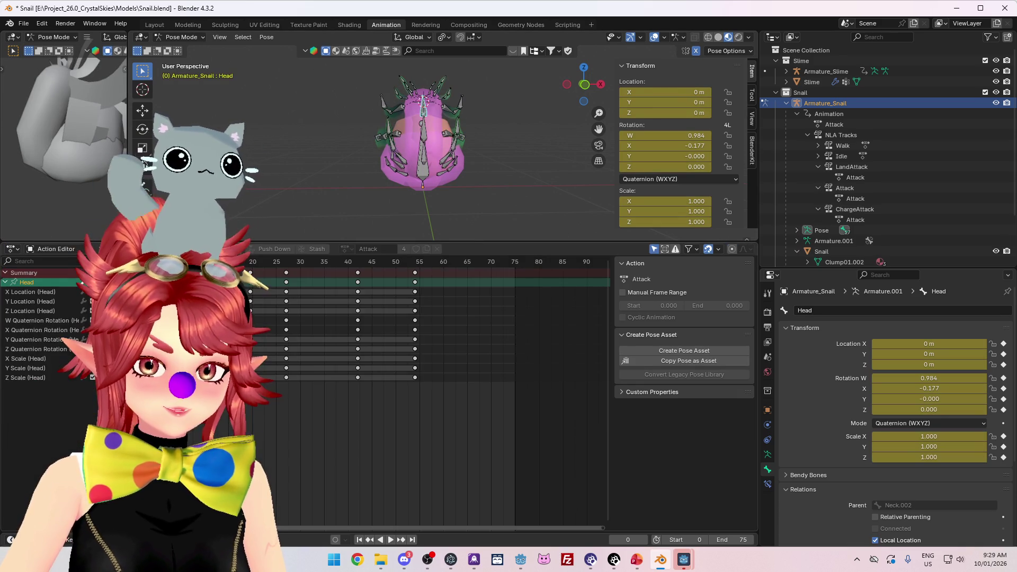
pyautogui.click(12, 249)
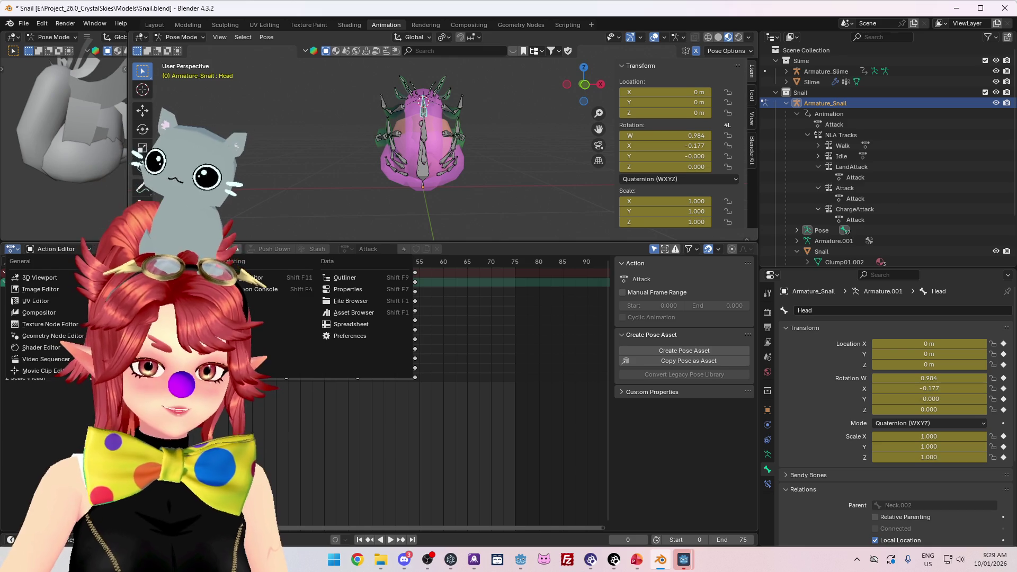
pyautogui.click(133, 325)
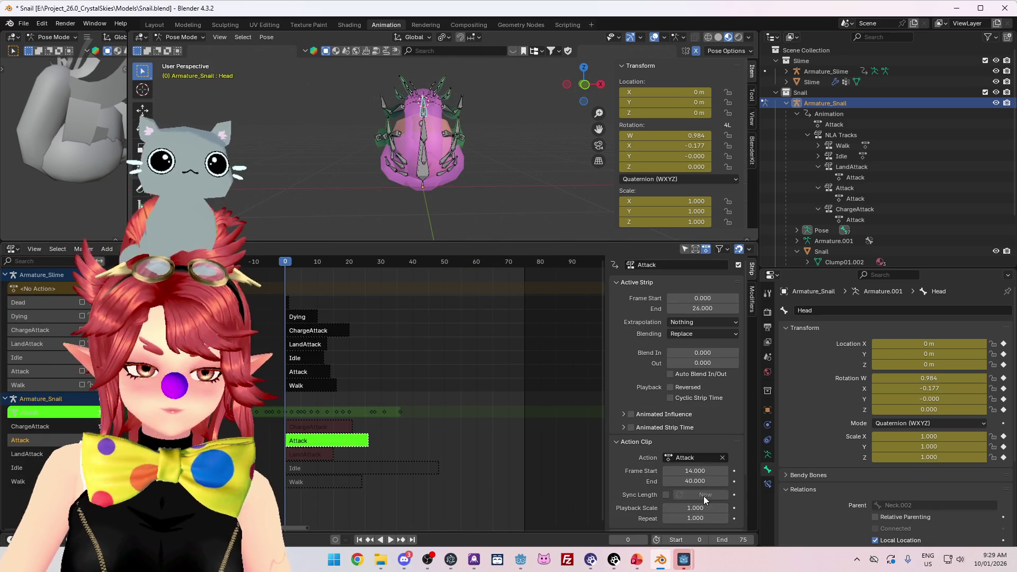
# Step: Play the Attack action, then select the Head's X Scale channel at frame 10
pyautogui.click(11, 249)
pyautogui.click(154, 271)
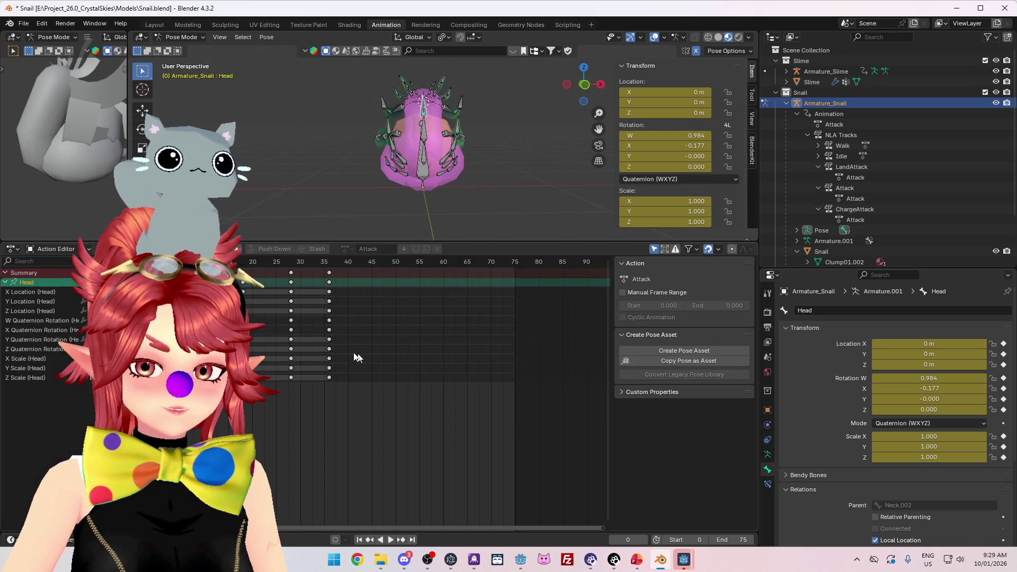
pyautogui.press('space')
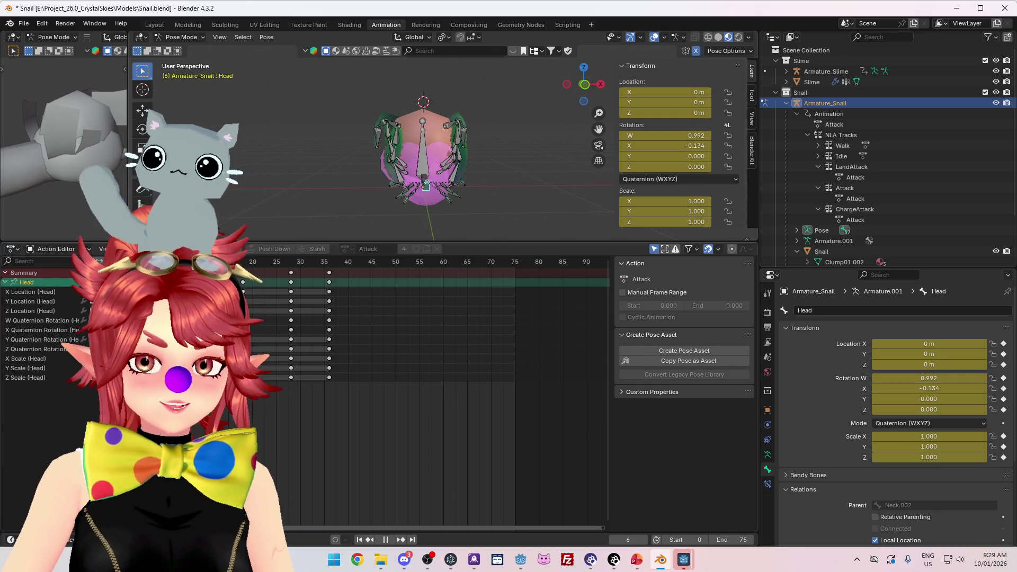
pyautogui.press('space')
pyautogui.scroll(4, 366, 148)
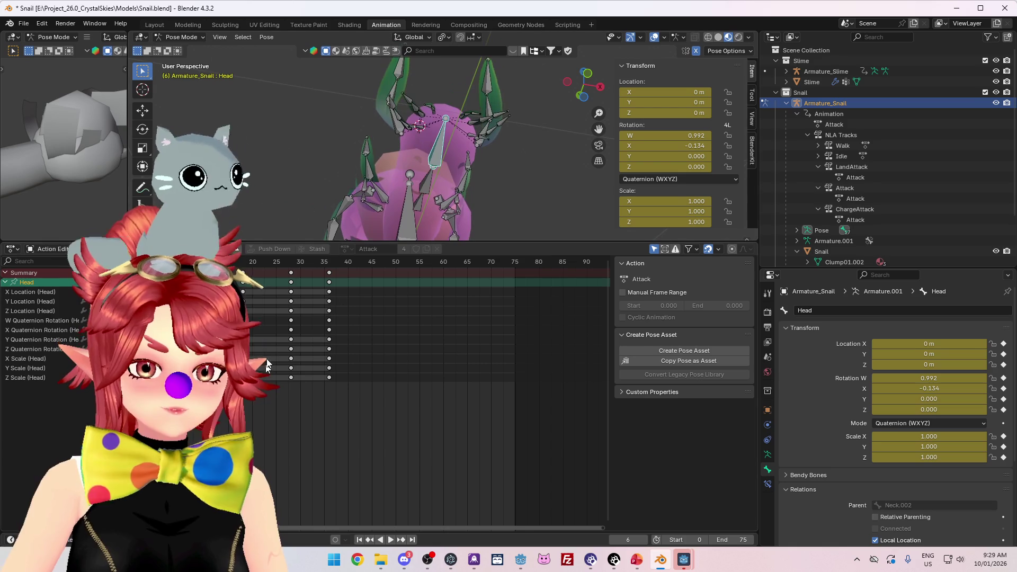
pyautogui.click(267, 359)
pyautogui.press('Up')
# Step: Select the Neck.001, Head and both GrassE.001 bones in turn to compare them
pyautogui.moveTo(472, 163)
pyautogui.mouseDown()
pyautogui.moveTo(450, 39)
pyautogui.moveTo(466, 173)
pyautogui.mouseUp()
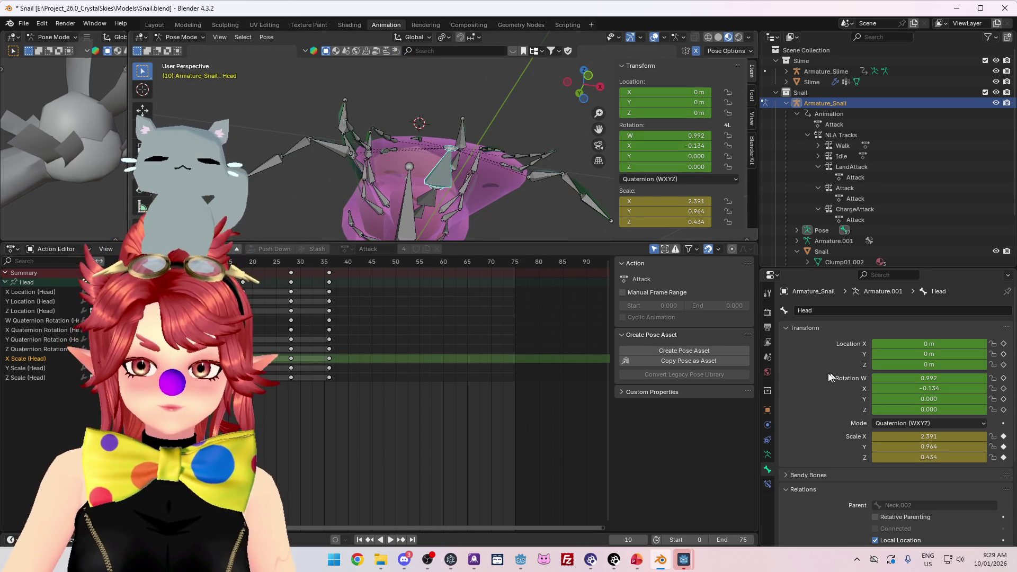
pyautogui.moveTo(534, 165)
pyautogui.mouseDown()
pyautogui.moveTo(544, 177)
pyautogui.moveTo(512, 185)
pyautogui.moveTo(498, 50)
pyautogui.mouseUp()
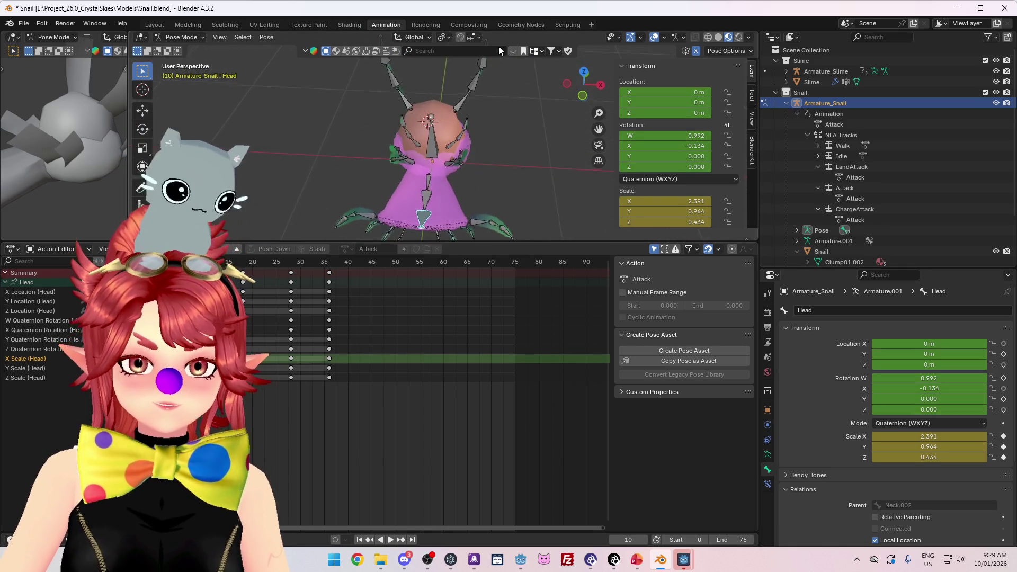
pyautogui.moveTo(507, 167)
pyautogui.mouseDown()
pyautogui.moveTo(483, 125)
pyautogui.moveTo(430, 133)
pyautogui.mouseUp()
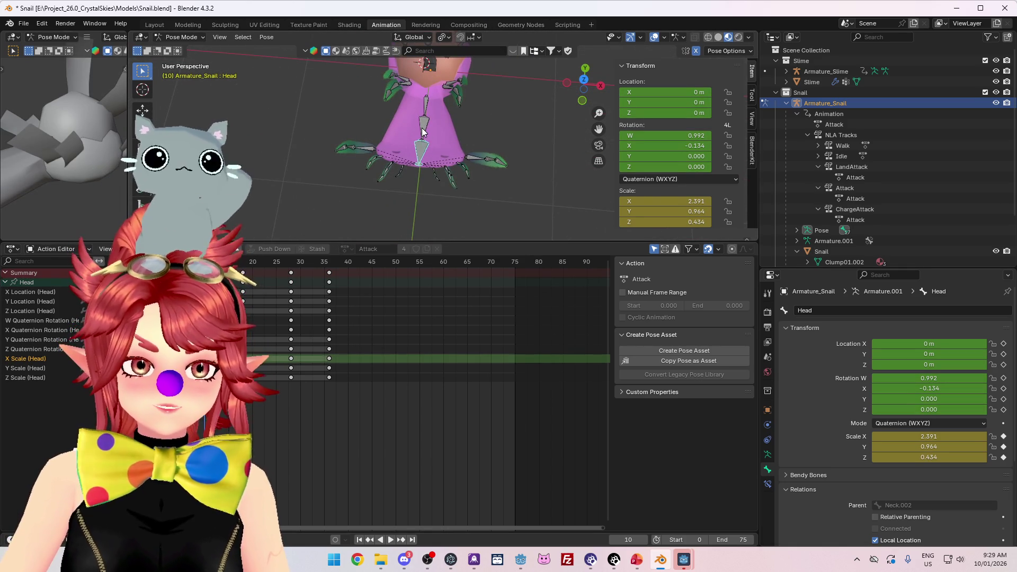
pyautogui.click(424, 131)
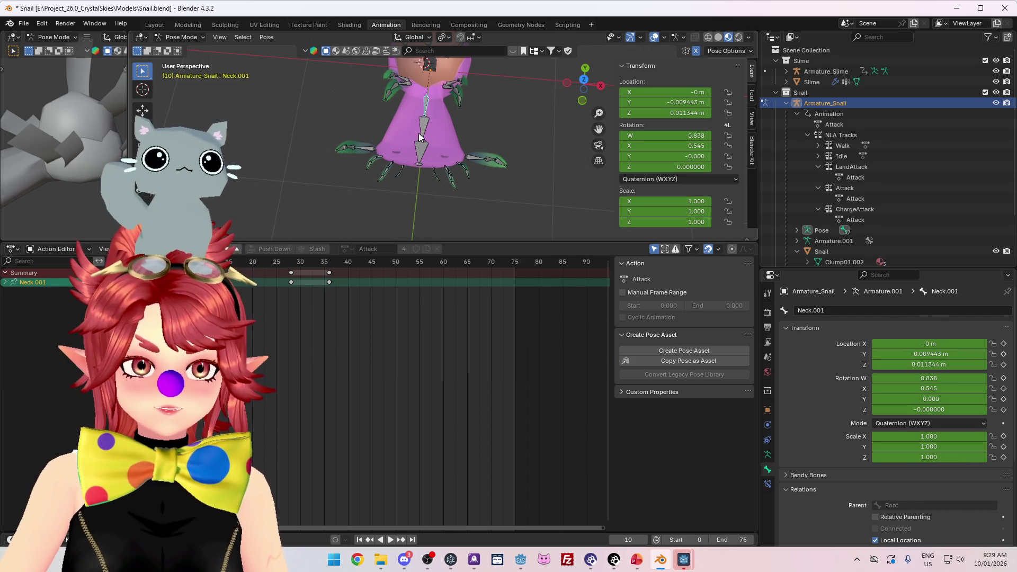
pyautogui.click(422, 148)
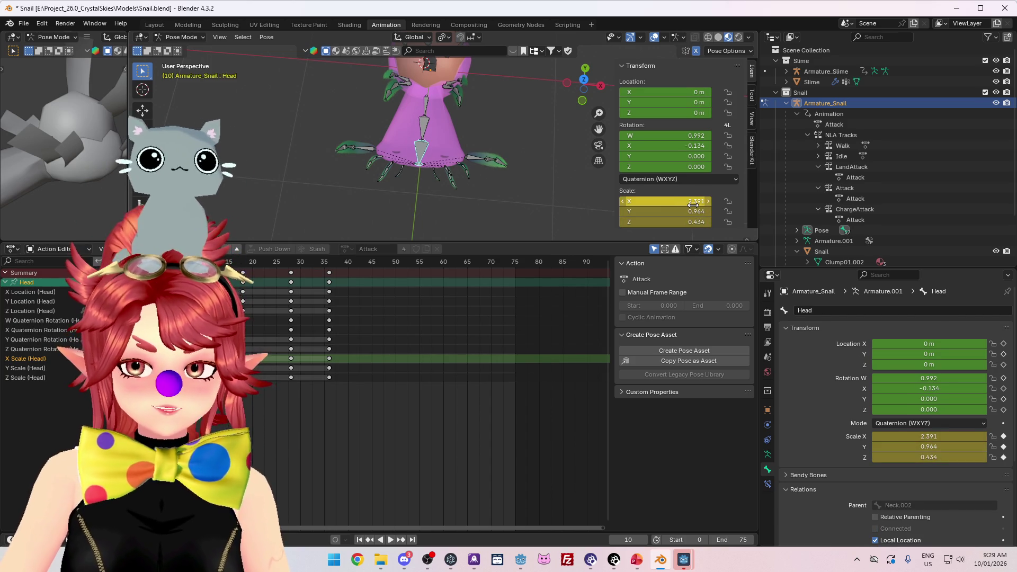
pyautogui.click(472, 159)
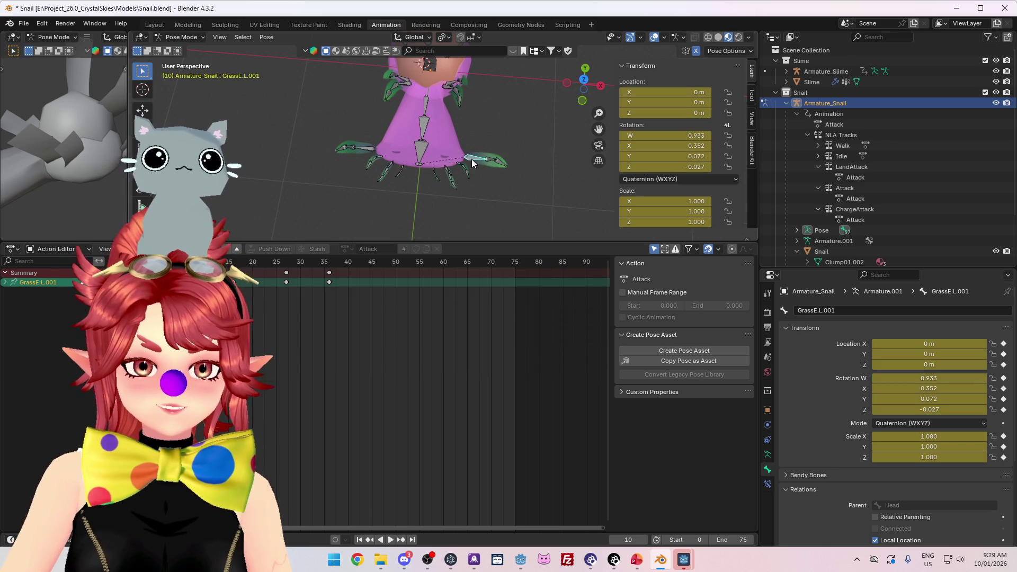
pyautogui.keyDown('shift'); pyautogui.click(367, 150); pyautogui.keyUp('shift')
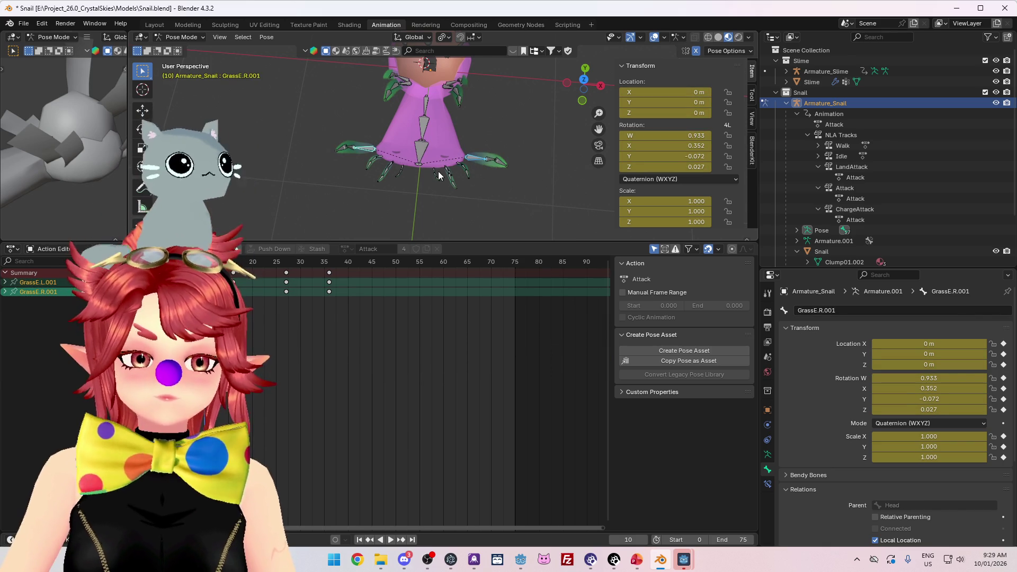
pyautogui.click(420, 154)
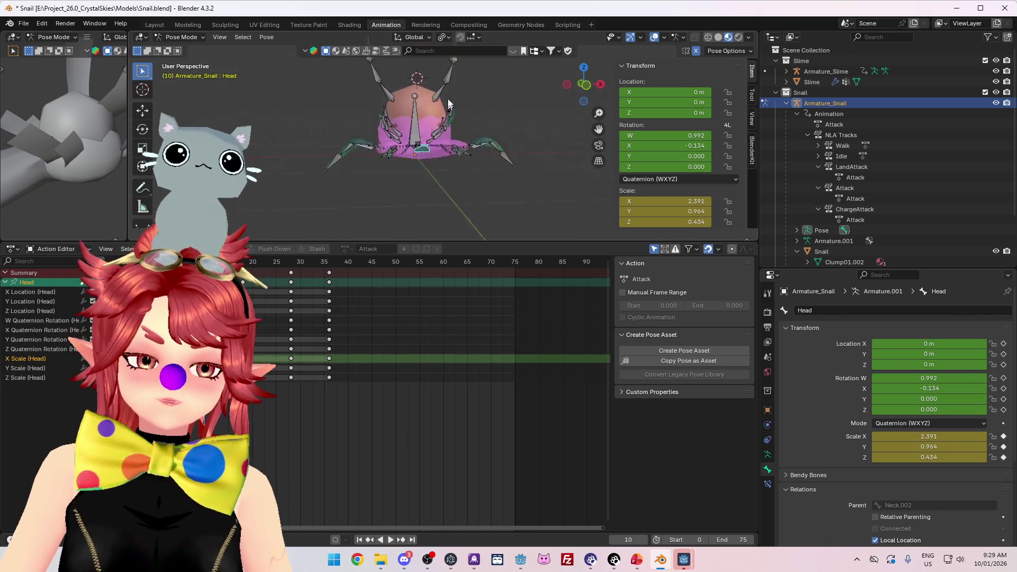
# Step: From a front view, check the GrassE.L.001 bone, then reselect the Head bone to see its keys
pyautogui.moveTo(427, 221); pyautogui.dragTo(380, 130)
pyautogui.click(391, 107)
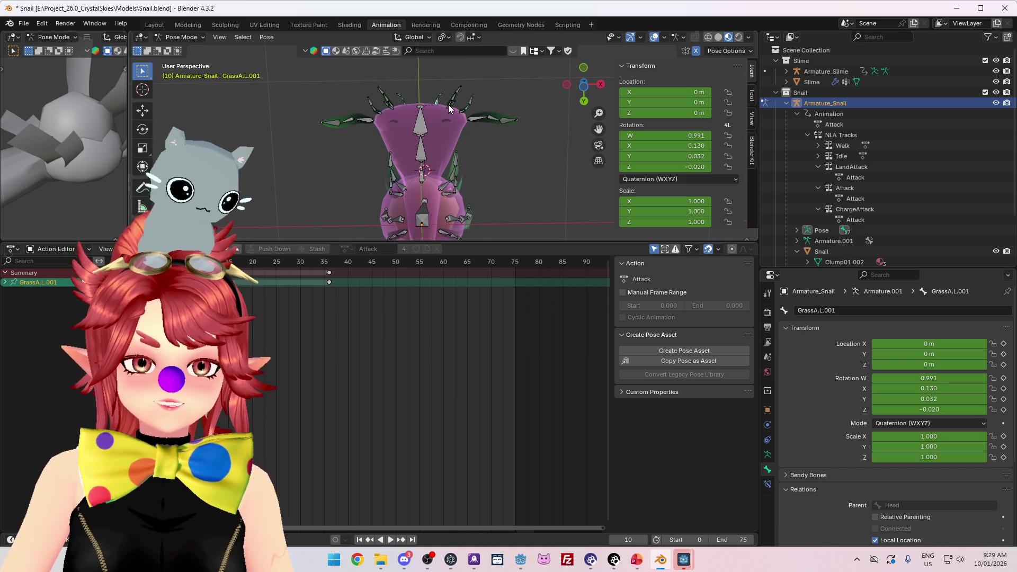
pyautogui.click(469, 121)
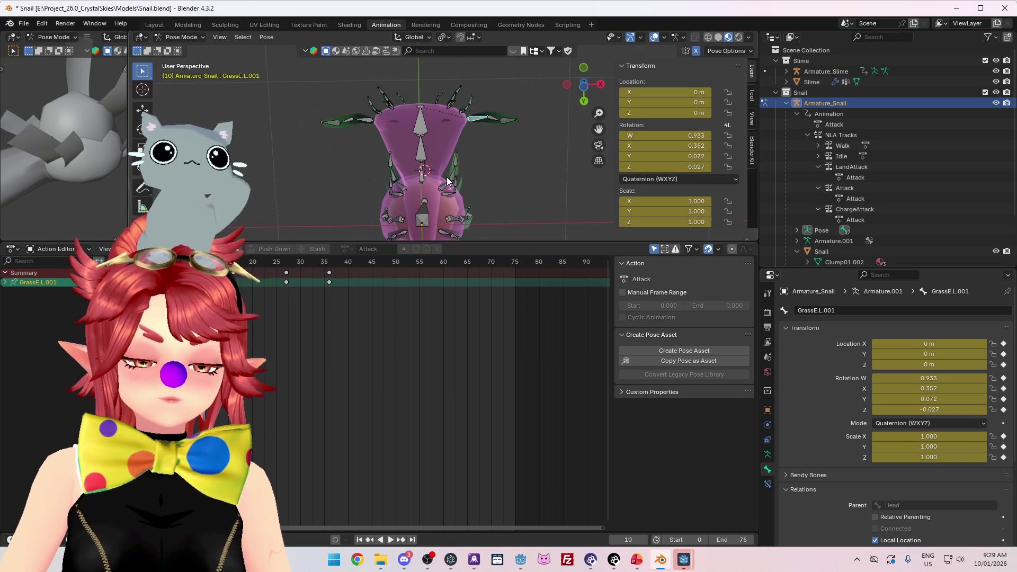
pyautogui.moveTo(460, 135)
pyautogui.mouseDown()
pyautogui.moveTo(459, 114)
pyautogui.moveTo(460, 131)
pyautogui.mouseUp()
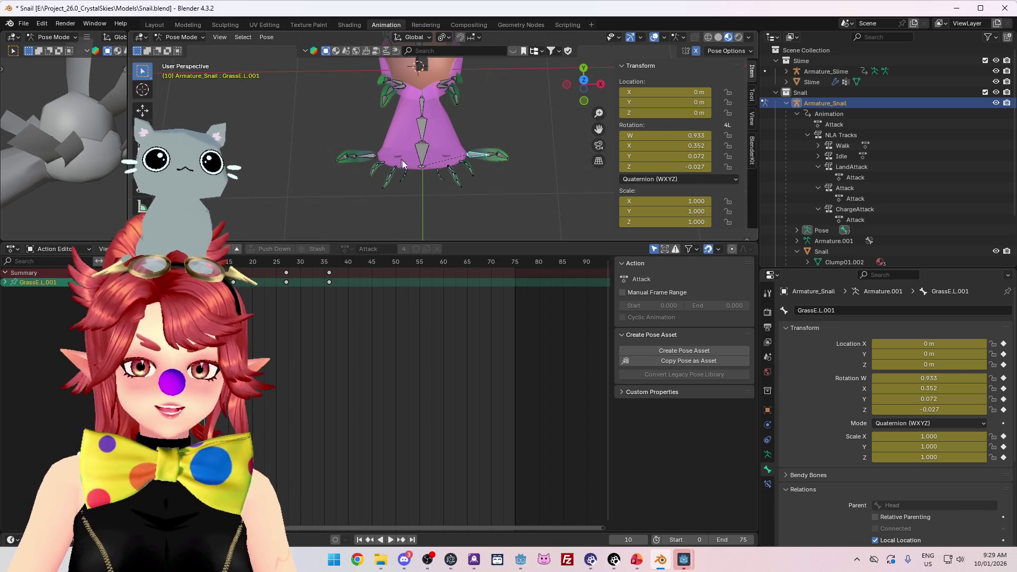
pyautogui.click(422, 156)
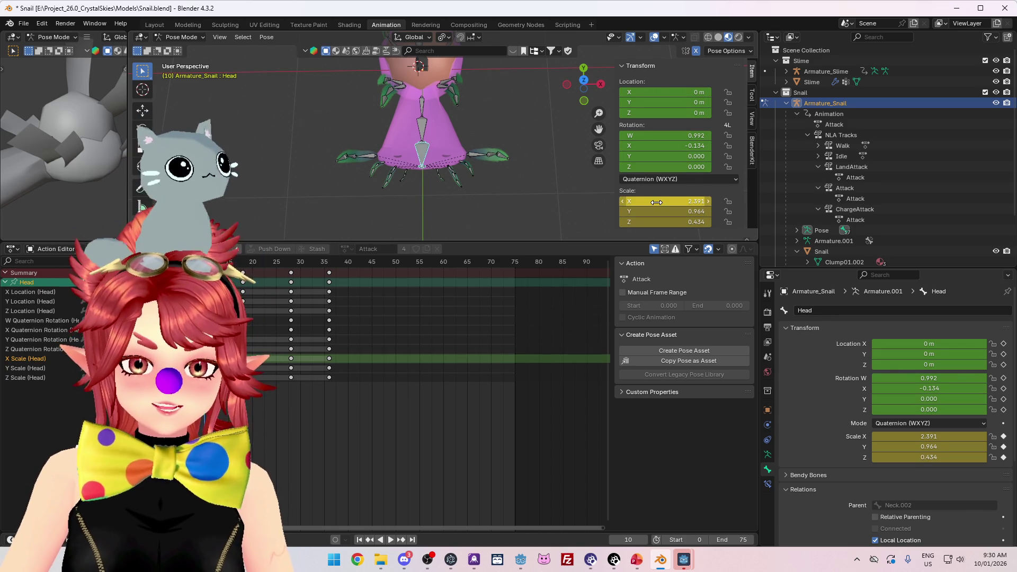
pyautogui.click(422, 133)
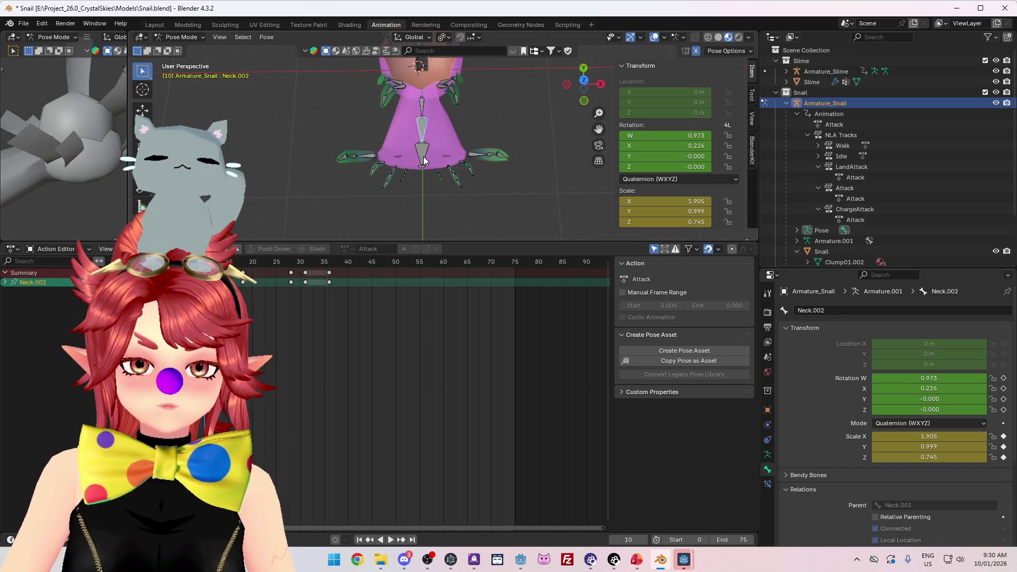
pyautogui.click(424, 160)
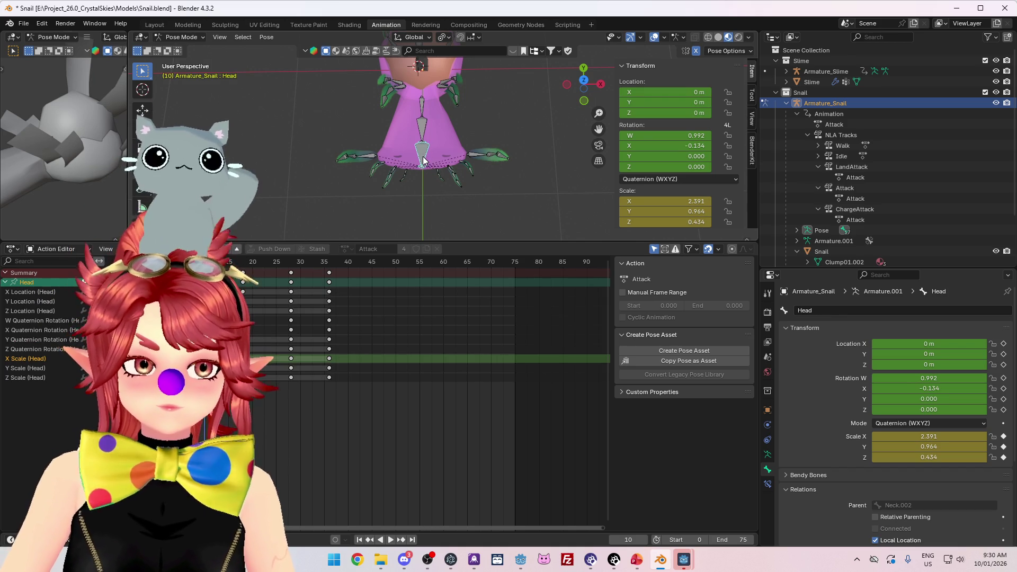
pyautogui.click(423, 134)
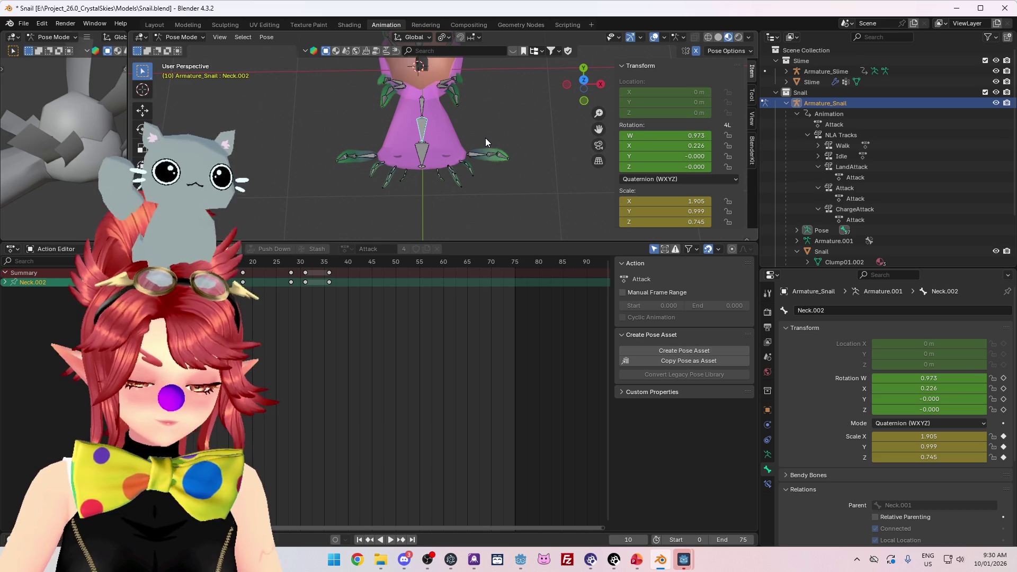
pyautogui.press('s')
pyautogui.press('x')
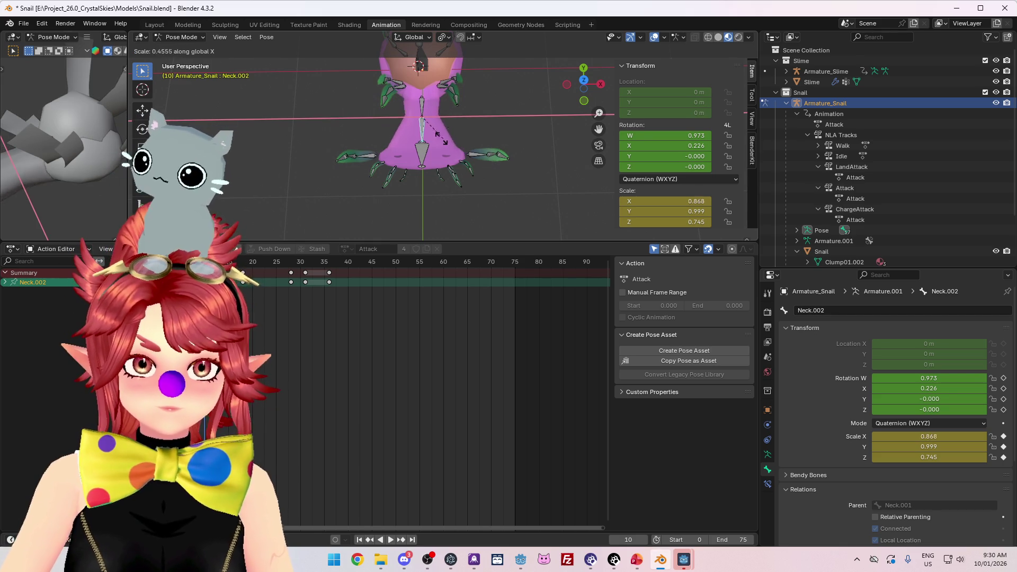
pyautogui.press('Escape')
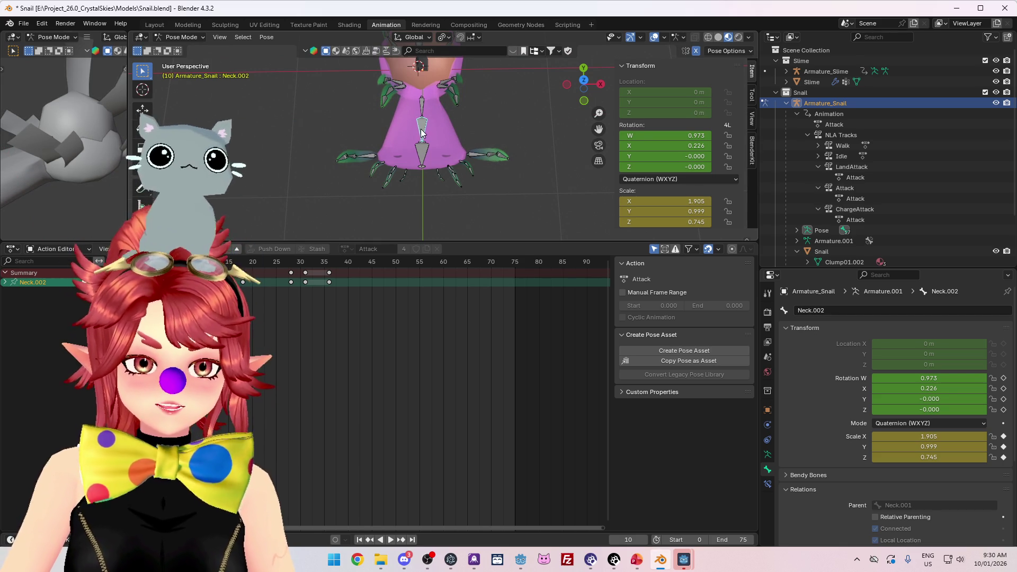
pyautogui.click(422, 157)
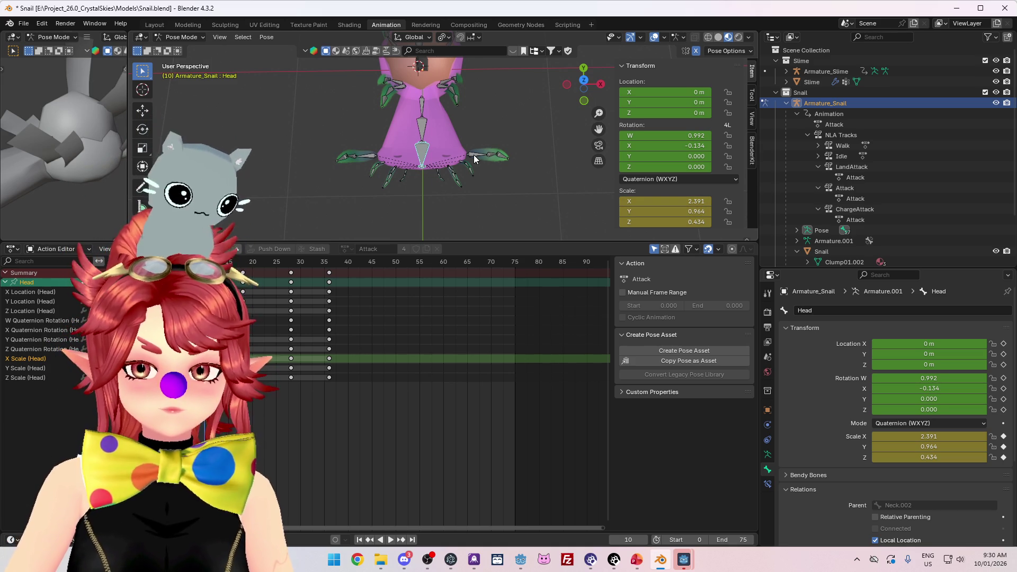
# Step: Select both GrassE grass bones and reset their scale to 1
pyautogui.click(474, 155)
pyautogui.keyDown('shift'); pyautogui.click(371, 159); pyautogui.keyUp('shift')
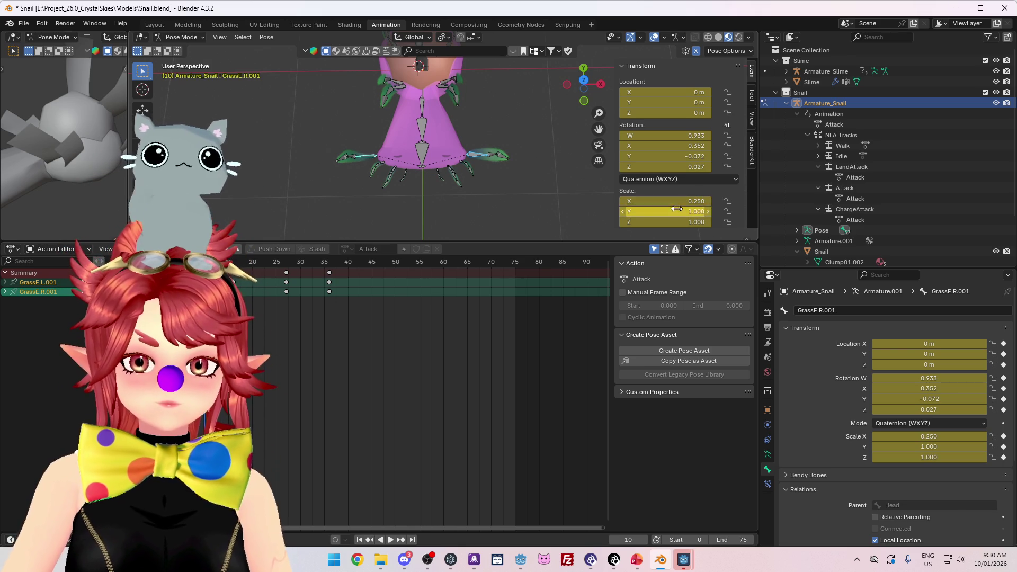
pyautogui.hotkey('alt', 's')
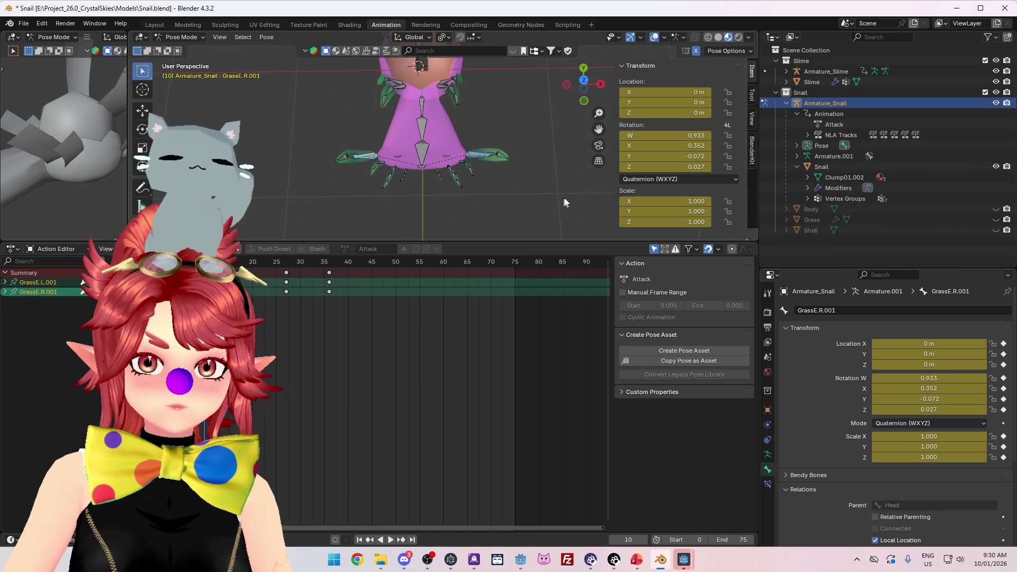
# Step: Scale the grass bones down along X to about 0.998, 0.368, 0.980
pyautogui.press('s')
pyautogui.press('x')
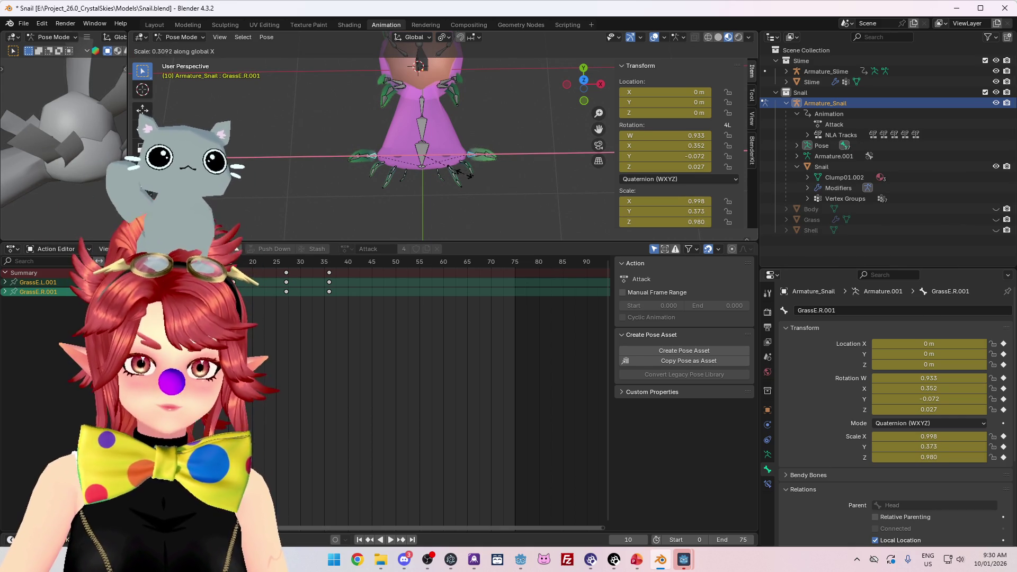
pyautogui.click(457, 171)
pyautogui.moveTo(482, 208); pyautogui.dragTo(474, 86)
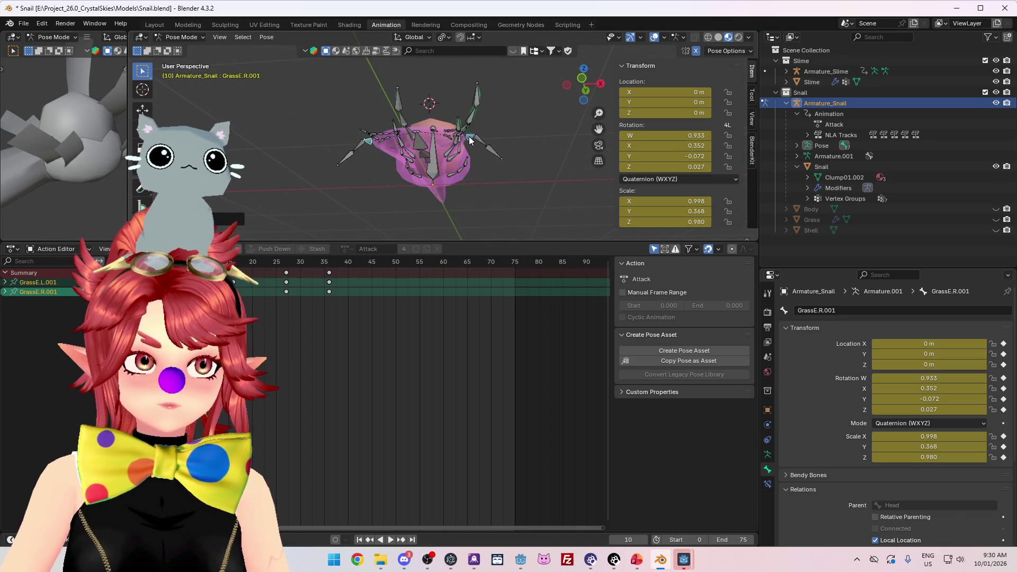
pyautogui.moveTo(501, 168)
pyautogui.mouseDown()
pyautogui.moveTo(495, 212)
pyautogui.moveTo(463, 168)
pyautogui.moveTo(472, 201)
pyautogui.mouseUp()
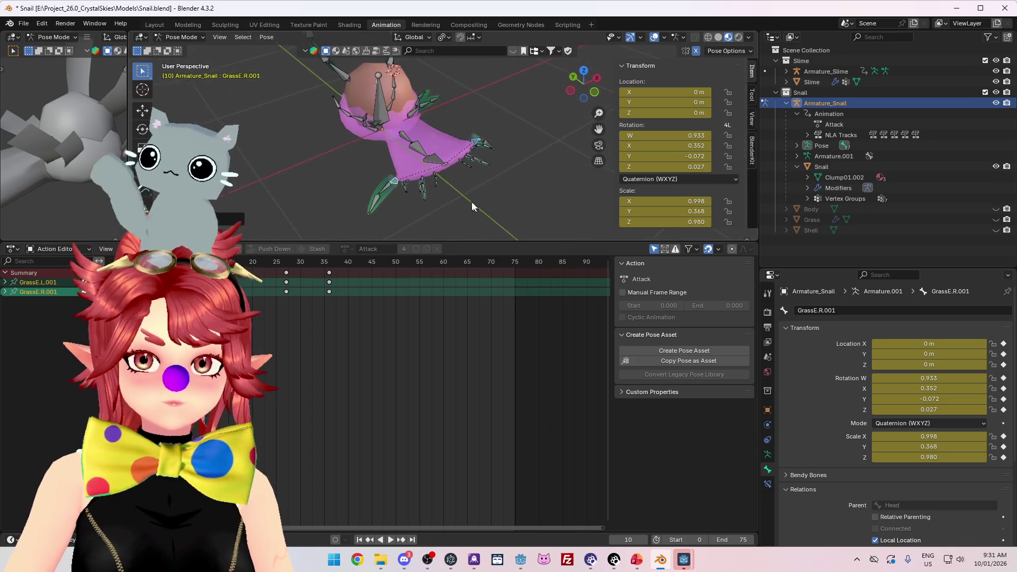
pyautogui.press('Tab')
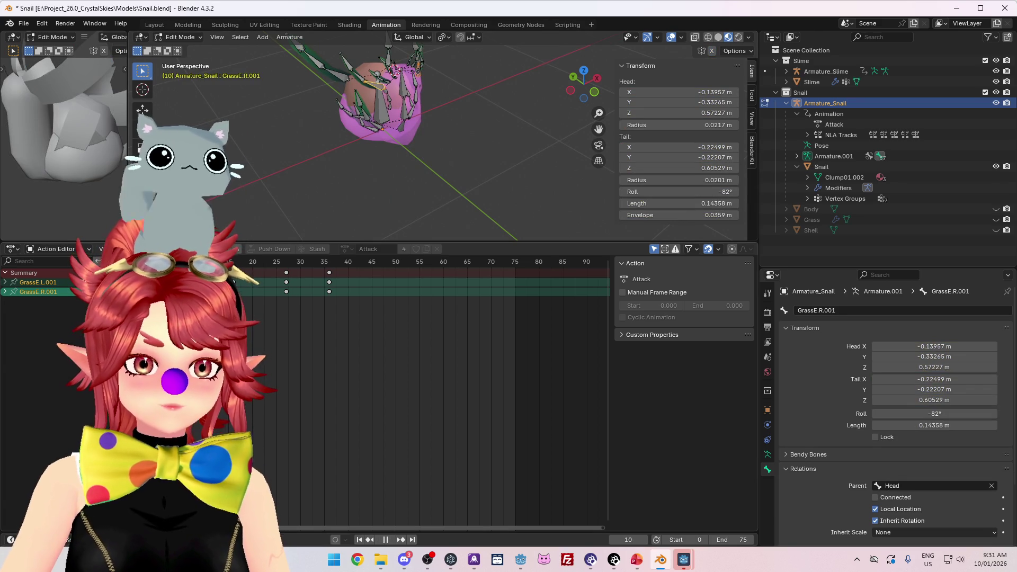
# Step: Cycle the armature through Pose and Object Mode, play the Attack animation, and return to Pose Mode
pyautogui.click(179, 37)
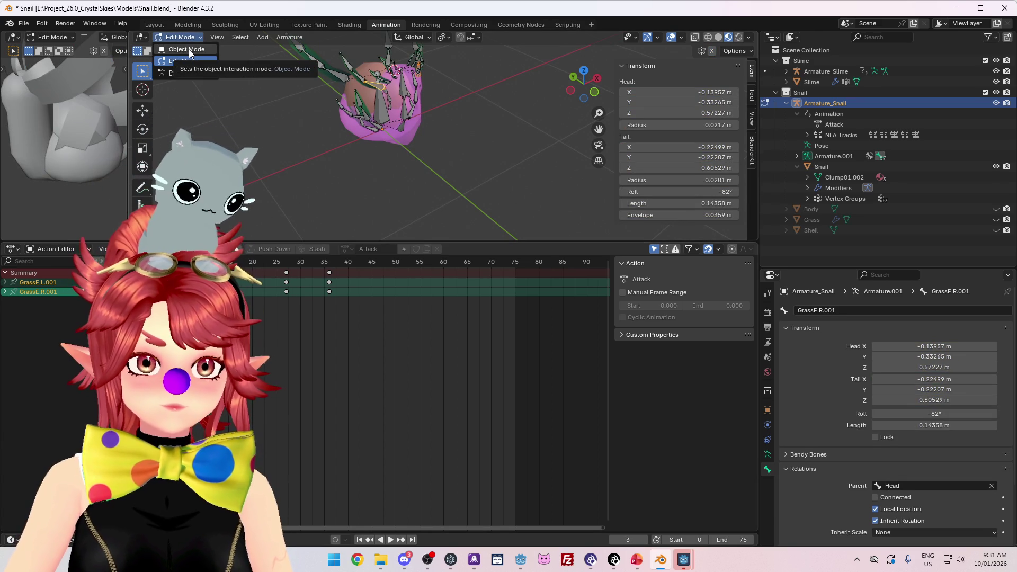
pyautogui.click(178, 61)
pyautogui.hotkey('ctrl', 'Tab')
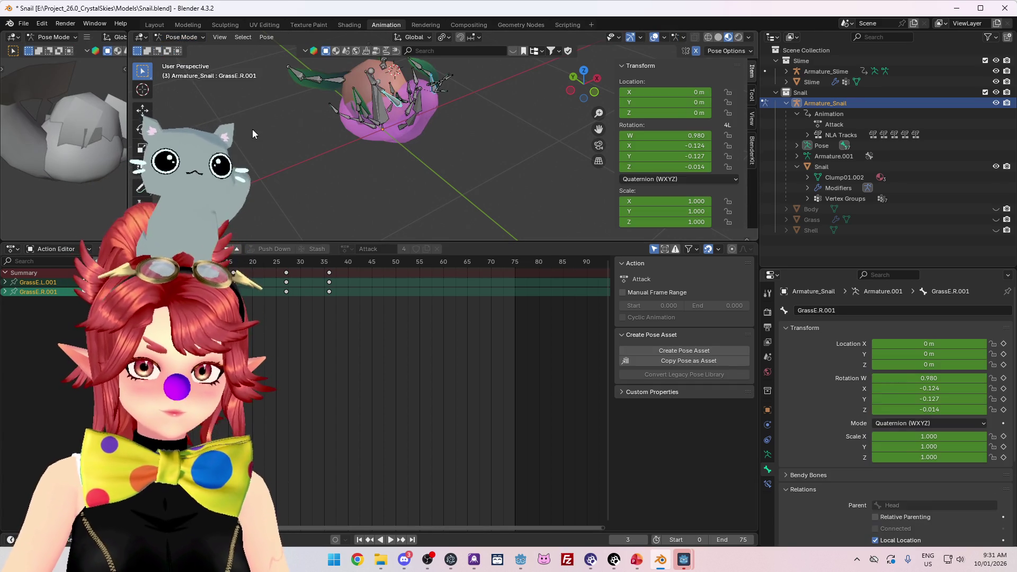
pyautogui.click(190, 49)
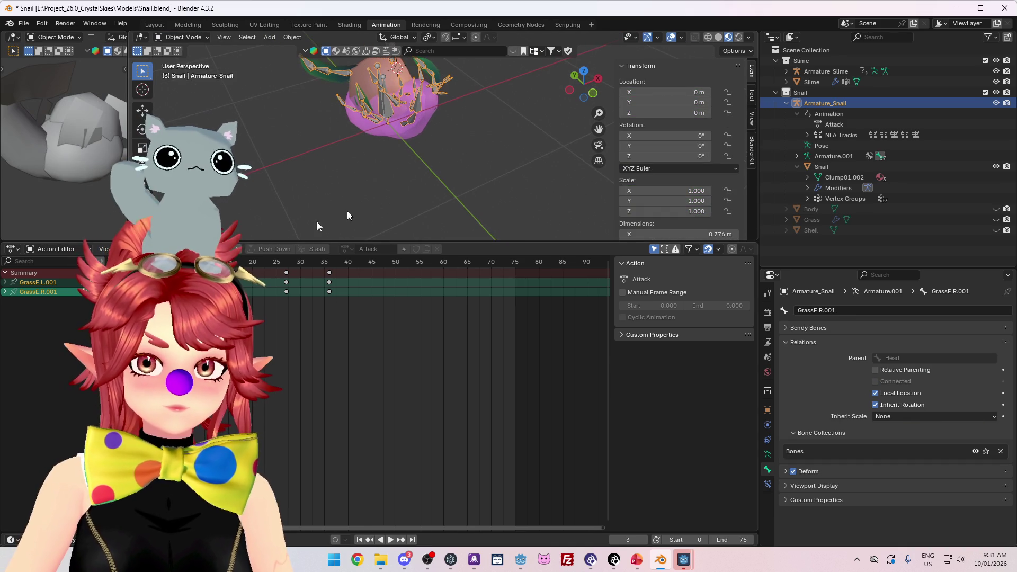
pyautogui.press('space')
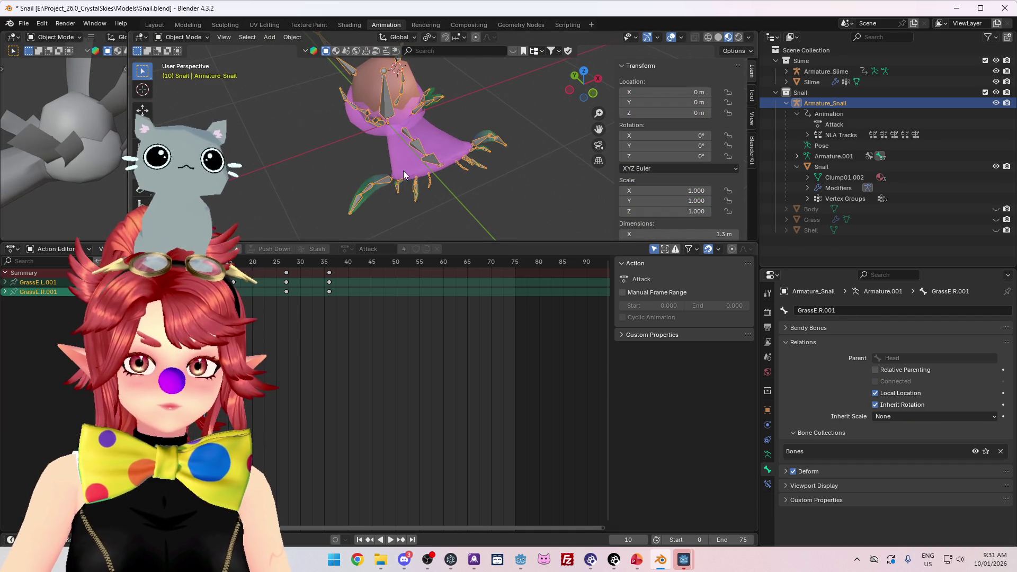
pyautogui.moveTo(403, 170); pyautogui.dragTo(345, 207)
pyautogui.click(183, 75)
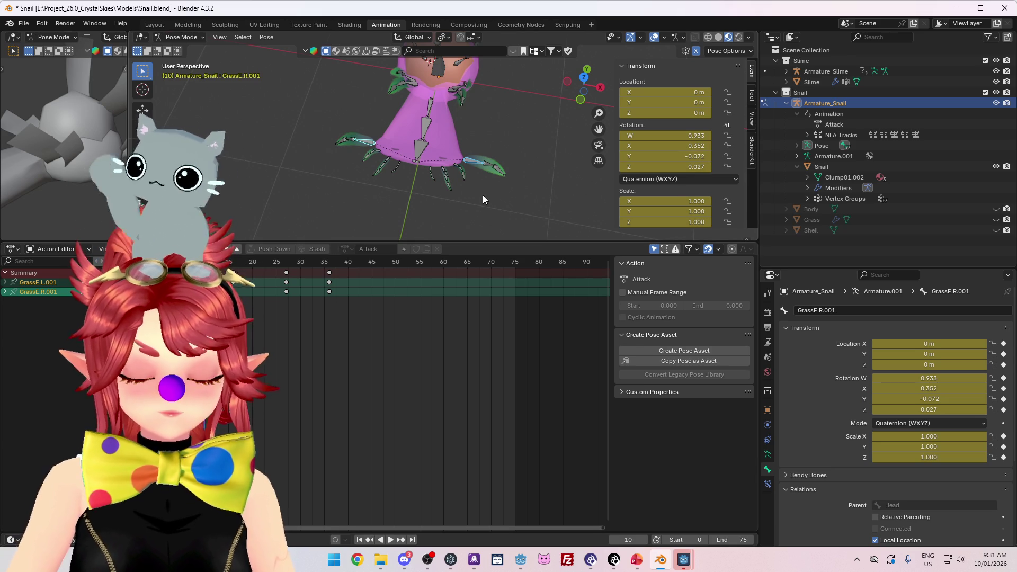
# Step: From the top view, scale the GrassE bones down along X
pyautogui.press('KP_7')
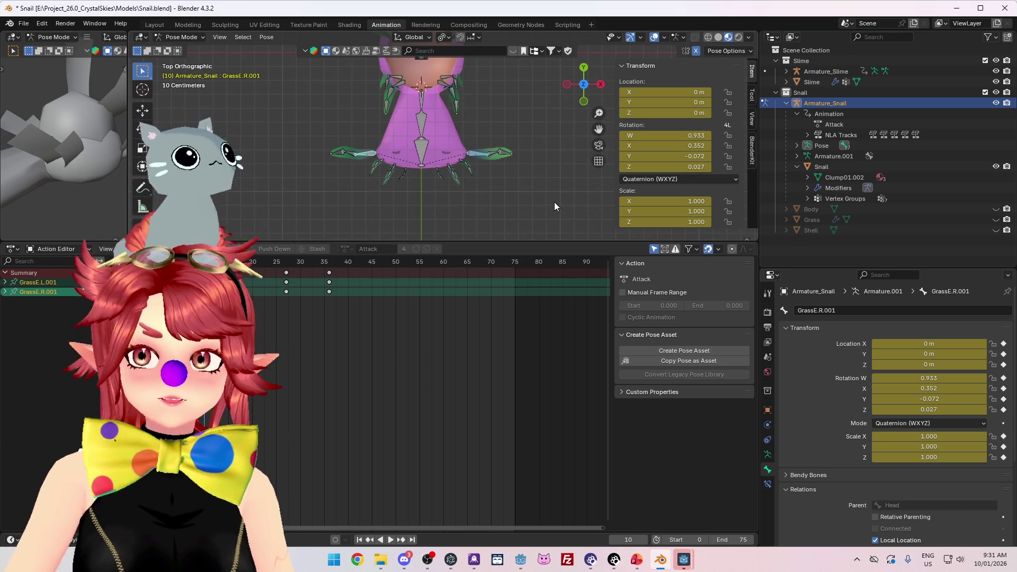
pyautogui.press('s')
pyautogui.press('x')
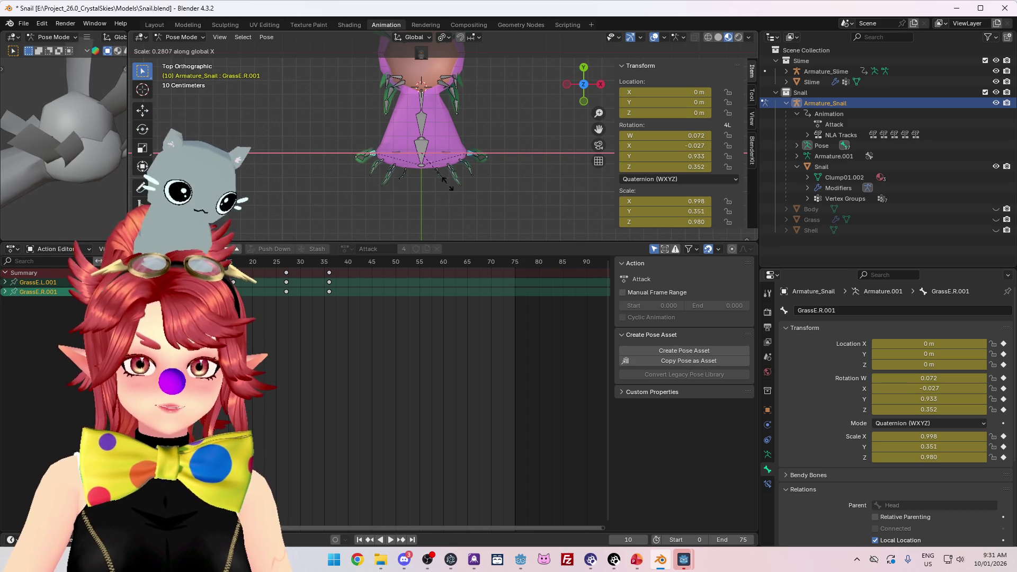
pyautogui.click(456, 189)
pyautogui.moveTo(520, 199); pyautogui.dragTo(514, 154)
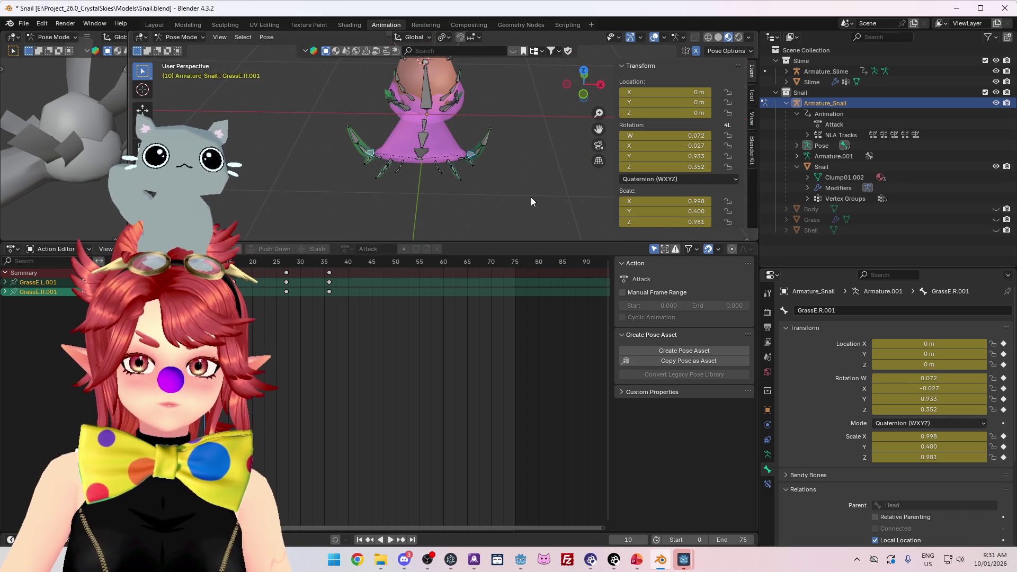
# Step: Expand the GrassE.L.001 and GrassE.R.001 channels in the animation editor
pyautogui.press('ctrl+KP_Add')
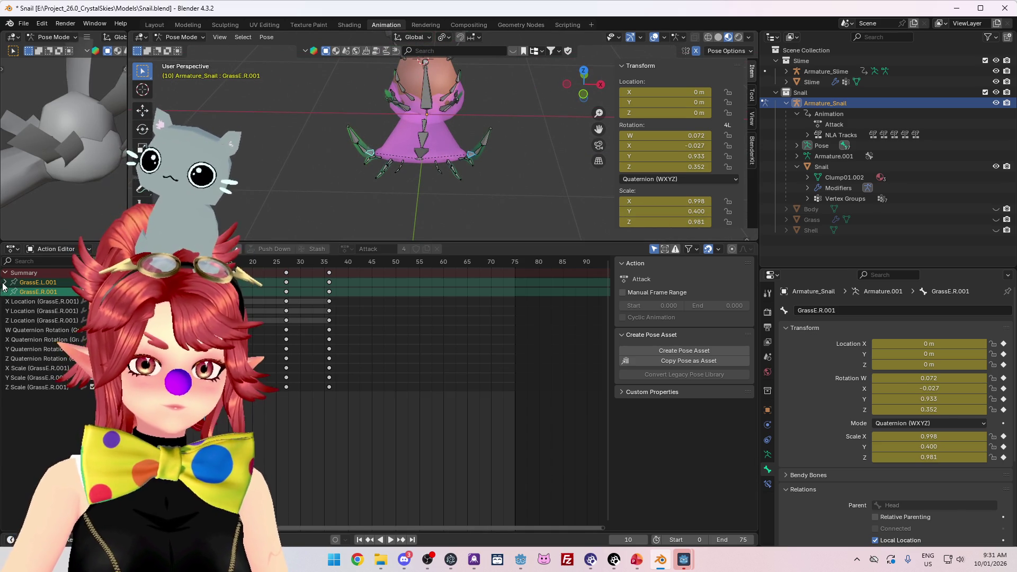
pyautogui.press('ctrl+KP_Subtract')
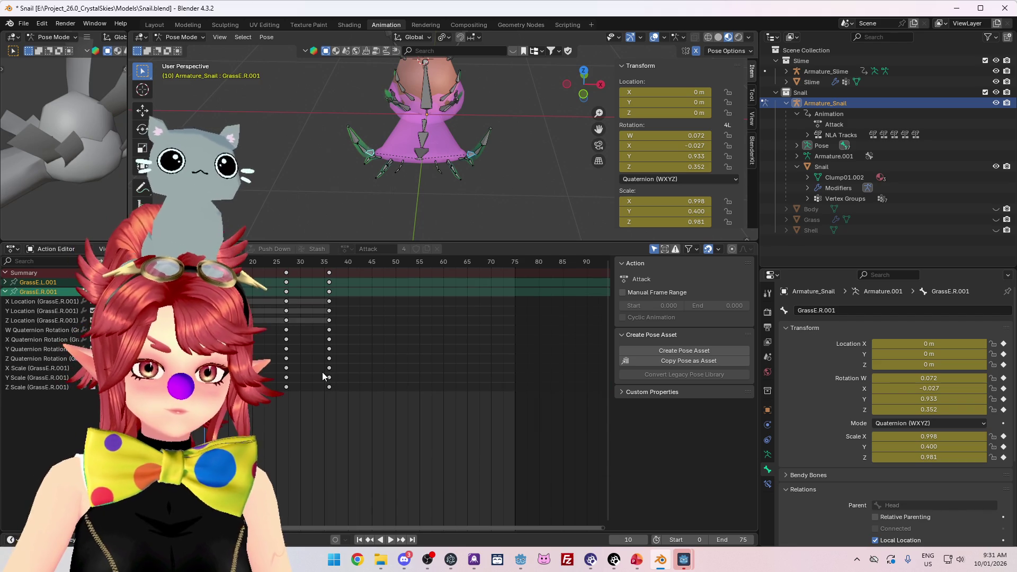
pyautogui.keyDown('ctrl'); pyautogui.click(4, 283); pyautogui.keyUp('ctrl')
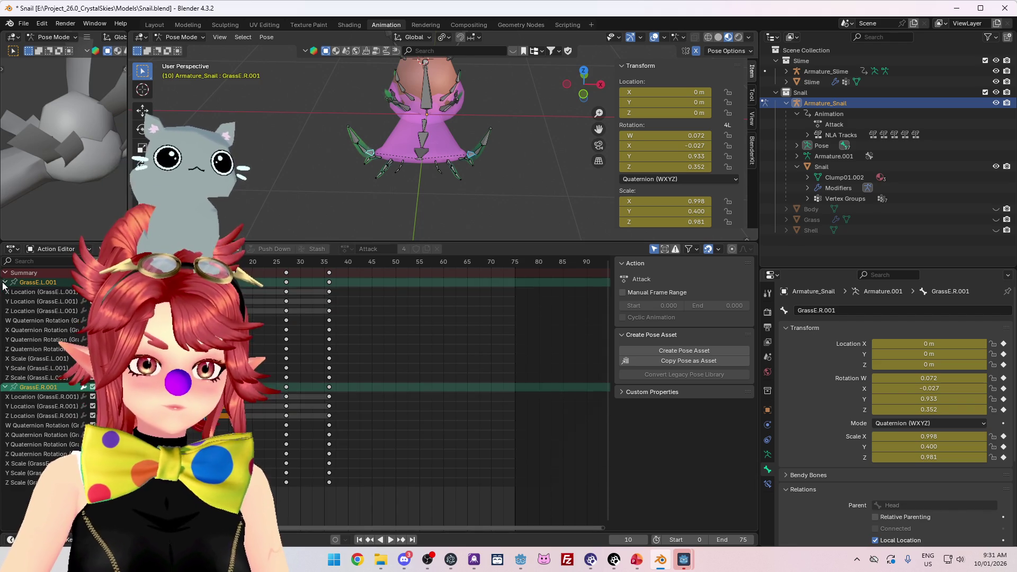
pyautogui.hotkey('ctrl', 'z')
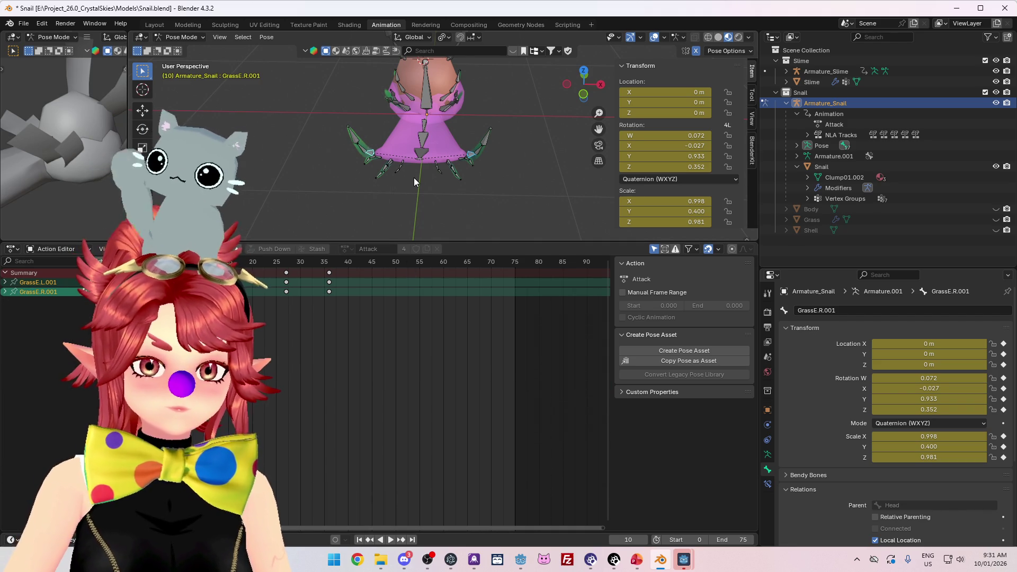
pyautogui.hotkey('ctrl', 'z')
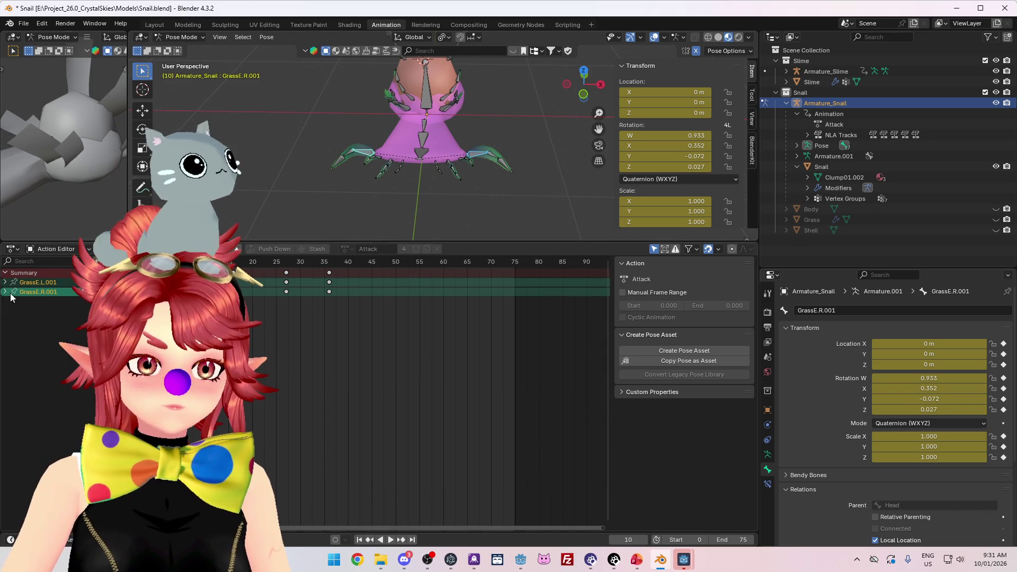
pyautogui.click(4, 292)
pyautogui.click(4, 283)
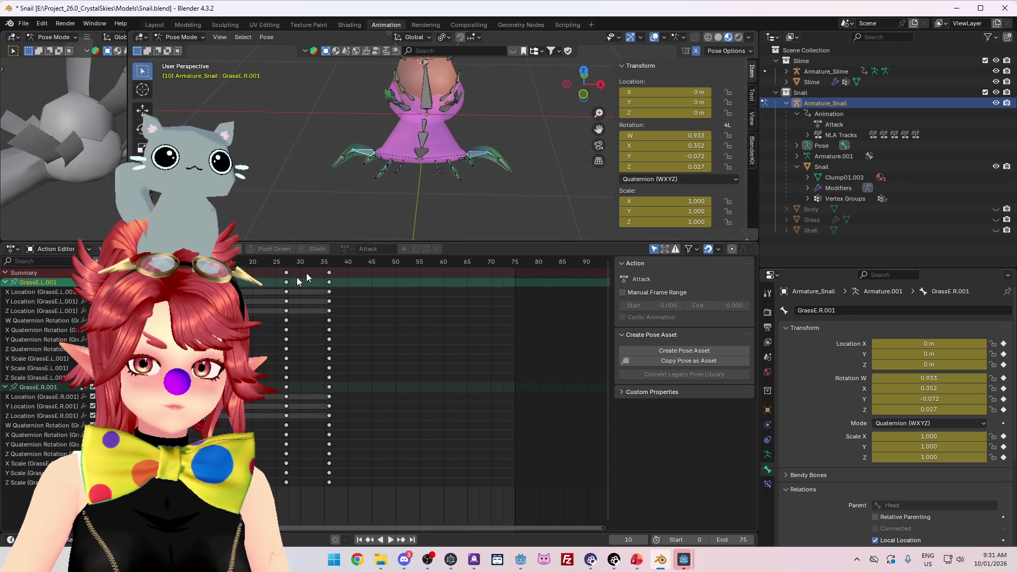
# Step: Play the Attack animation, then rescale the grass bones along X to 0.998, 0.352, 0.980
pyautogui.press('space')
pyautogui.press('Escape')
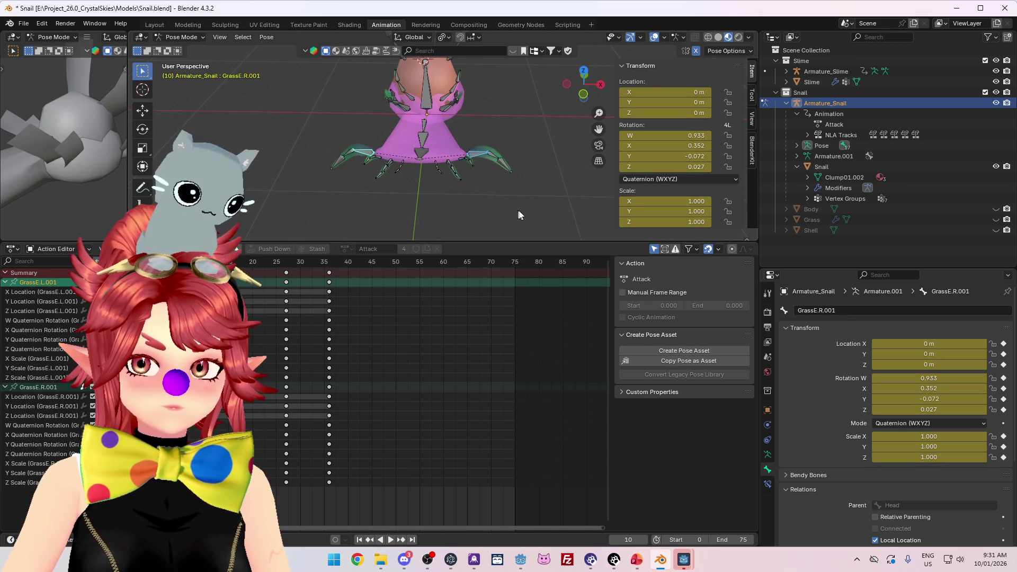
pyautogui.press('s')
pyautogui.press('x')
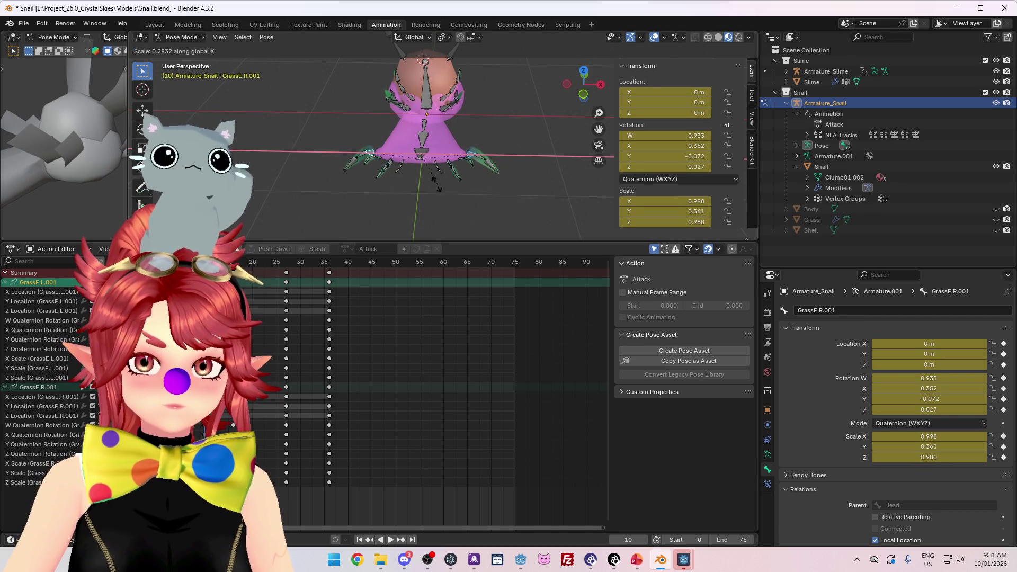
pyautogui.click(437, 197)
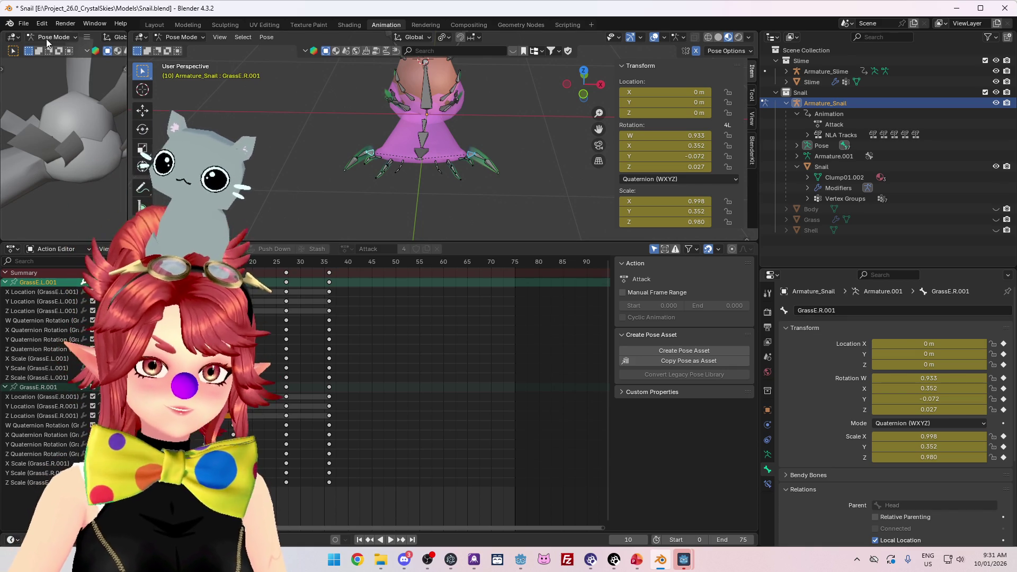
# Step: Return the snail armature from Pose Mode to Object Mode
pyautogui.click(182, 37)
pyautogui.click(175, 43)
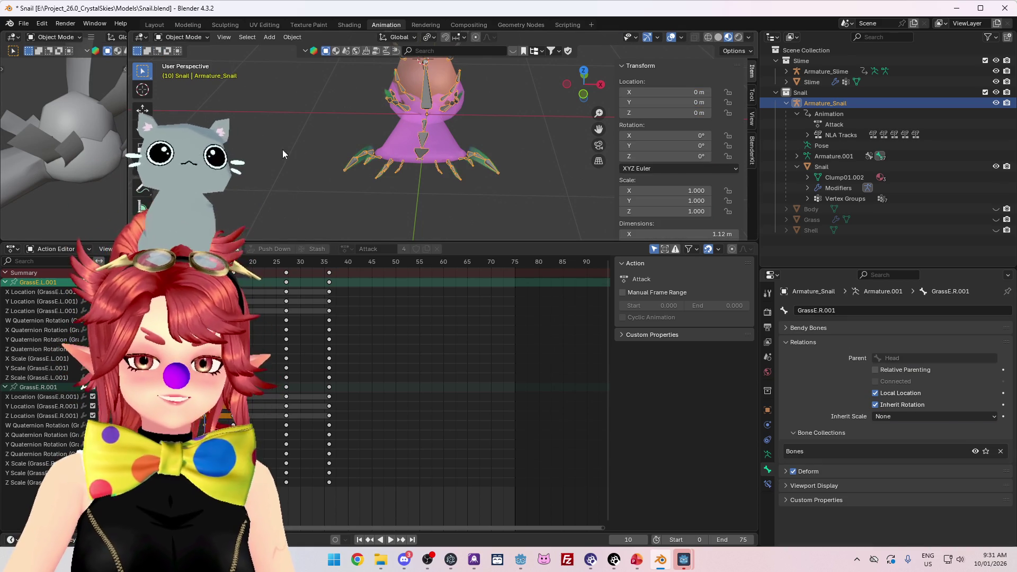
pyautogui.moveTo(283, 154); pyautogui.dragTo(174, 40)
pyautogui.click(56, 249)
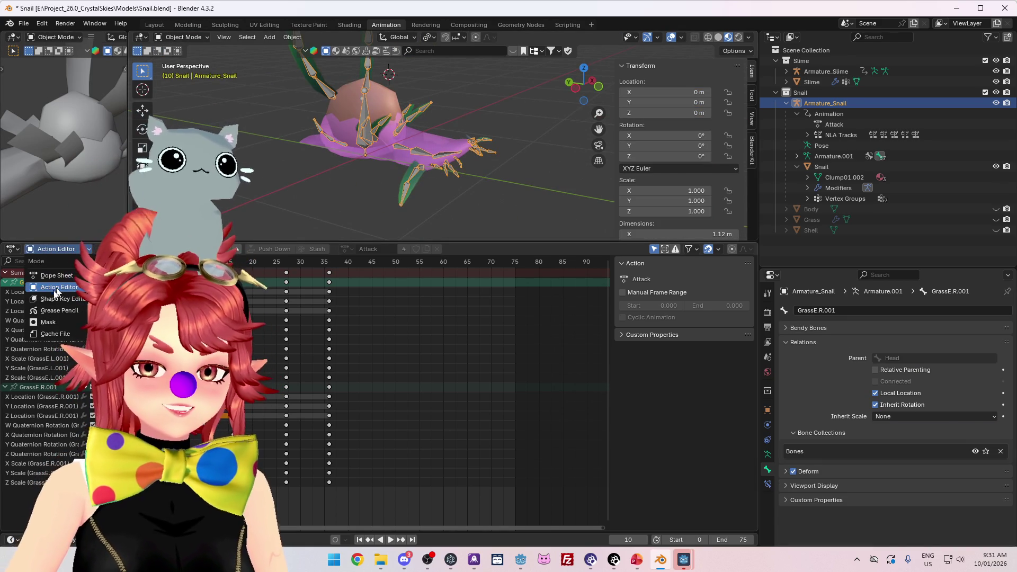
# Step: In the NLA editor, set the Attack strip's Playback Scale to 1.5 and save Snail.blend
pyautogui.click(12, 249)
pyautogui.click(127, 323)
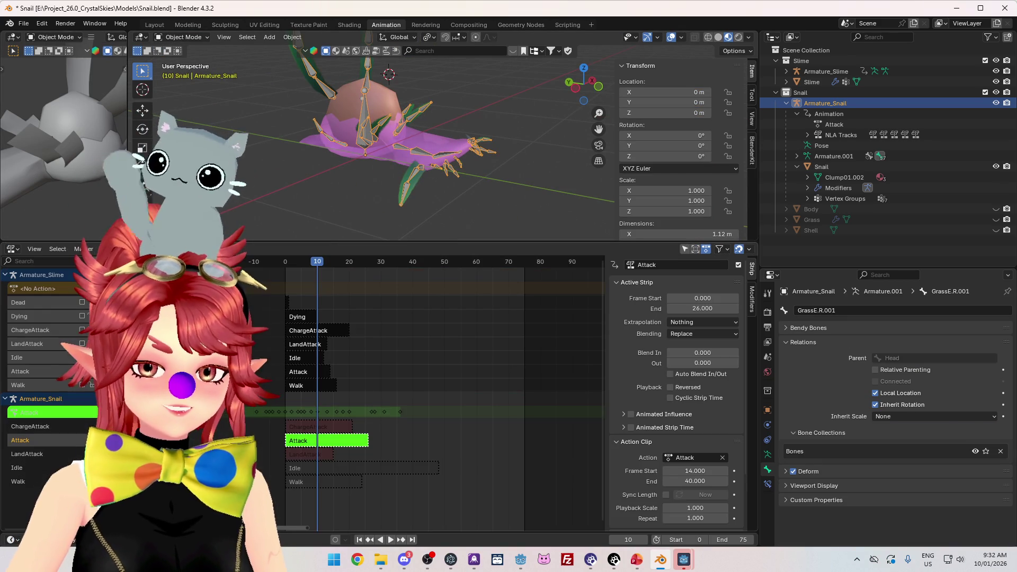
pyautogui.press('Tab')
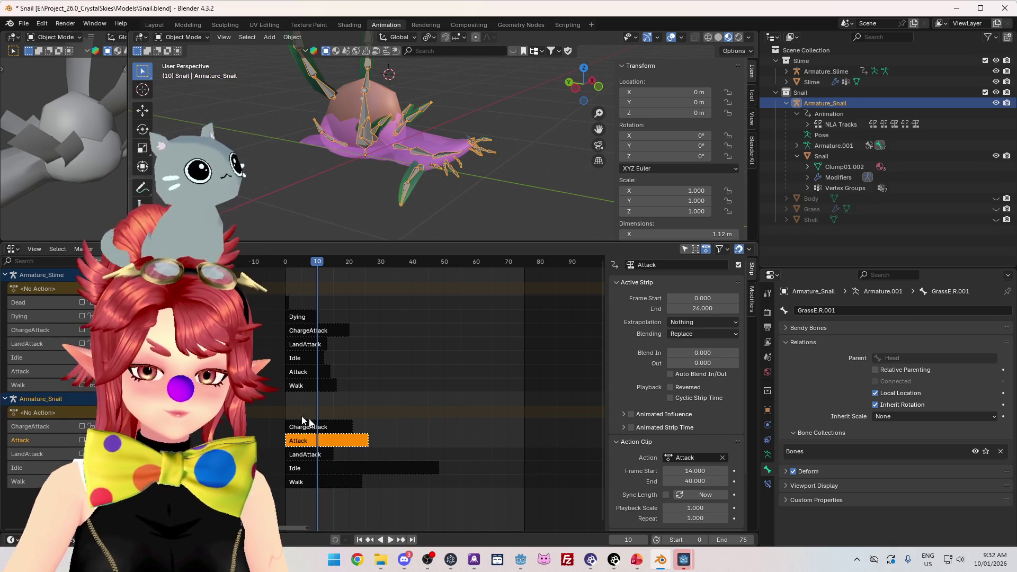
pyautogui.doubleClick(683, 508)
pyautogui.write('1.5')
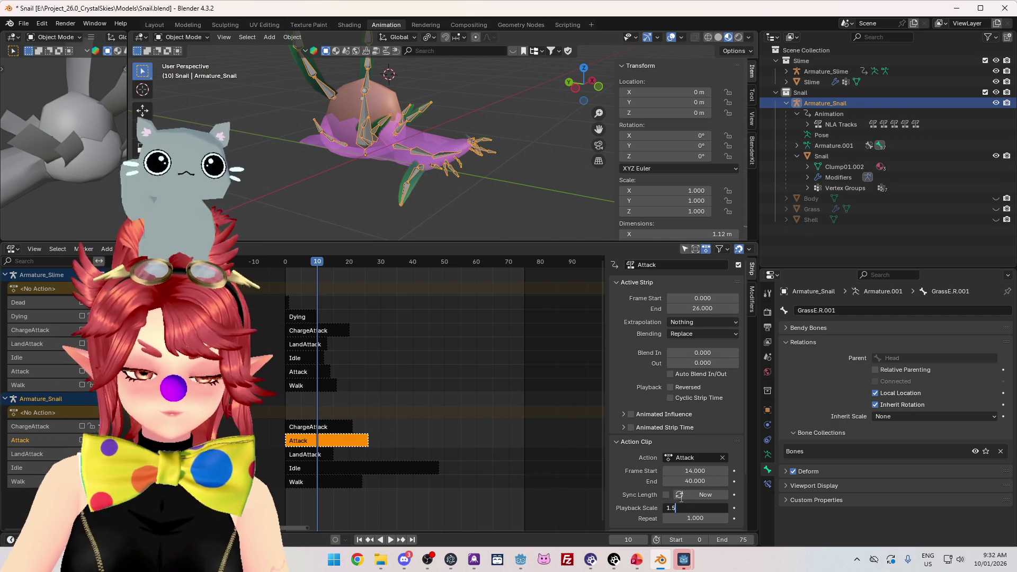
pyautogui.press('Return')
pyautogui.hotkey('ctrl', 's')
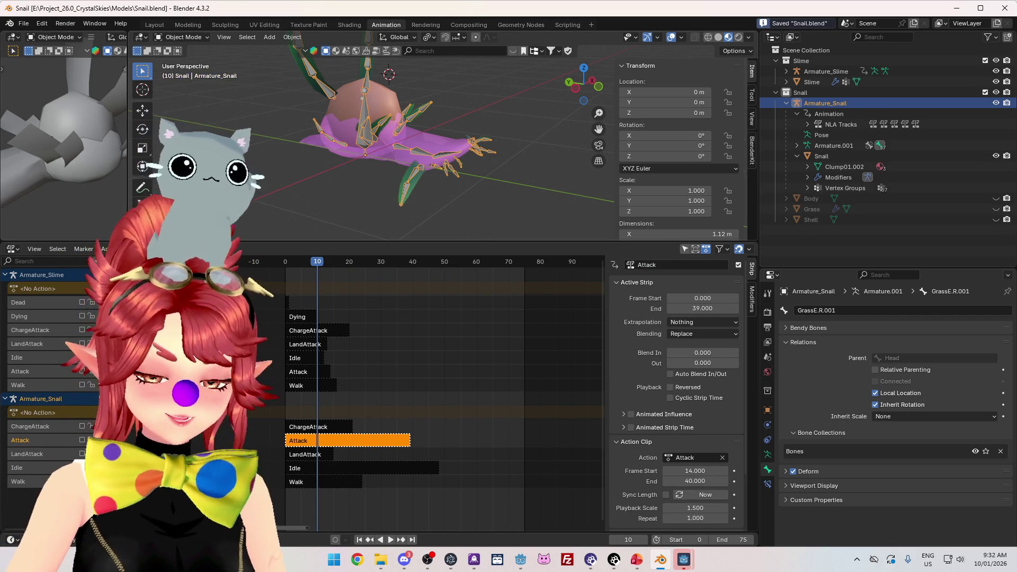
pyautogui.click(23, 23)
# Step: Export the scene as glTF to Snail.glb and check it in Godot
pyautogui.moveTo(58, 180)
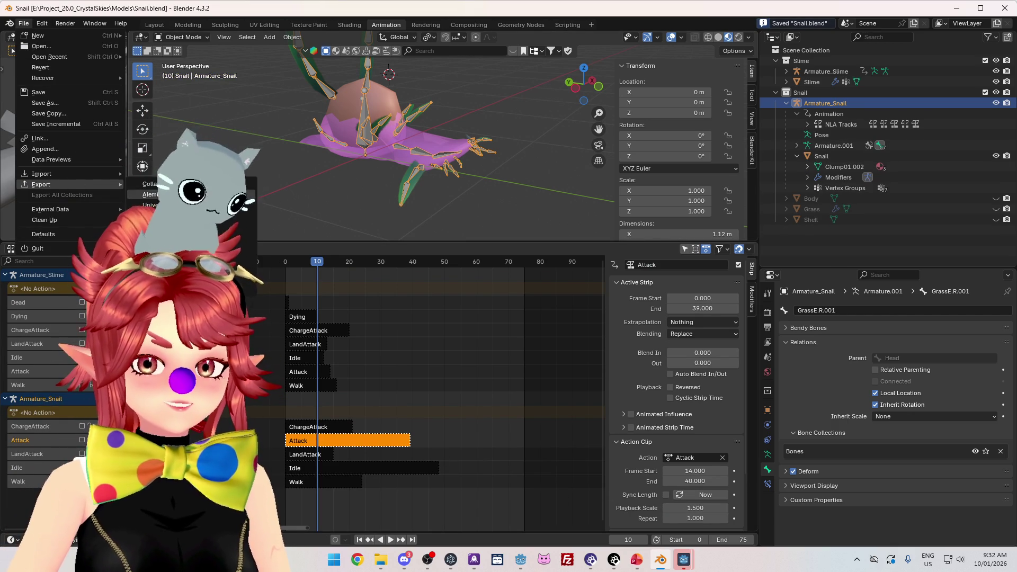
pyautogui.click(159, 280)
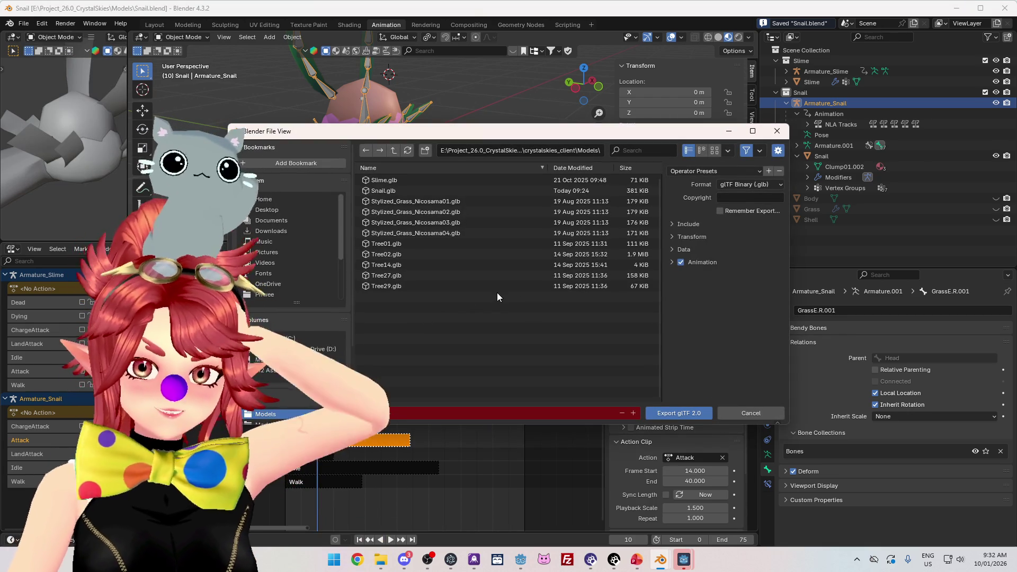
pyautogui.click(679, 414)
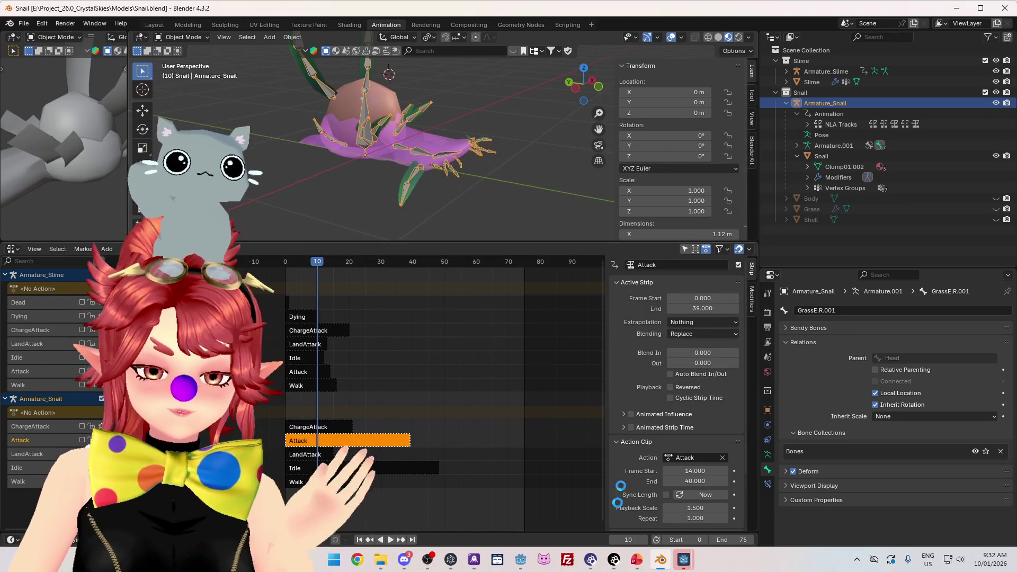
pyautogui.click(520, 560)
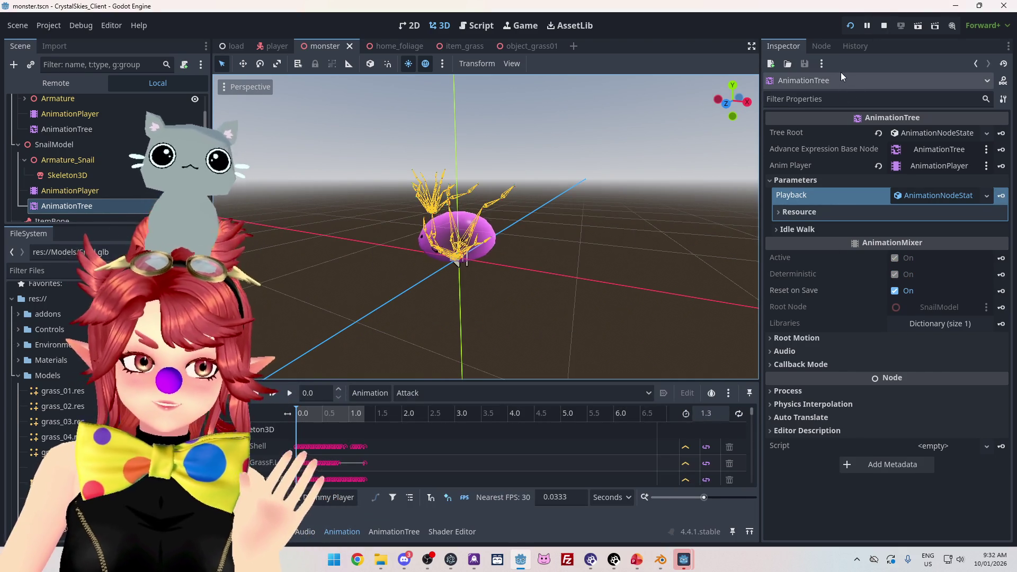
# Step: Select the Snail mesh with its armature, re-export over Snail.glb, and switch to Godot
pyautogui.hotkey('alt', 'Tab')
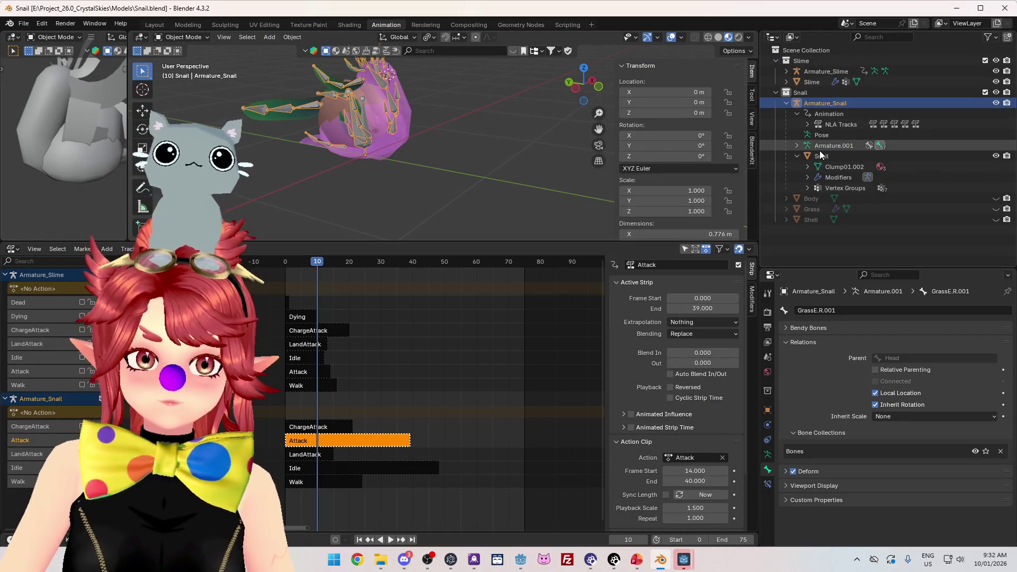
pyautogui.click(821, 156)
pyautogui.click(822, 103)
pyautogui.keyDown('ctrl'); pyautogui.click(824, 155); pyautogui.keyUp('ctrl')
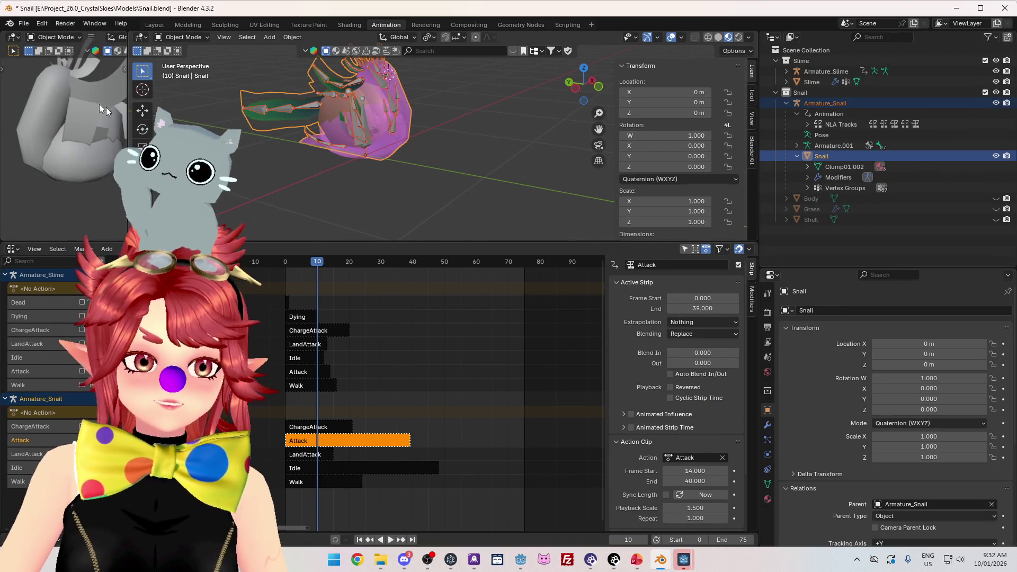
pyautogui.click(24, 23)
pyautogui.moveTo(63, 187)
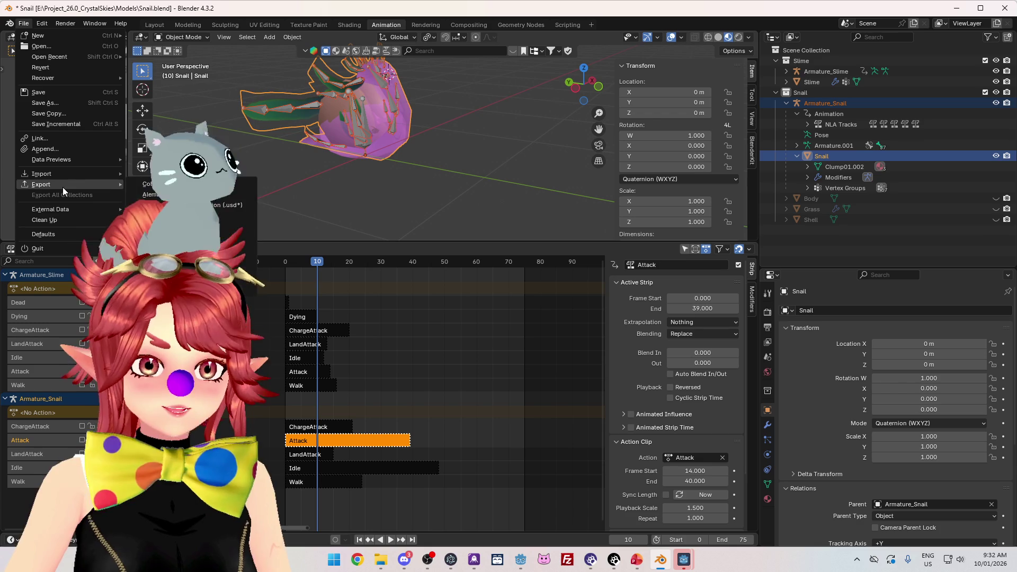
pyautogui.click(175, 259)
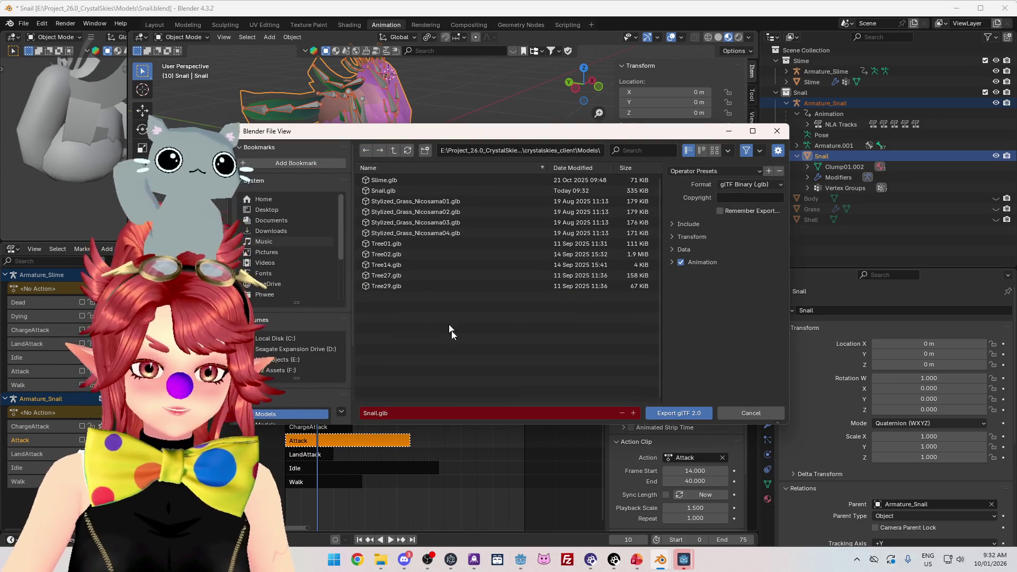
pyautogui.click(669, 413)
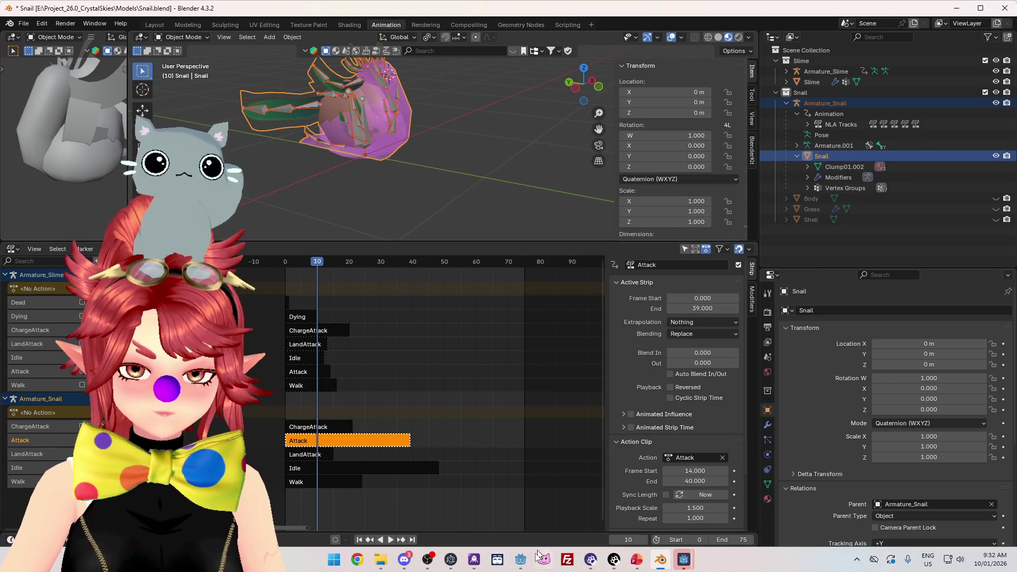
pyautogui.click(521, 559)
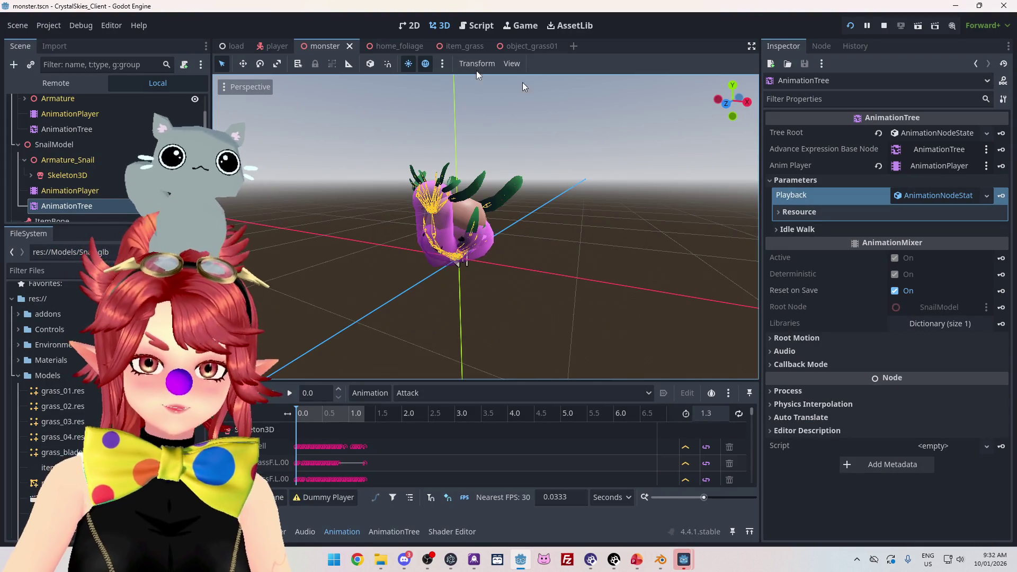
# Step: Restart the game project, enter a placeholder display name and create a new lobby
pyautogui.click(850, 30)
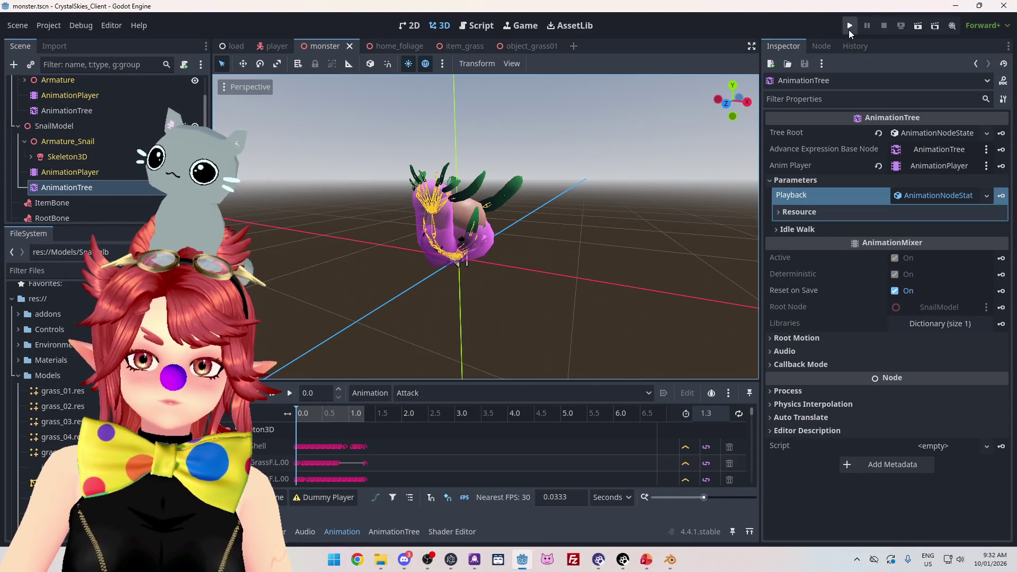
pyautogui.click(850, 27)
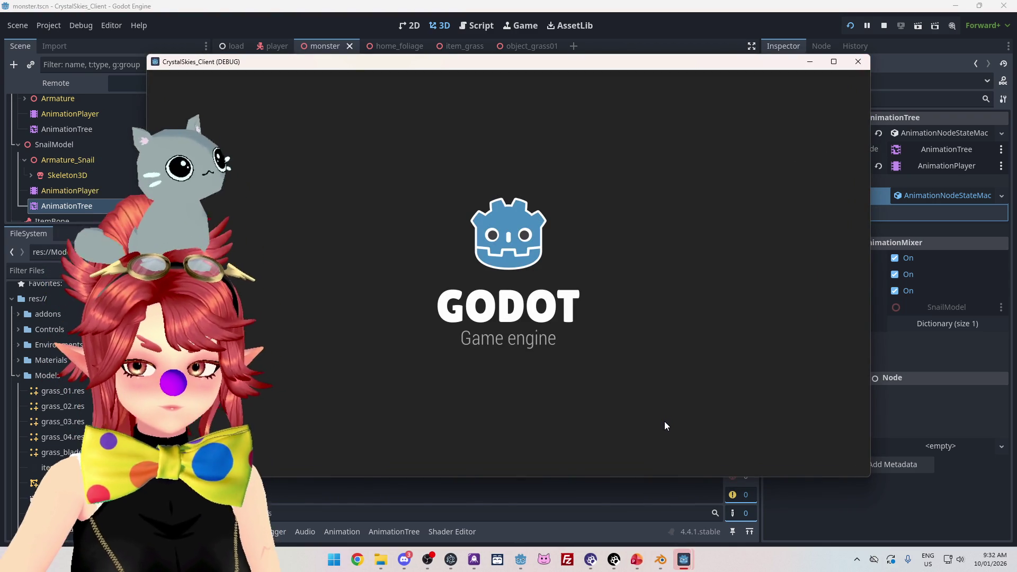
pyautogui.click(570, 307)
pyautogui.write('asd')
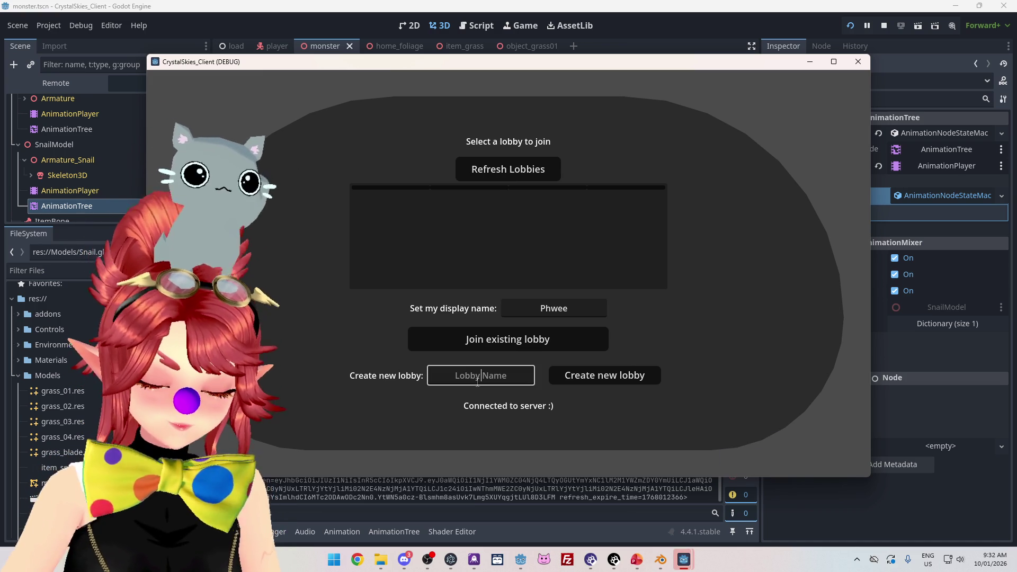
pyautogui.click(605, 383)
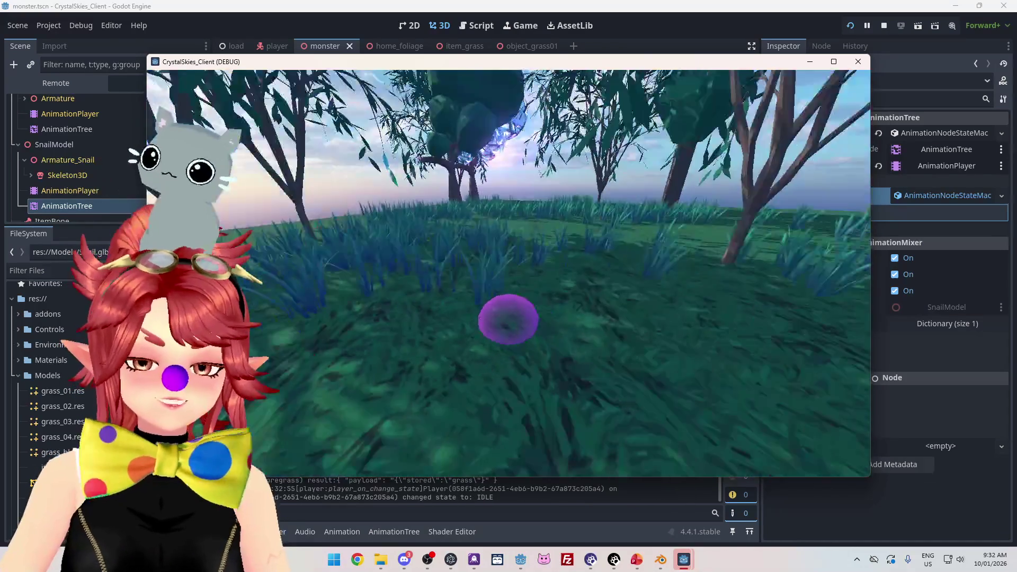
# Step: Charge the snail and walk it through the grass toward the slime
pyautogui.click(680, 162)
pyautogui.press('w')
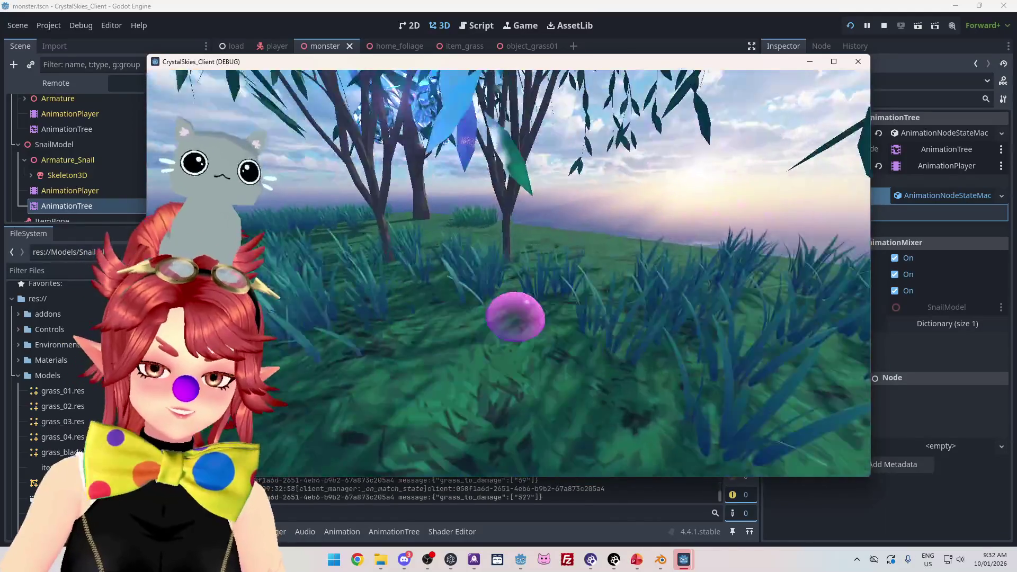
pyautogui.press('w')
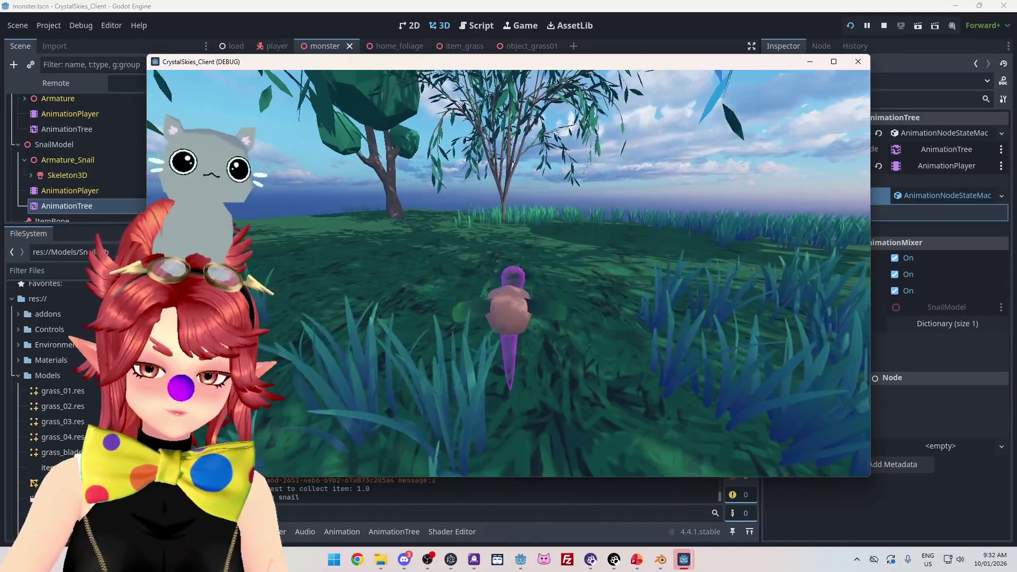
pyautogui.press('d')
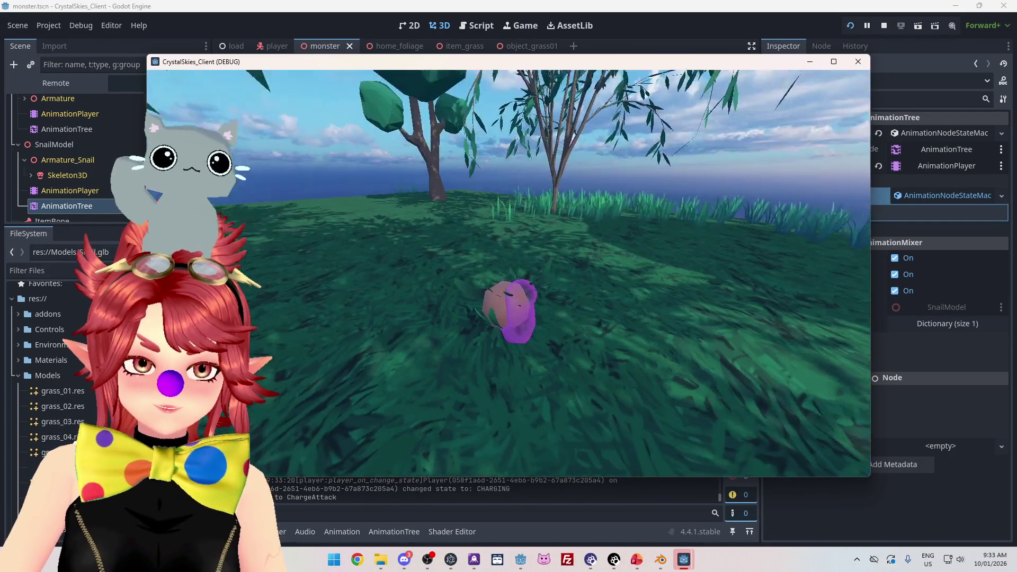
# Step: Trigger the snail's attack repeatedly to watch the 1.5-scale animation, then stop the game
pyautogui.click(509, 274)
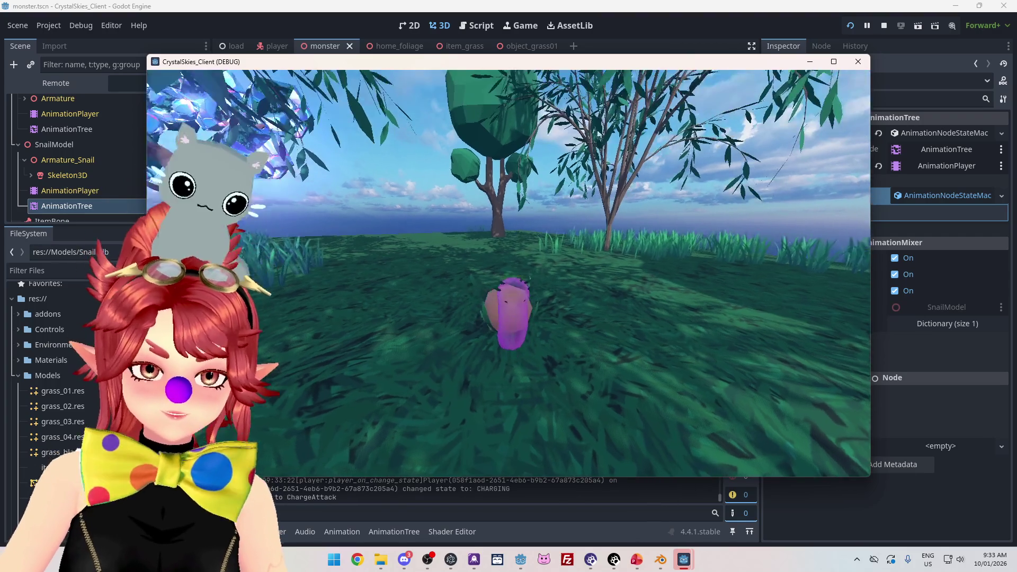
pyautogui.click(509, 274)
pyautogui.click(509, 273)
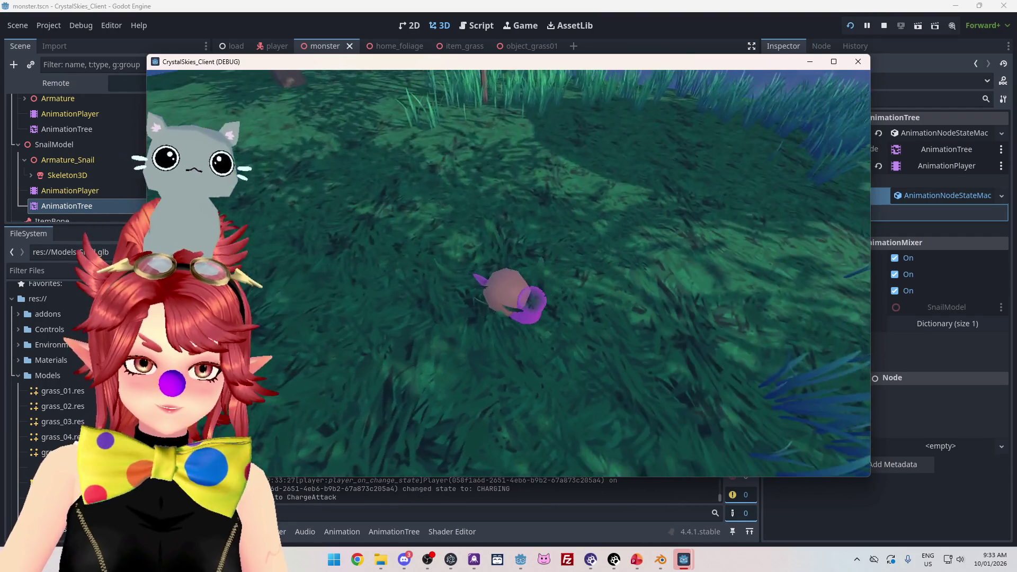
pyautogui.click(509, 273)
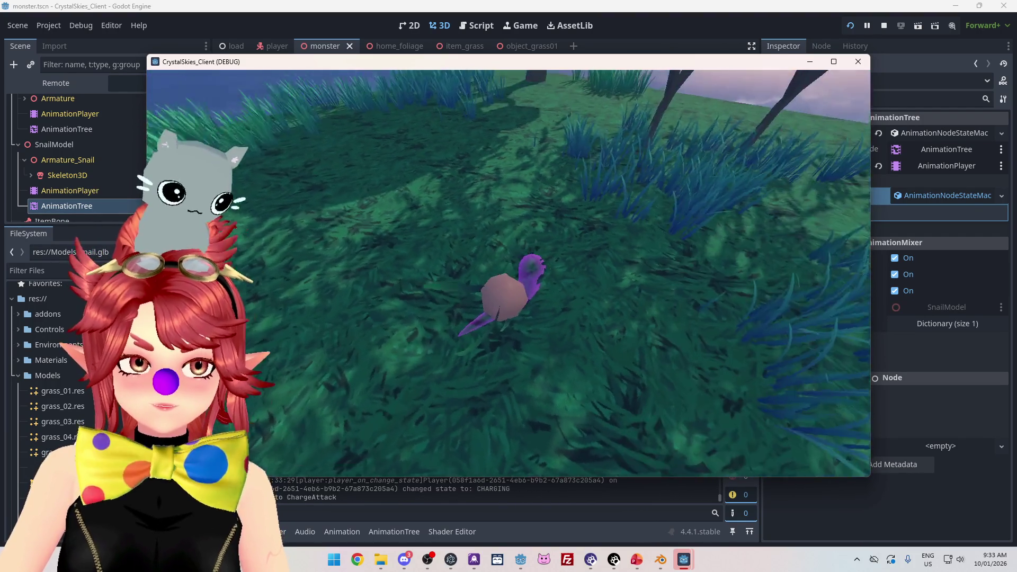
pyautogui.click(508, 273)
pyautogui.click(509, 273)
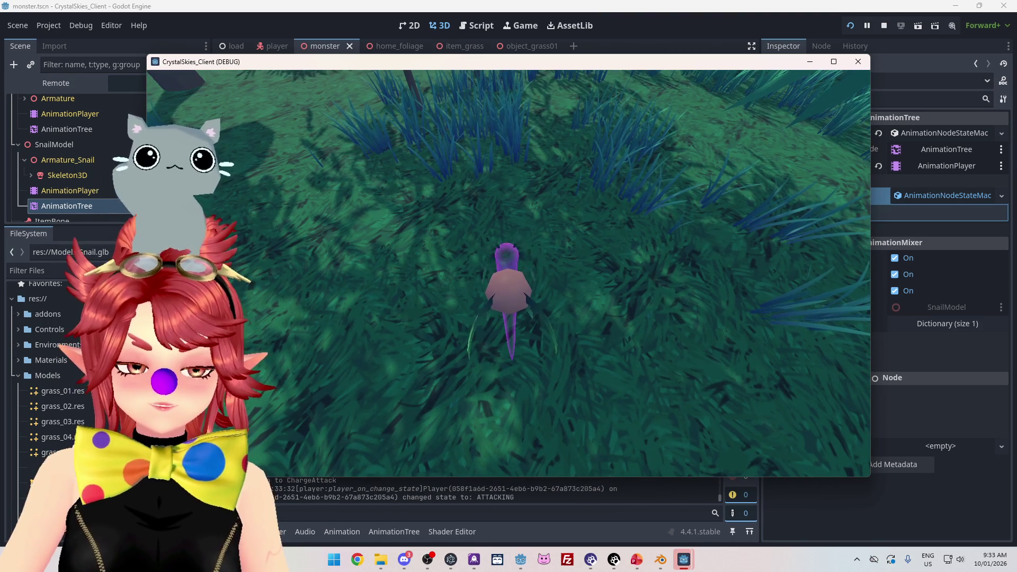
pyautogui.click(509, 274)
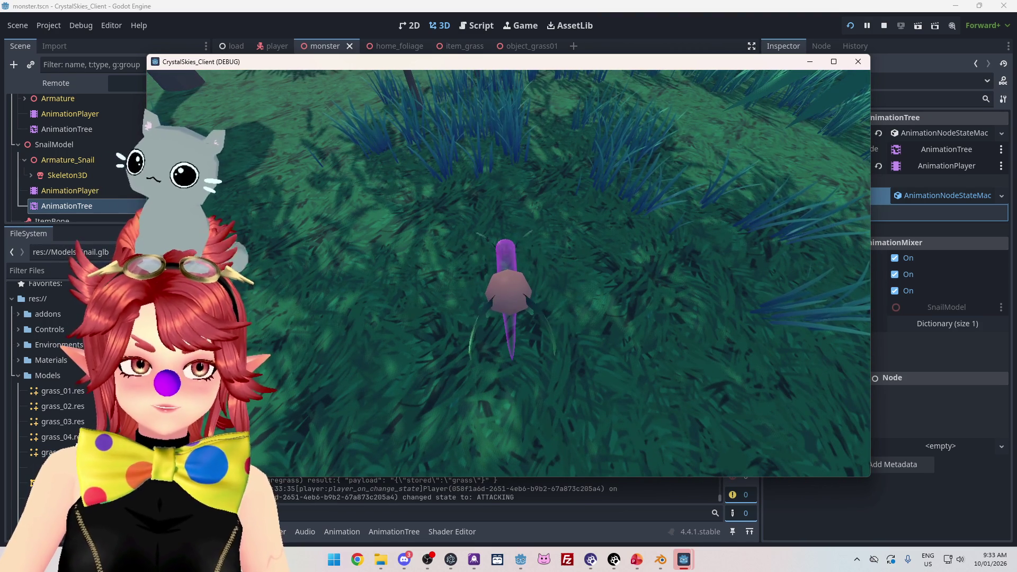
pyautogui.click(508, 273)
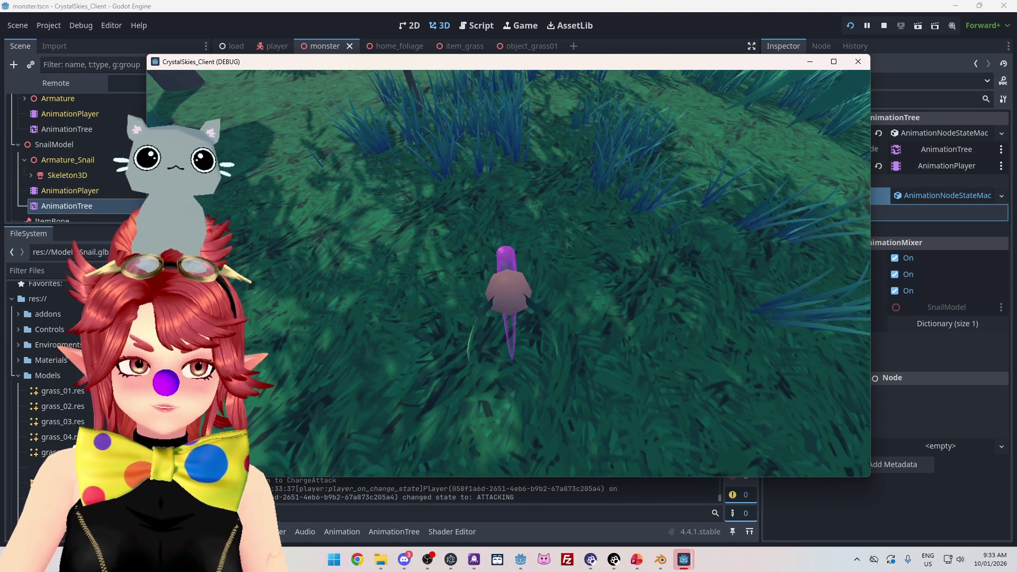
pyautogui.press('Escape')
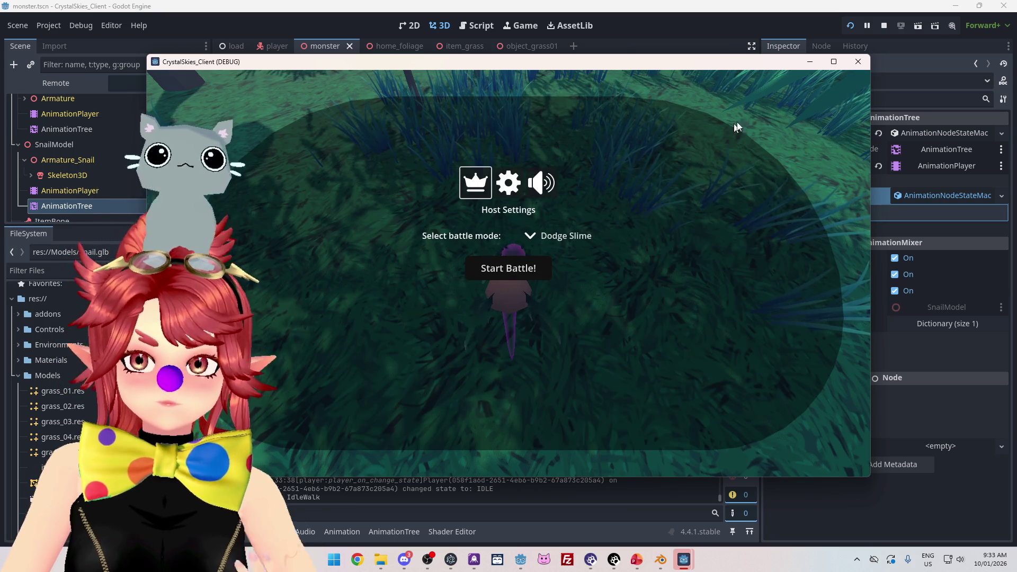
pyautogui.click(879, 25)
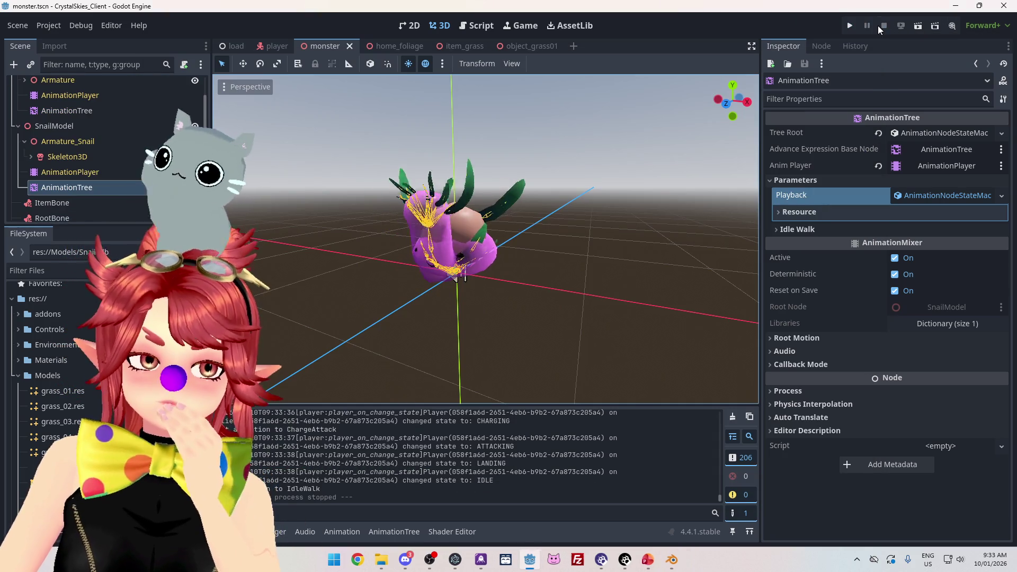
# Step: Back in Blender, select the snail armature Armature_Snail and enter Edit Mode
pyautogui.click(672, 562)
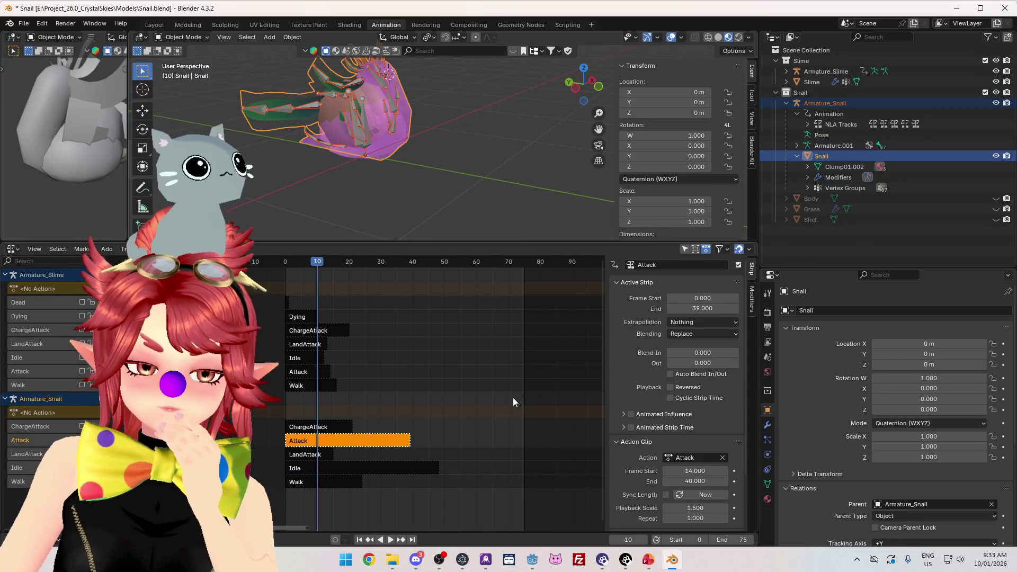
pyautogui.moveTo(477, 159); pyautogui.dragTo(324, 137)
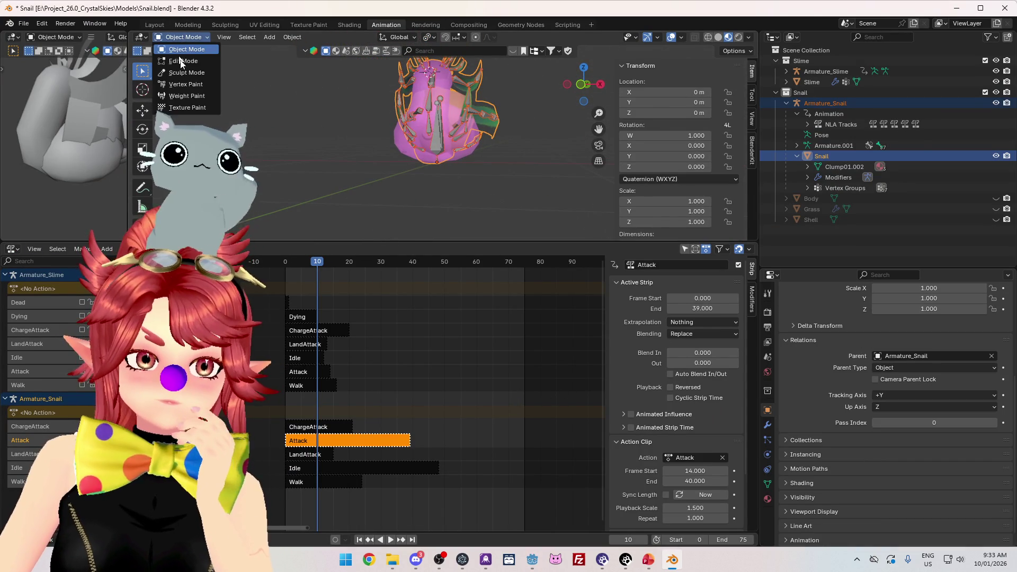
pyautogui.hotkey('ctrl', 'z')
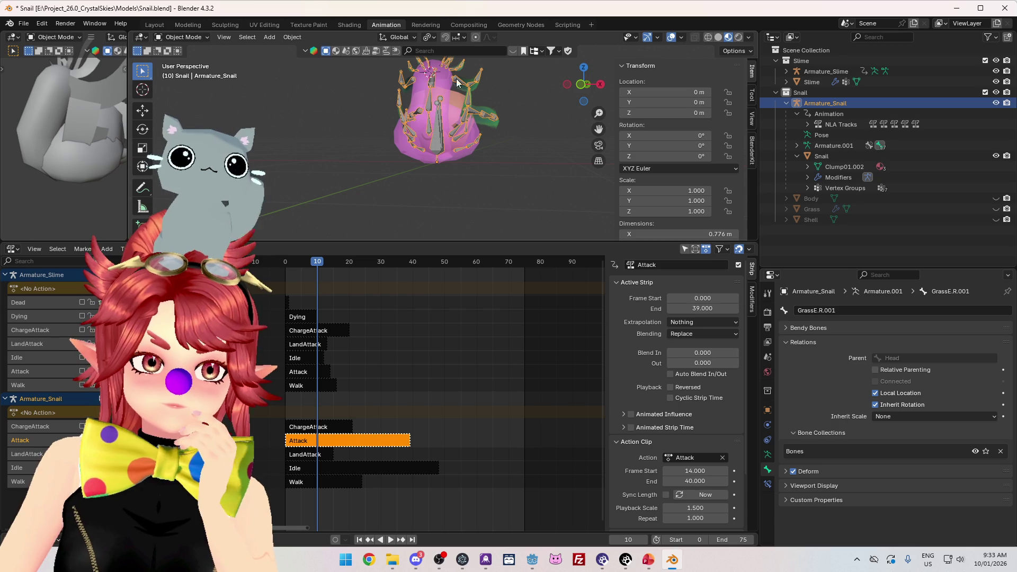
pyautogui.moveTo(445, 130); pyautogui.dragTo(482, 172)
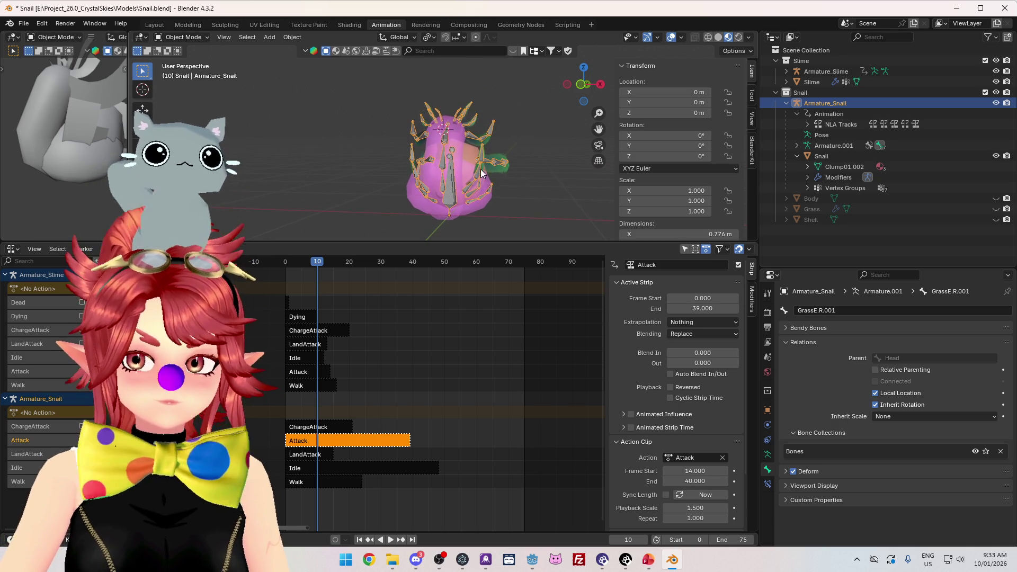
pyautogui.click(182, 61)
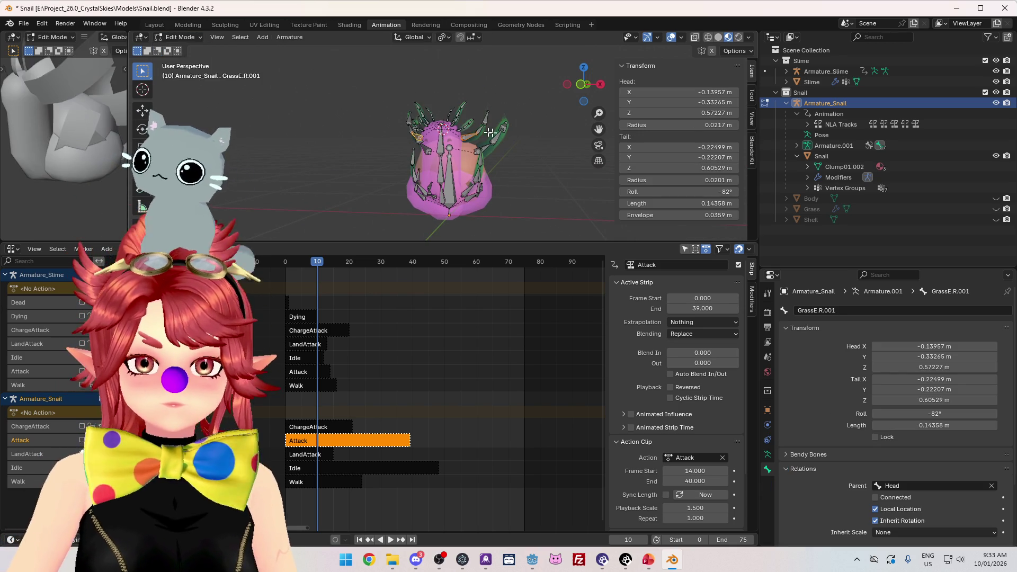
pyautogui.scroll(8, 512, 150)
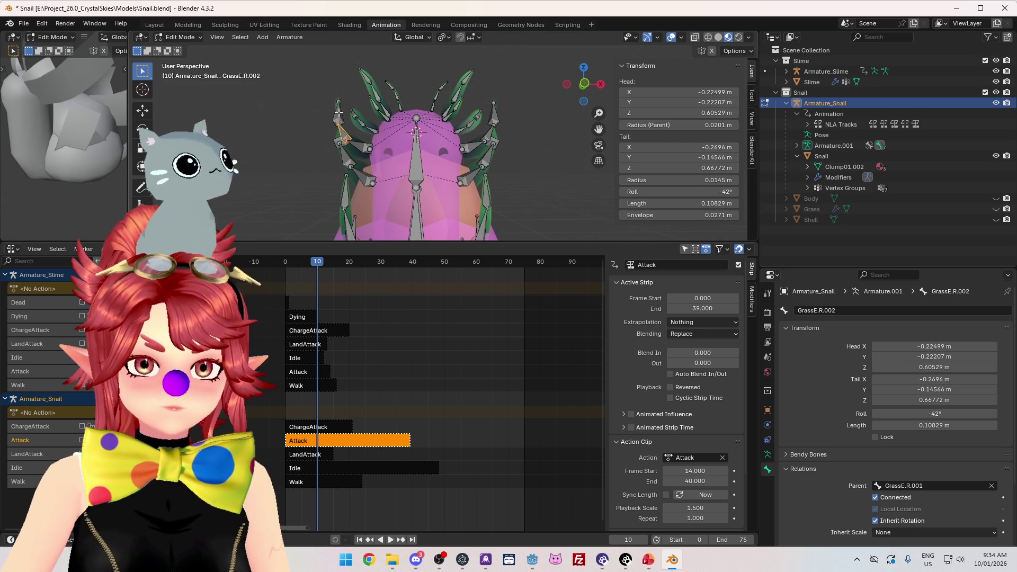
pyautogui.moveTo(485, 143); pyautogui.dragTo(571, 133)
# Step: Set bone GrassE.L.003's Inherit Scale to Full, then return to Object Mode
pyautogui.press('e')
pyautogui.click(555, 107)
pyautogui.moveTo(546, 102); pyautogui.dragTo(593, 108)
pyautogui.click(908, 532)
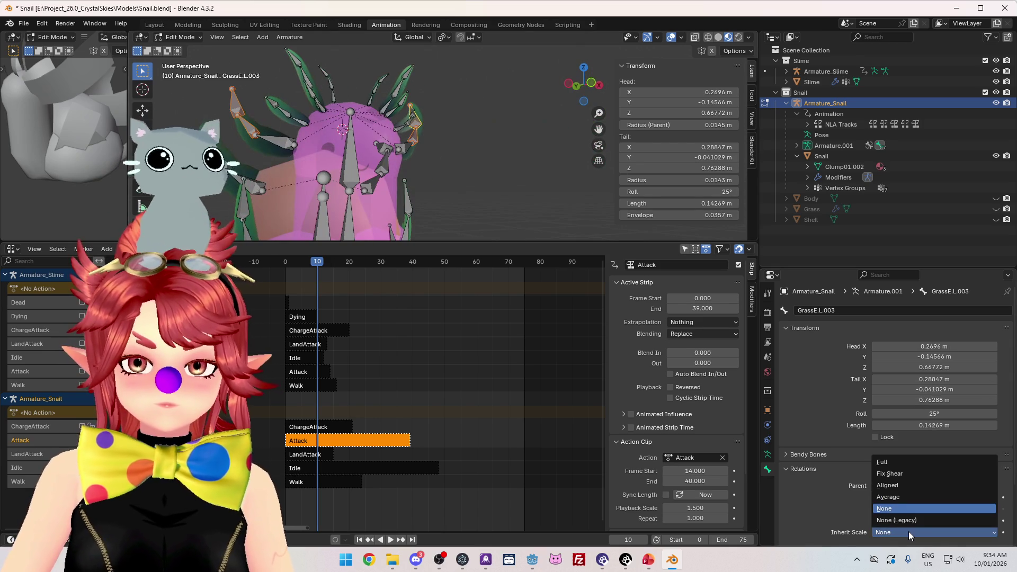
pyautogui.click(889, 466)
pyautogui.click(180, 37)
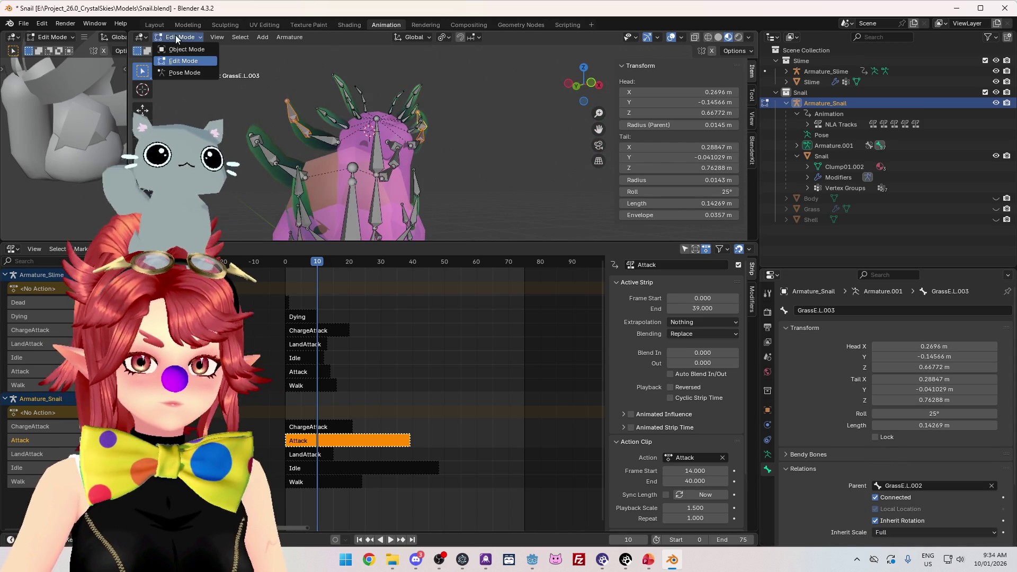
pyautogui.click(177, 48)
pyautogui.click(24, 24)
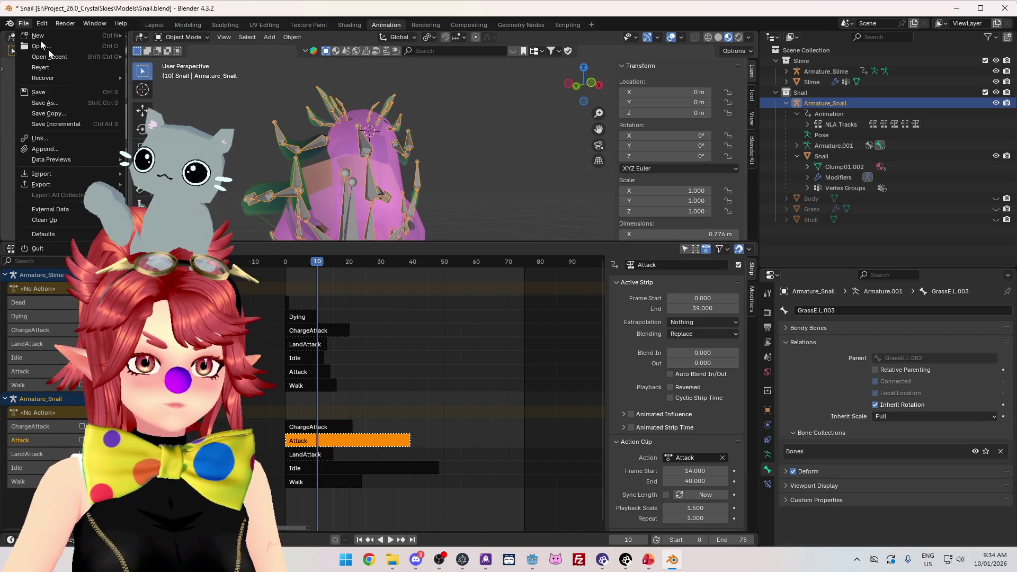
# Step: Save Snail.blend, then export the Snail mesh as Snail.glb into the Models folder
pyautogui.click(51, 93)
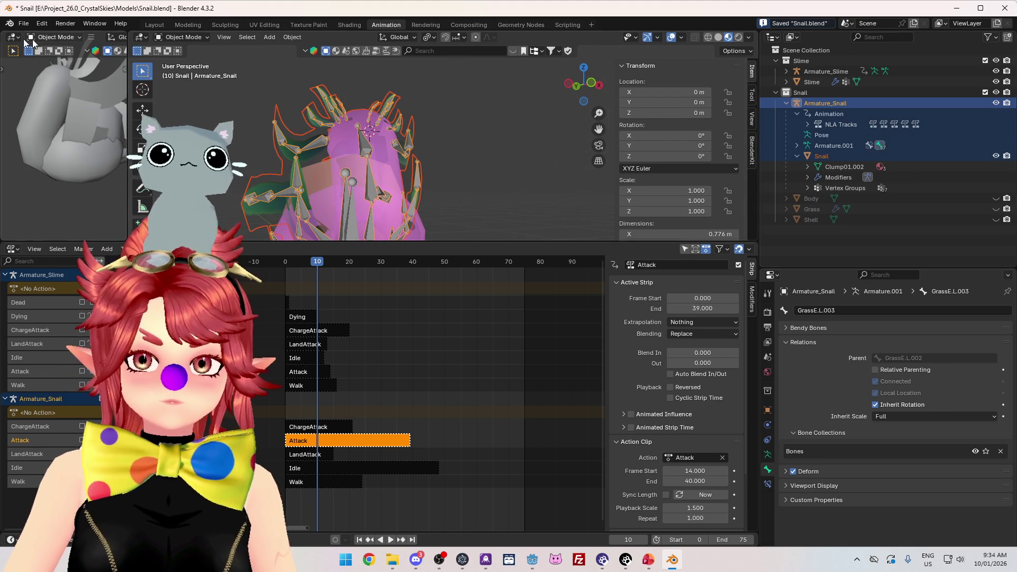
pyautogui.click(811, 157)
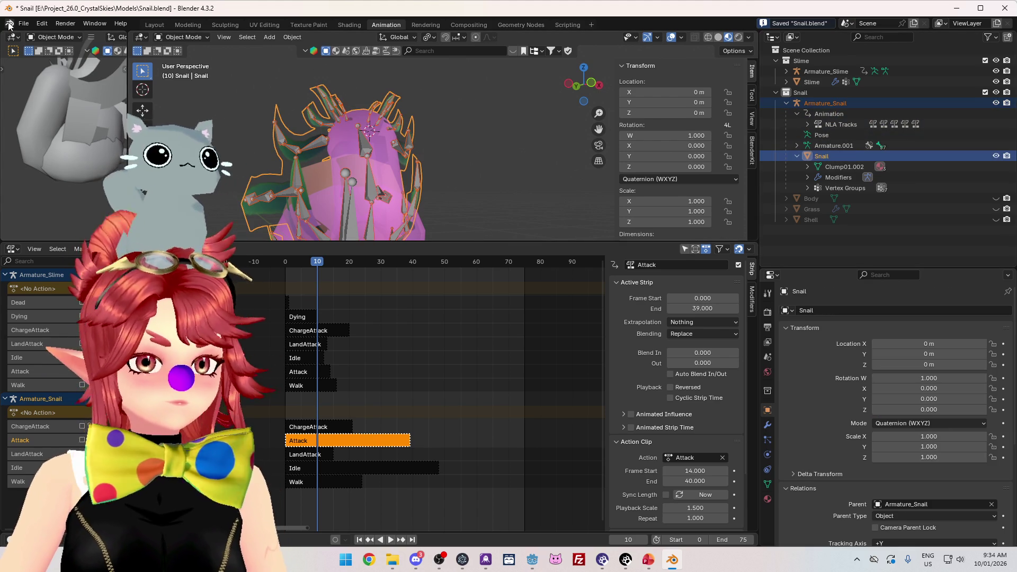
pyautogui.click(23, 24)
pyautogui.moveTo(59, 183)
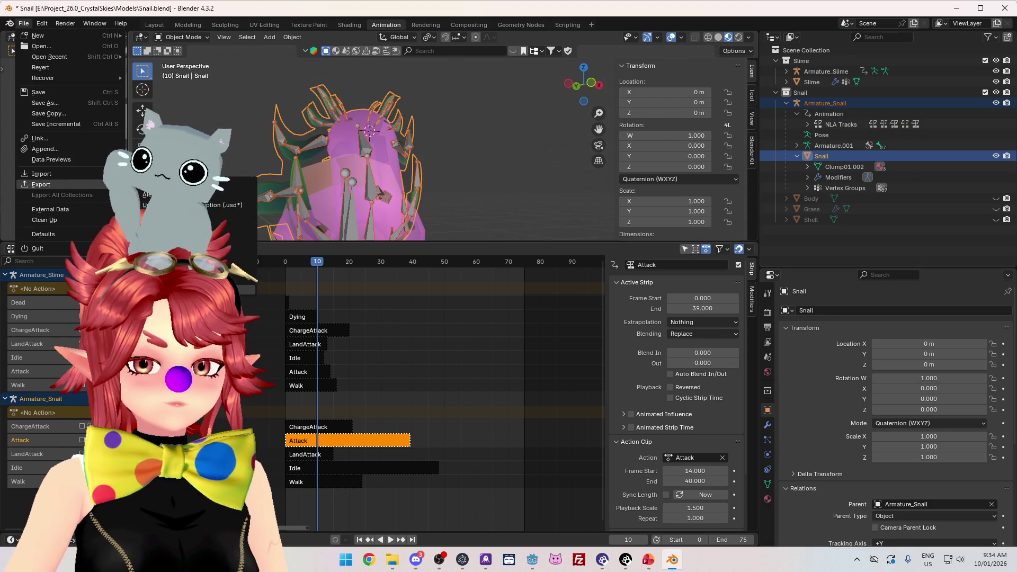
pyautogui.click(212, 290)
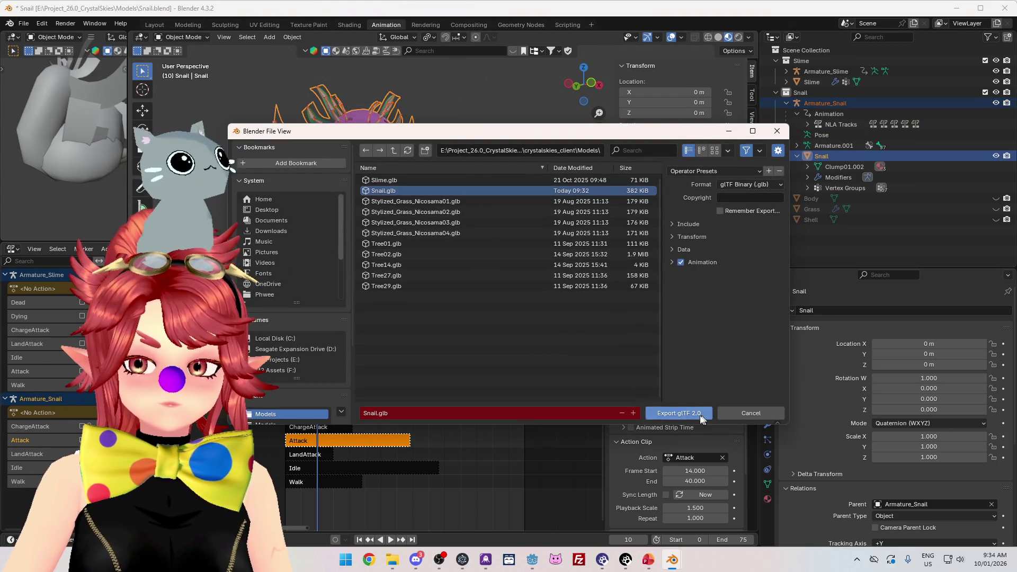
pyautogui.click(680, 413)
pyautogui.click(306, 262)
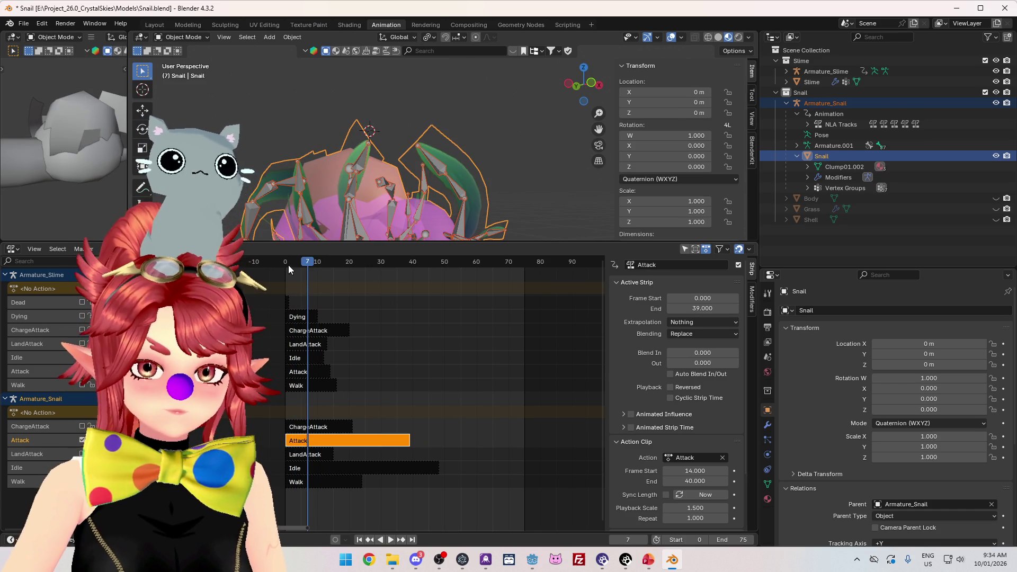
pyautogui.press('space')
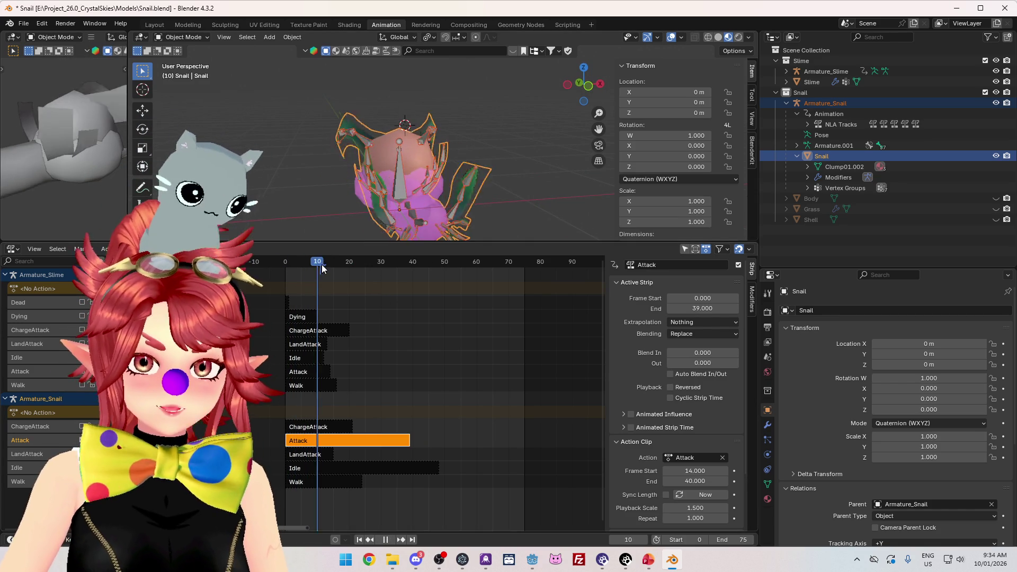
pyautogui.press('space')
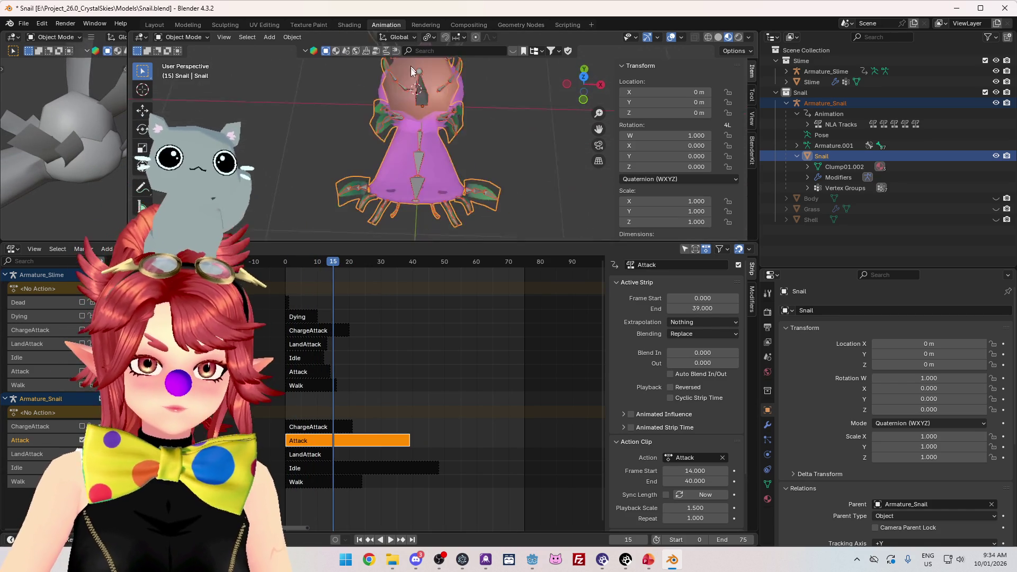
pyautogui.moveTo(333, 262); pyautogui.dragTo(324, 262)
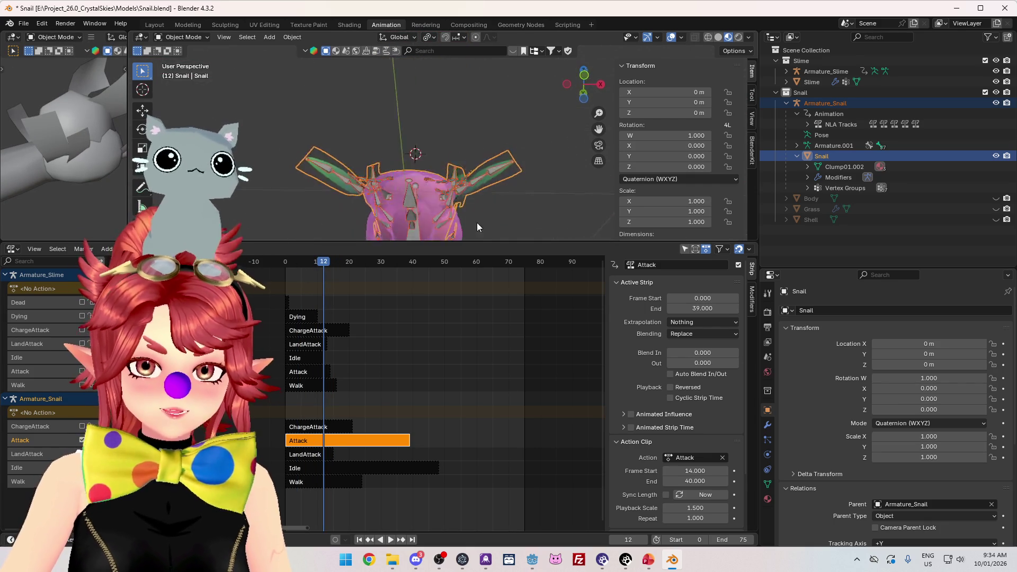
pyautogui.press('space')
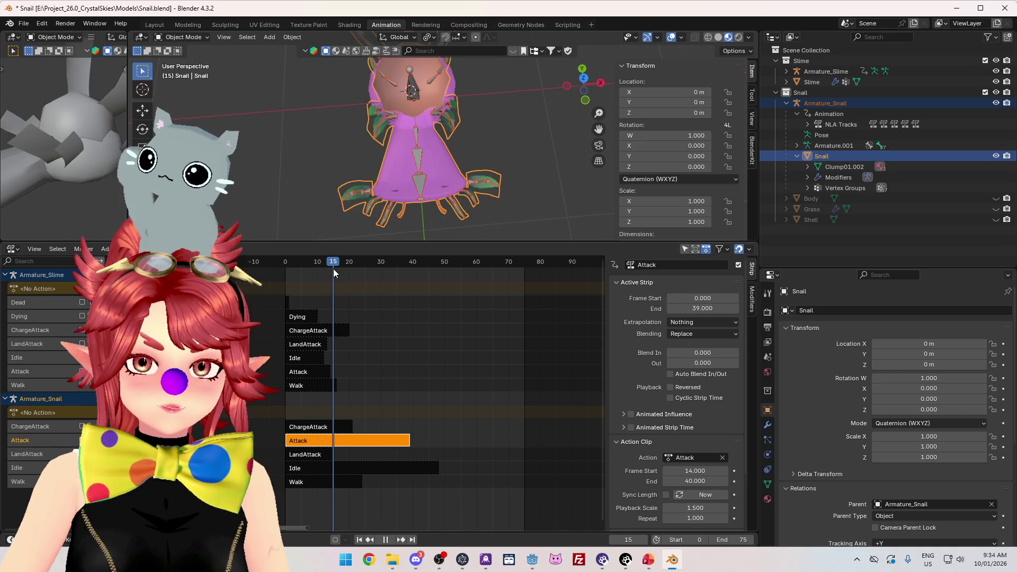
pyautogui.press('space')
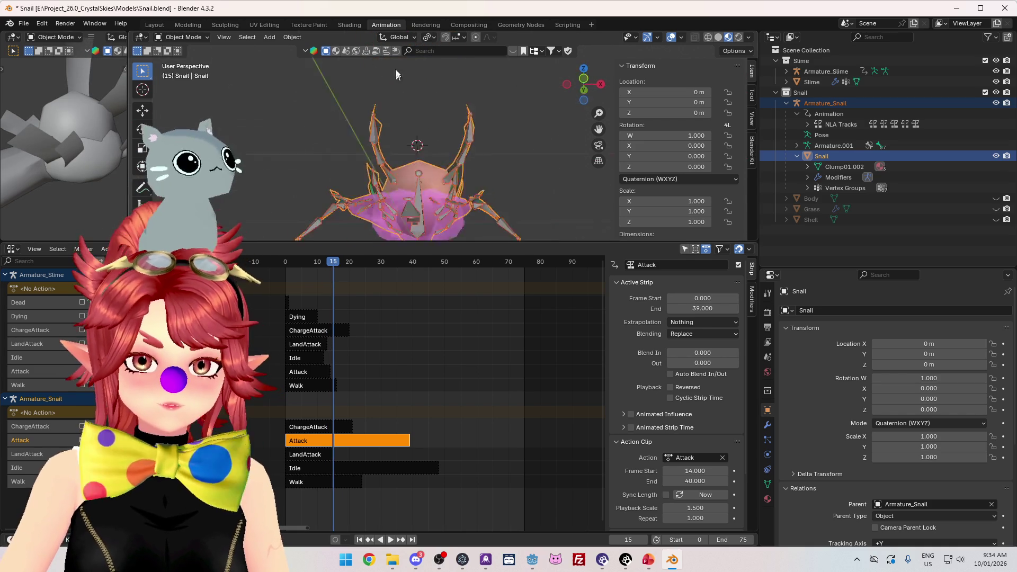
pyautogui.moveTo(405, 69); pyautogui.dragTo(411, 236)
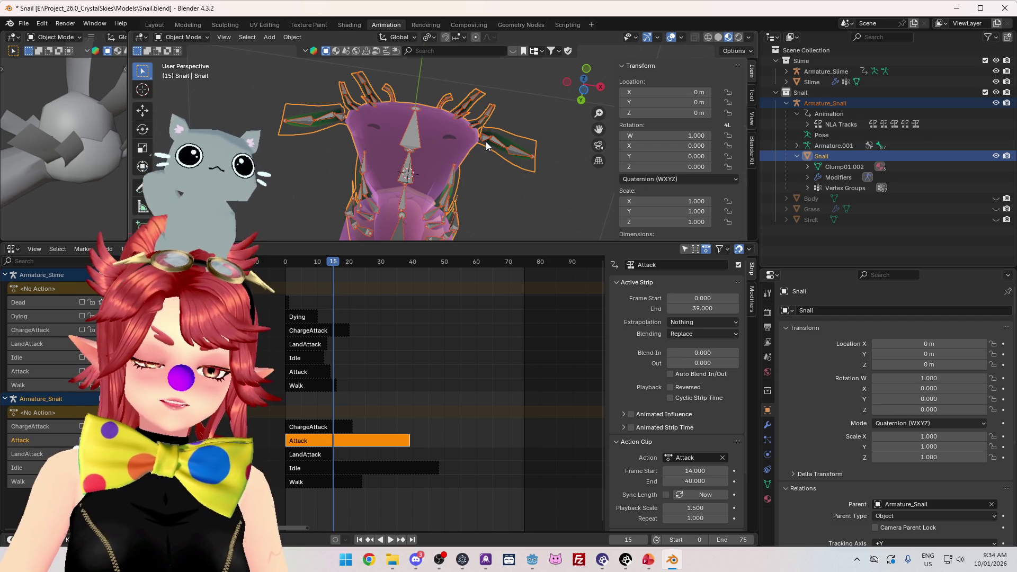
pyautogui.moveTo(486, 179)
pyautogui.mouseDown()
pyautogui.moveTo(472, 135)
pyautogui.moveTo(466, 181)
pyautogui.mouseUp()
pyautogui.scroll(-4, 896, 403)
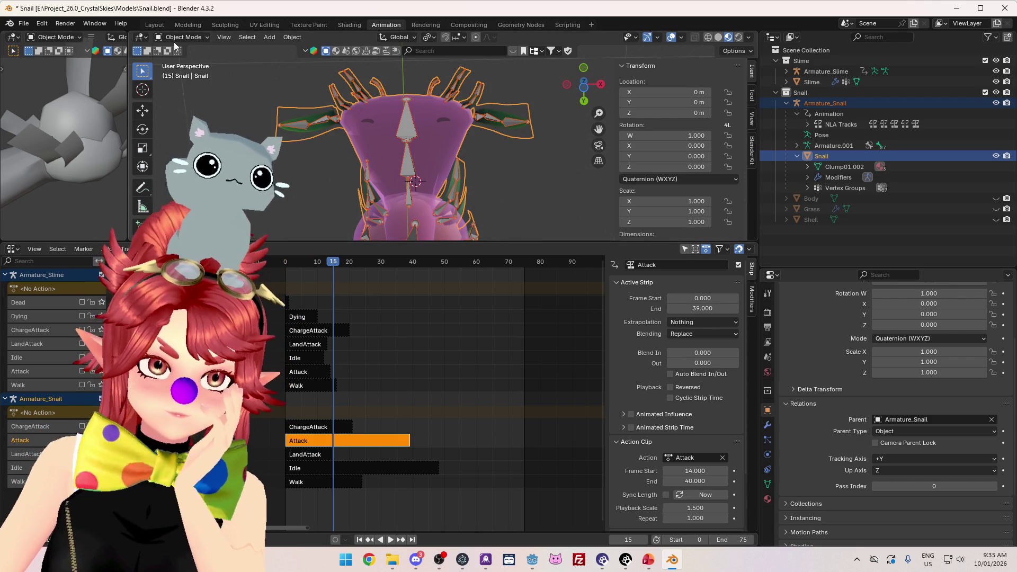
pyautogui.press('Tab')
# Step: Return to Object Mode and put the snail armature into Edit Mode
pyautogui.click(508, 123)
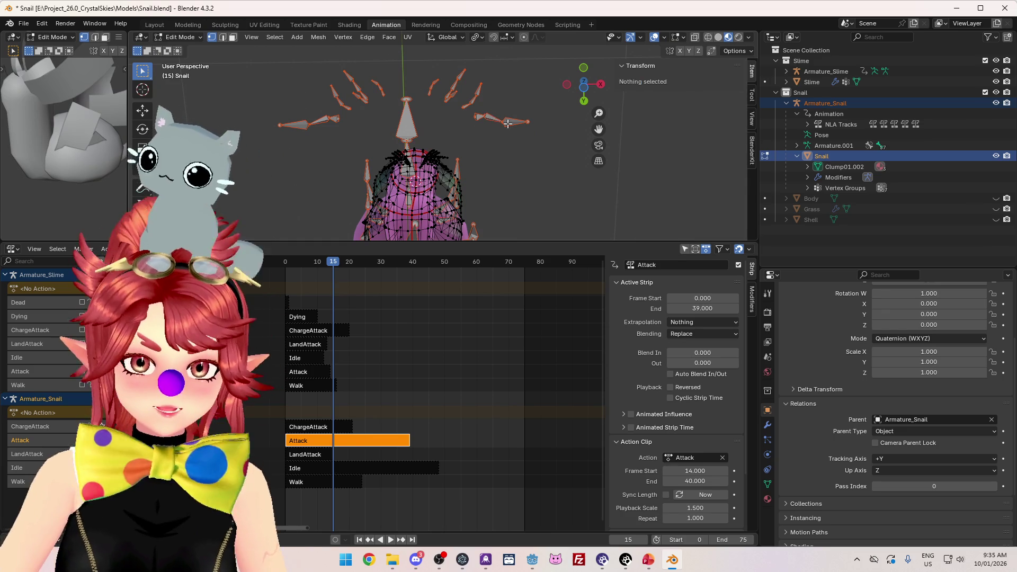
pyautogui.click(183, 37)
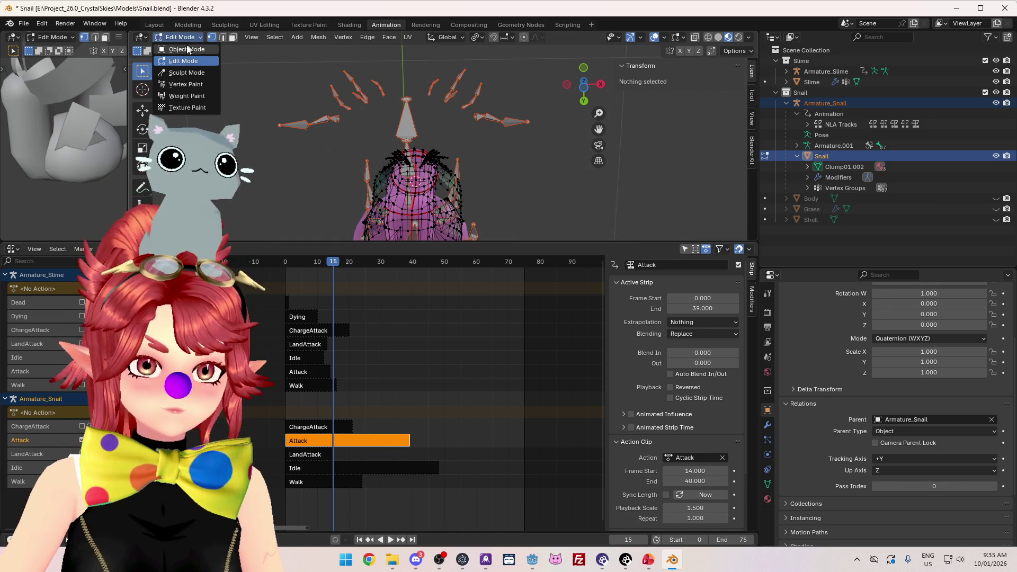
pyautogui.click(222, 26)
pyautogui.click(182, 37)
pyautogui.click(182, 61)
pyautogui.moveTo(461, 162); pyautogui.dragTo(474, 74)
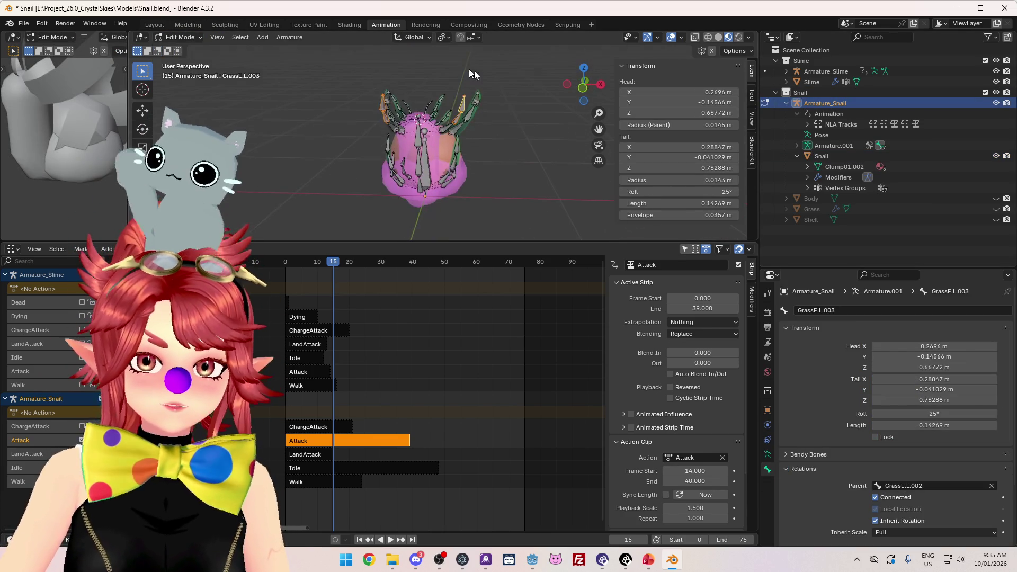
# Step: Set GrassE.L.003's Inherit Scale to None and go back to Object Mode
pyautogui.click(911, 532)
pyautogui.click(902, 514)
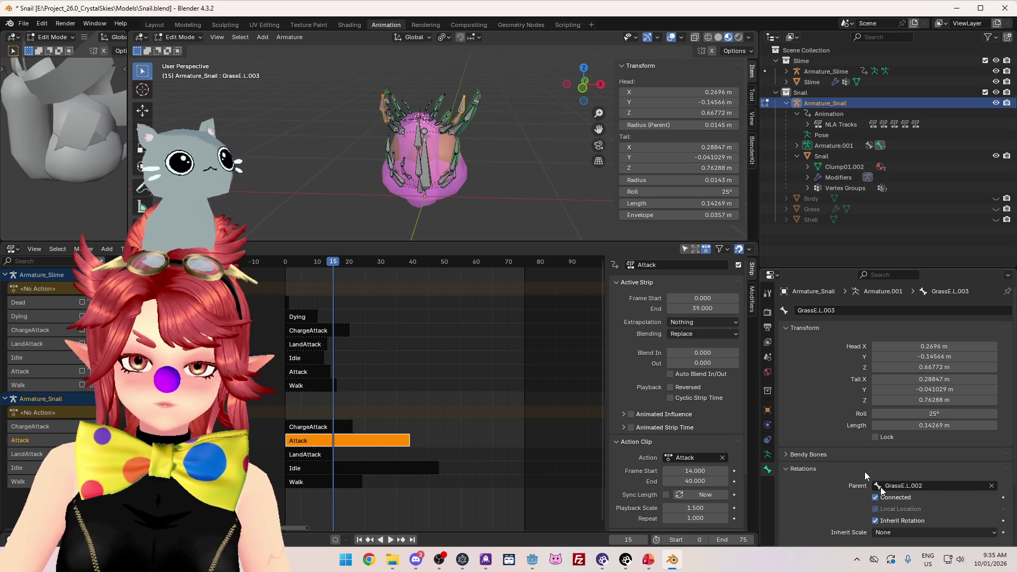
pyautogui.click(173, 37)
pyautogui.click(173, 46)
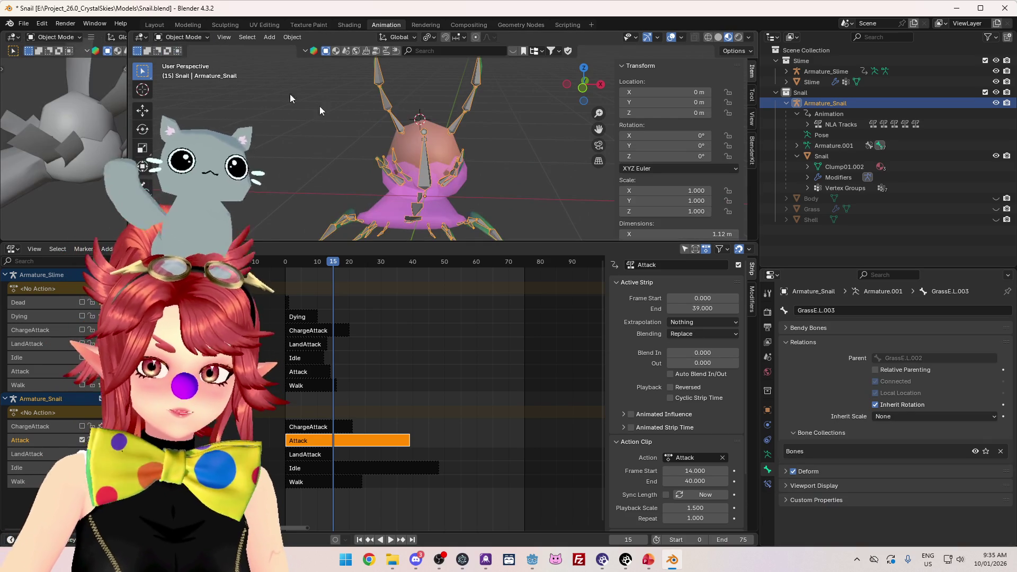
pyautogui.rightClick(368, 442)
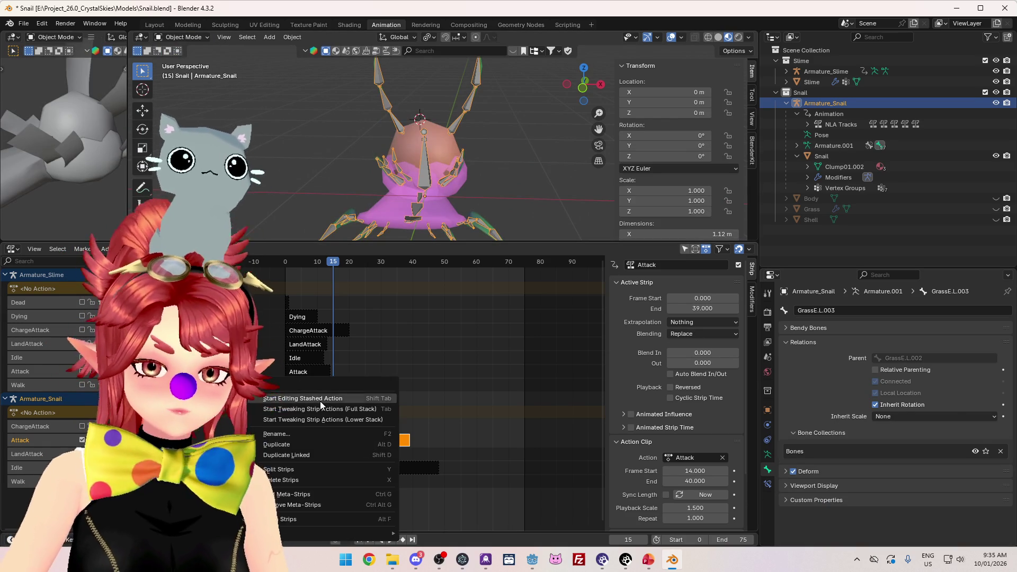
# Step: Tweak the Attack strip, reset its scale to 1.000, and show its keyframes in the Action Editor
pyautogui.click(322, 402)
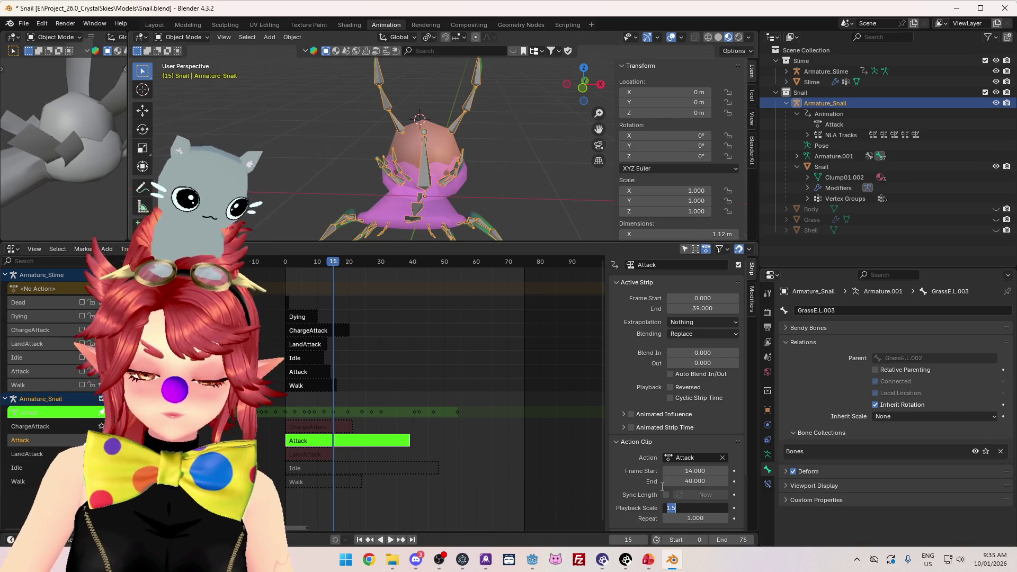
pyautogui.press('BackSpace')
pyautogui.click(34, 249)
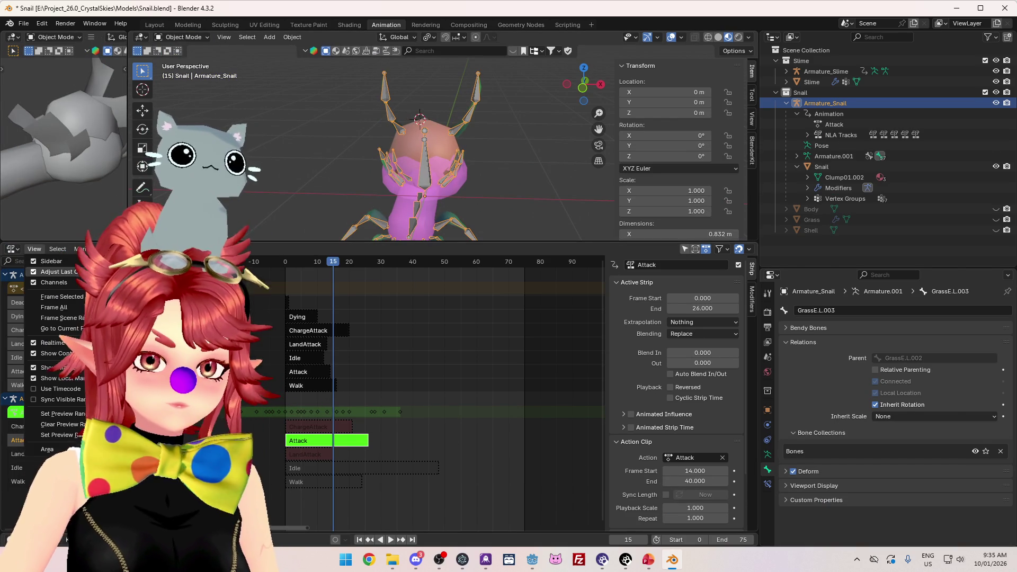
pyautogui.click(12, 249)
pyautogui.click(11, 249)
pyautogui.click(122, 262)
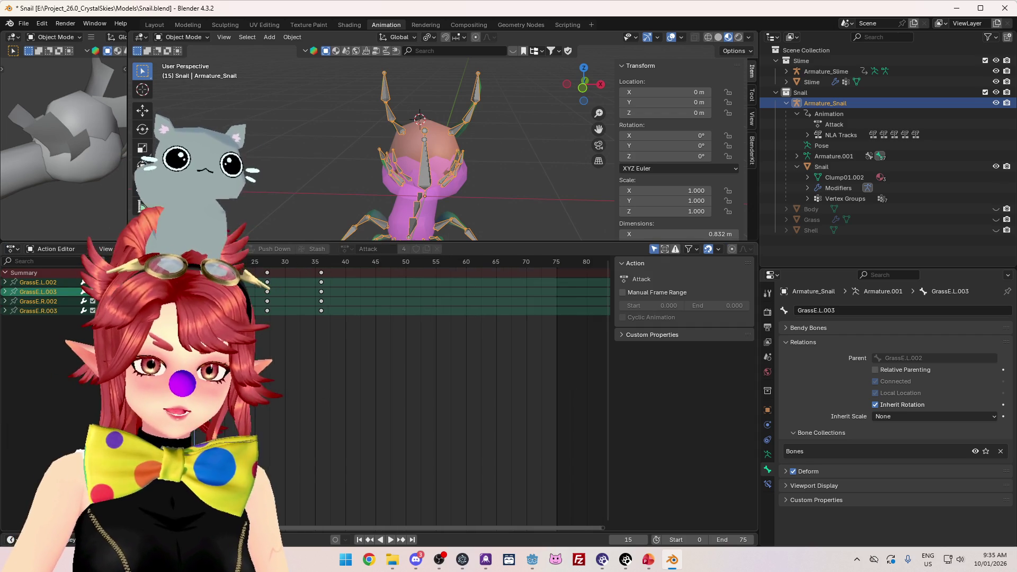
# Step: Replay the Attack animation from a top-down view of the snail rig
pyautogui.moveTo(318, 159)
pyautogui.mouseDown()
pyautogui.moveTo(299, 217)
pyautogui.moveTo(313, 12)
pyautogui.mouseUp()
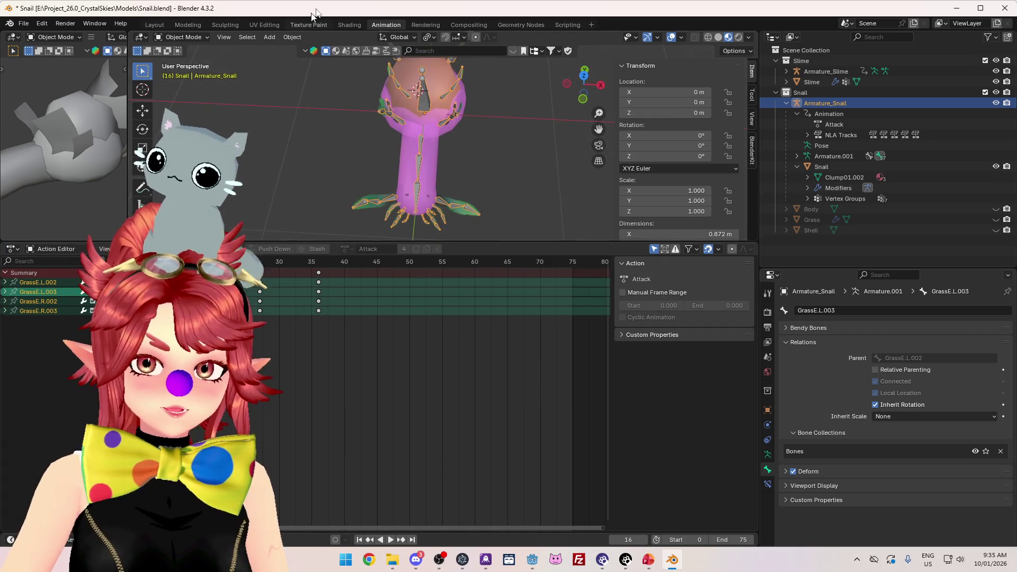
pyautogui.press('Left')
pyautogui.press('Left')
pyautogui.press('Left')
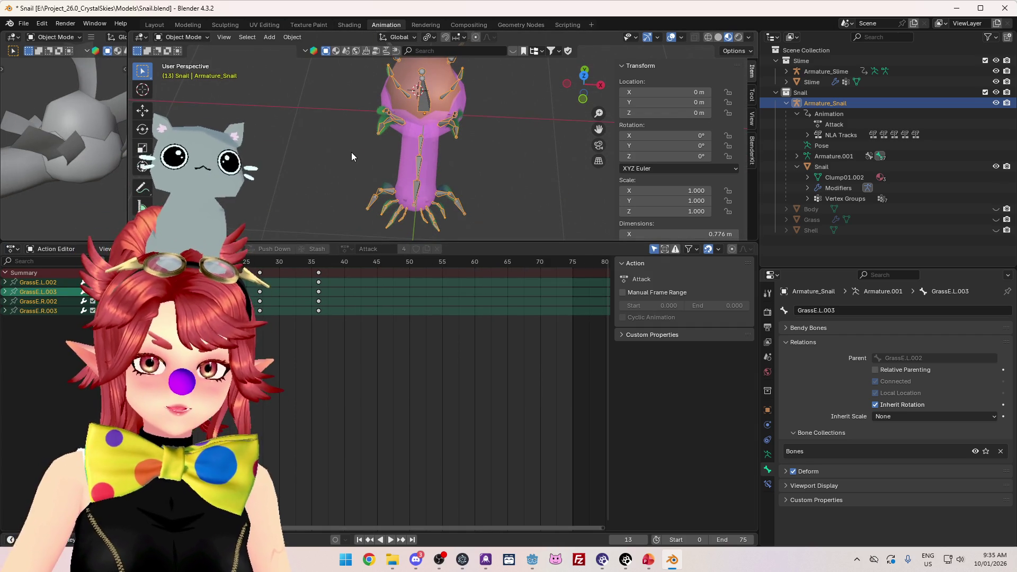
pyautogui.press('KP_7')
pyautogui.scroll(3, 399, 163)
pyautogui.moveTo(399, 159)
pyautogui.mouseDown()
pyautogui.moveTo(397, 126)
pyautogui.moveTo(386, 233)
pyautogui.moveTo(418, 302)
pyautogui.moveTo(409, 213)
pyautogui.mouseUp()
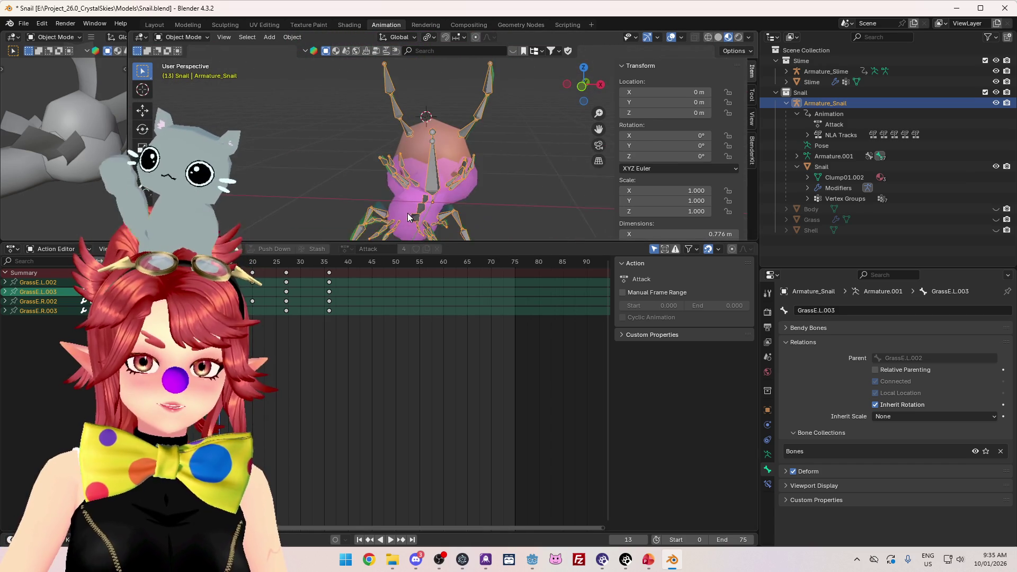
pyautogui.scroll(5, 408, 213)
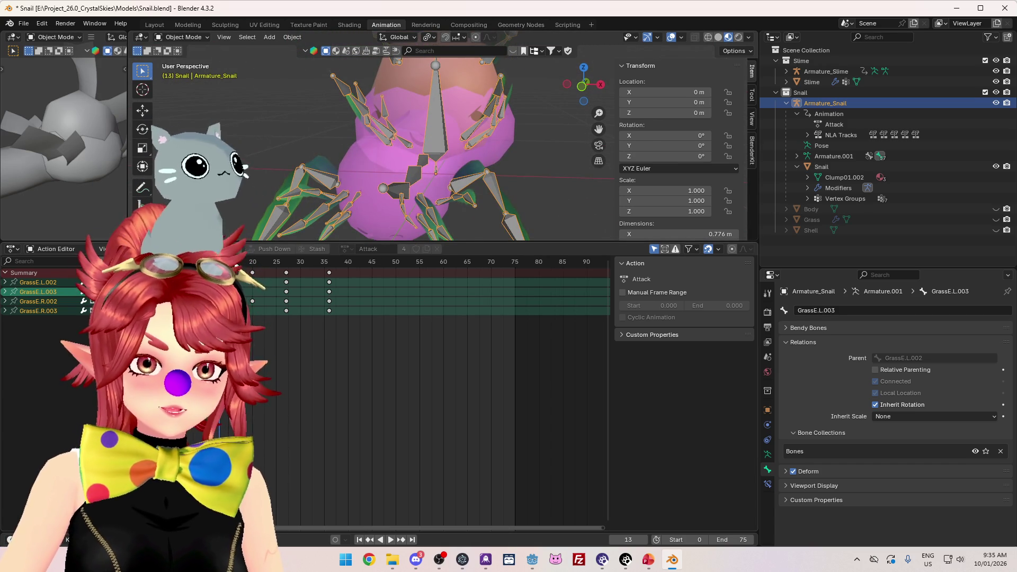
pyautogui.press('space')
pyautogui.press('space')
pyautogui.scroll(-4, 360, 125)
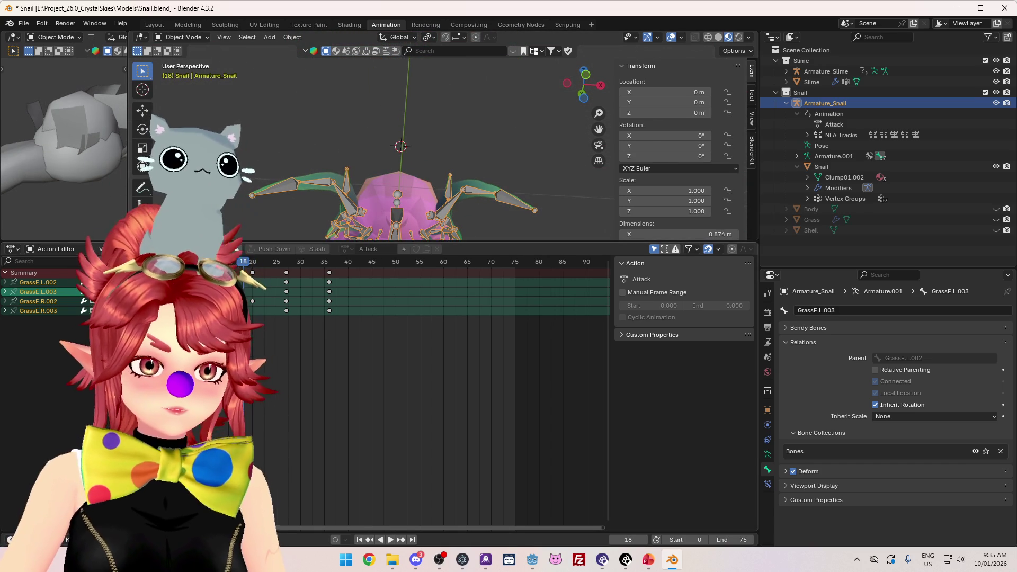
pyautogui.click(180, 37)
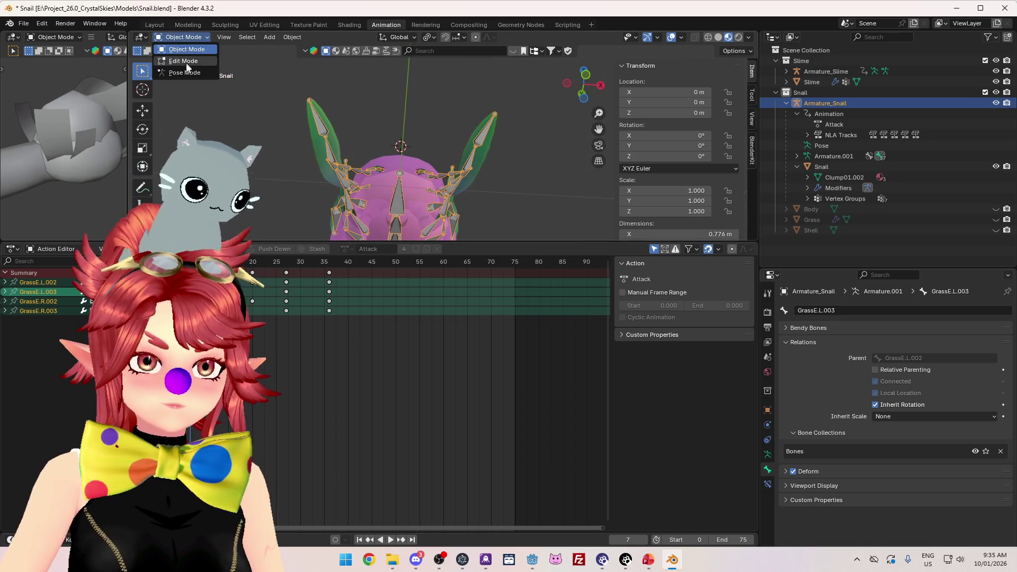
# Step: Switch the rig to Pose Mode and play the animation with GrassE.L.001 and GrassE.R.001 selected
pyautogui.click(185, 72)
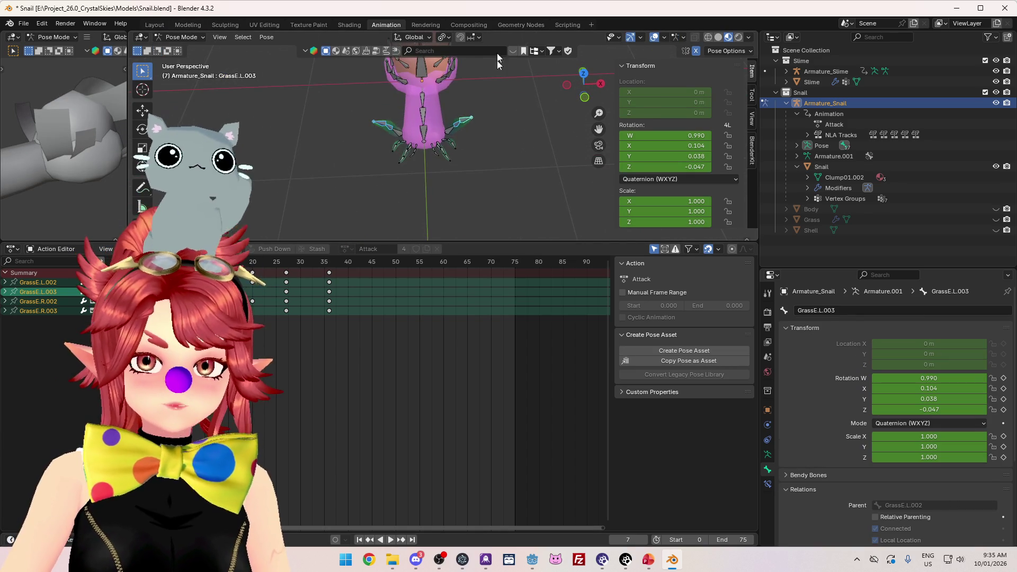
pyautogui.click(448, 134)
pyautogui.keyDown('shift'); pyautogui.click(395, 146); pyautogui.keyUp('shift')
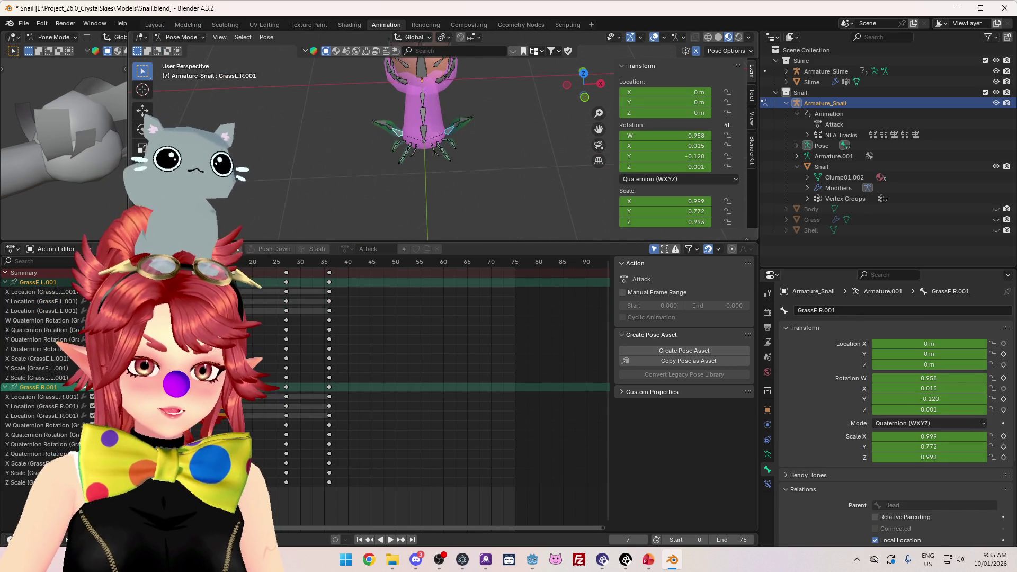
pyautogui.press('space')
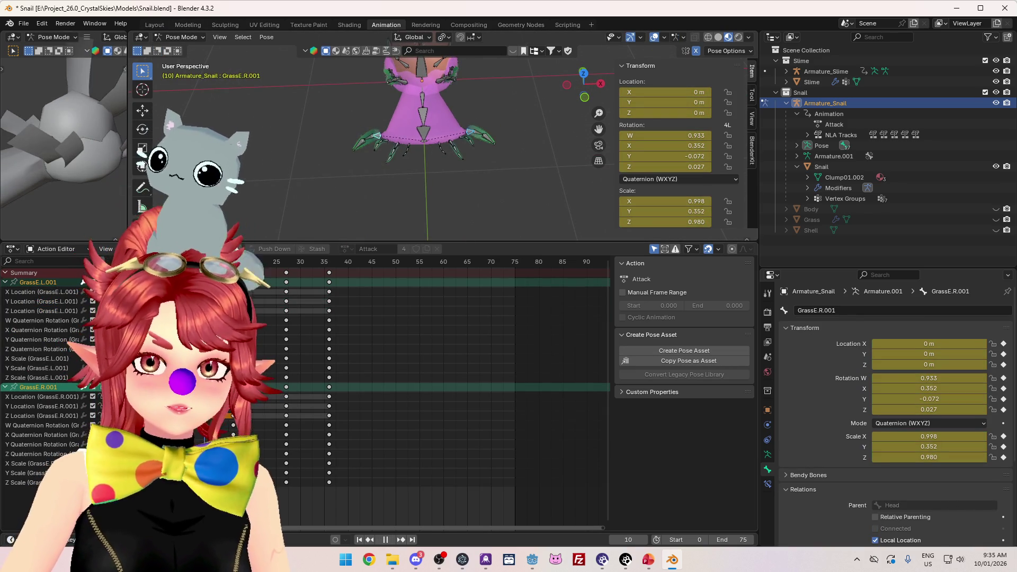
pyautogui.press('space')
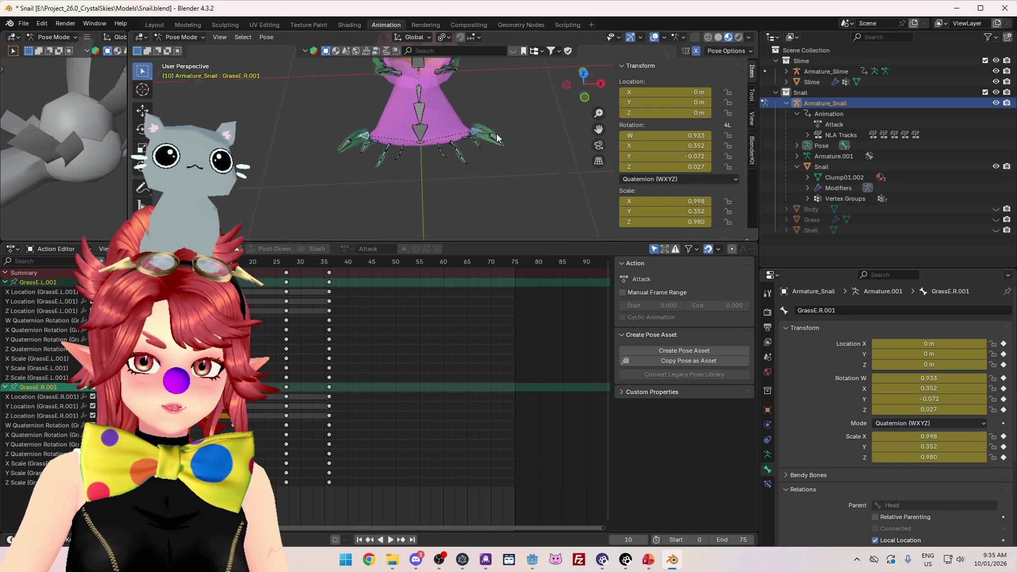
# Step: Select the four .002 and .003 grass bones and try an X-axis scale, then cancel it
pyautogui.scroll(2, 498, 139)
pyautogui.click(509, 126)
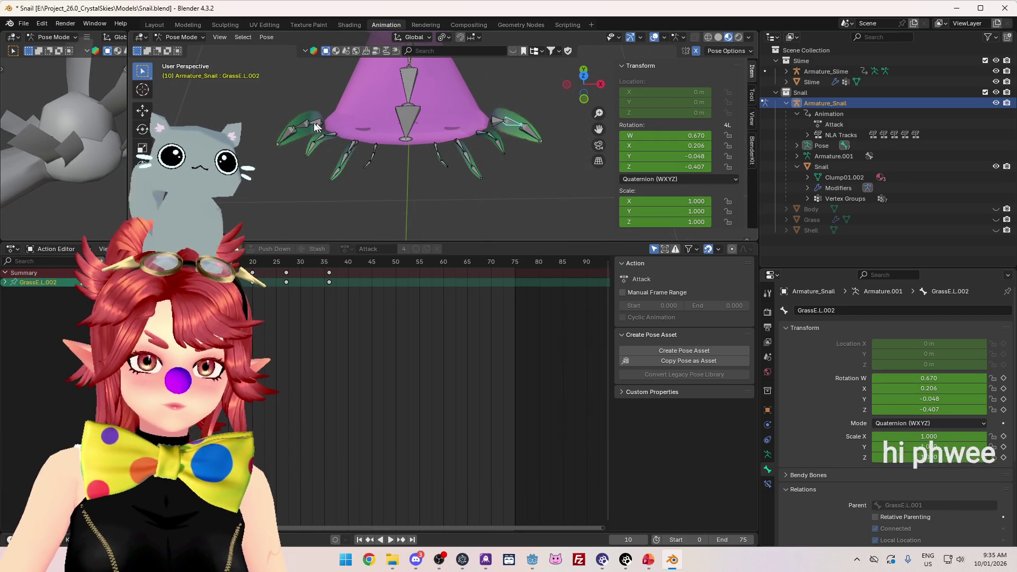
pyautogui.keyDown('shift'); pyautogui.click(288, 133); pyautogui.keyUp('shift')
pyautogui.keyDown('shift'); pyautogui.click(313, 124); pyautogui.keyUp('shift')
pyautogui.keyDown('shift'); pyautogui.click(491, 141); pyautogui.keyUp('shift')
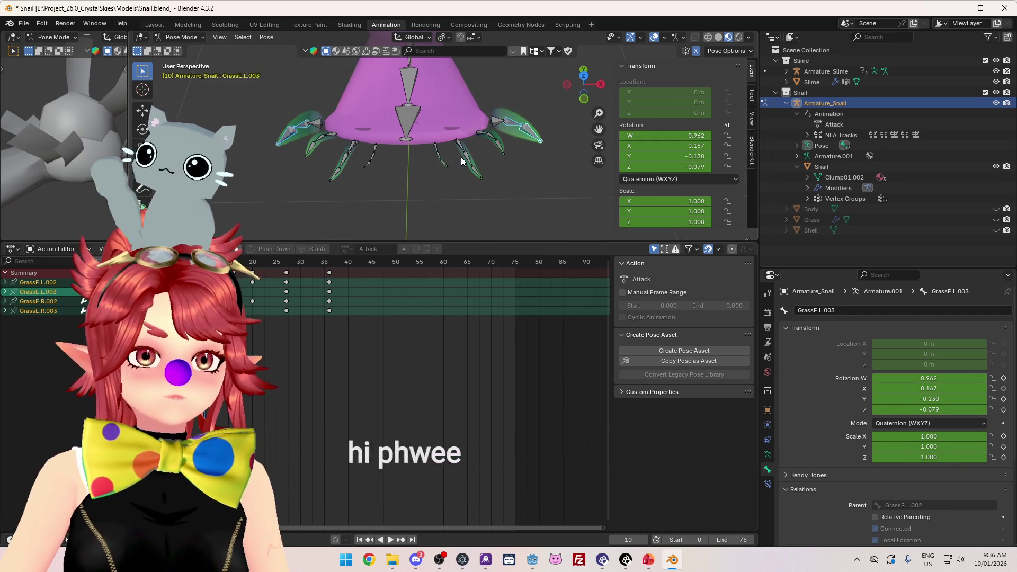
pyautogui.press('KP_7')
pyautogui.scroll(-2, 535, 173)
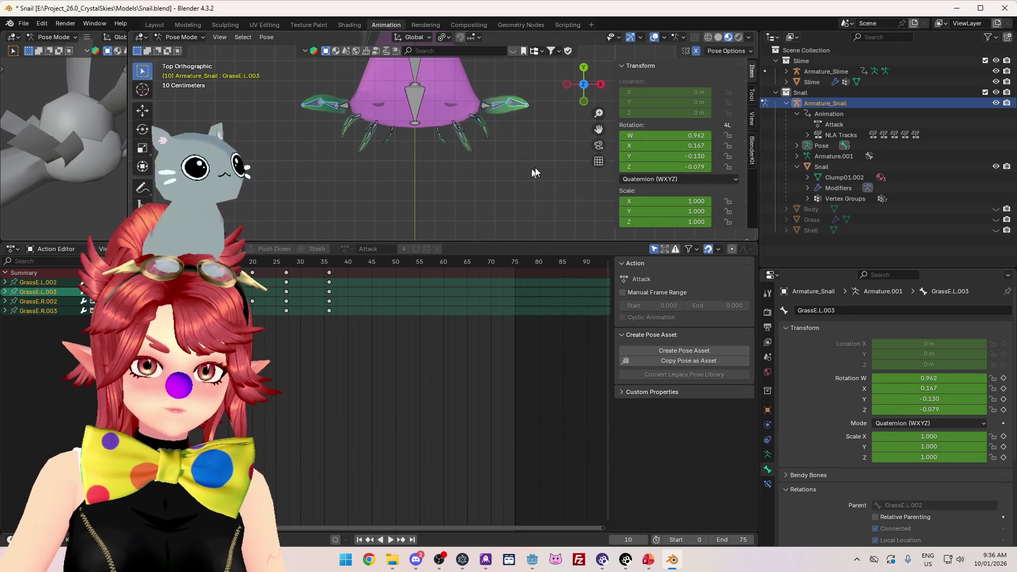
pyautogui.press('s')
pyautogui.press('x')
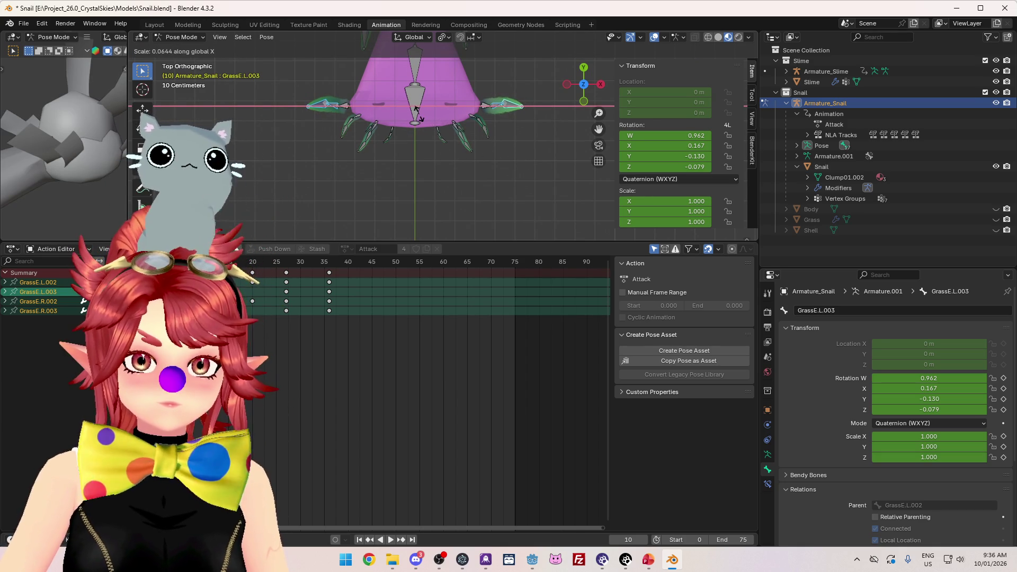
pyautogui.rightClick(421, 133)
# Step: In front view, shrink GrassE.L.003 and GrassE.R.003 to 0.665
pyautogui.moveTo(421, 132)
pyautogui.mouseDown()
pyautogui.moveTo(497, 175)
pyautogui.moveTo(517, 173)
pyautogui.mouseUp()
pyautogui.press('KP_1')
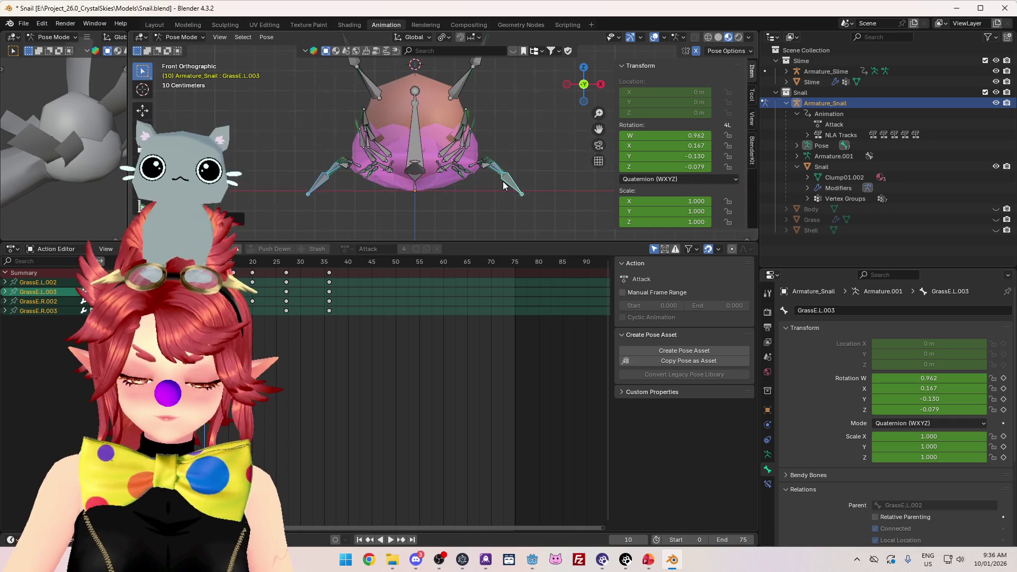
pyautogui.click(503, 181)
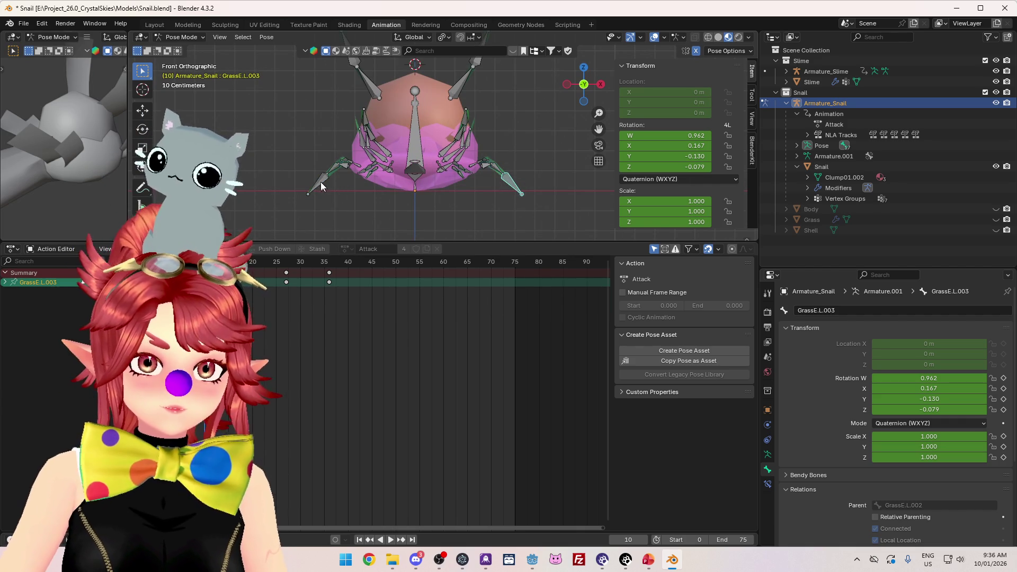
pyautogui.keyDown('shift'); pyautogui.click(506, 180); pyautogui.keyUp('shift')
pyautogui.press('s')
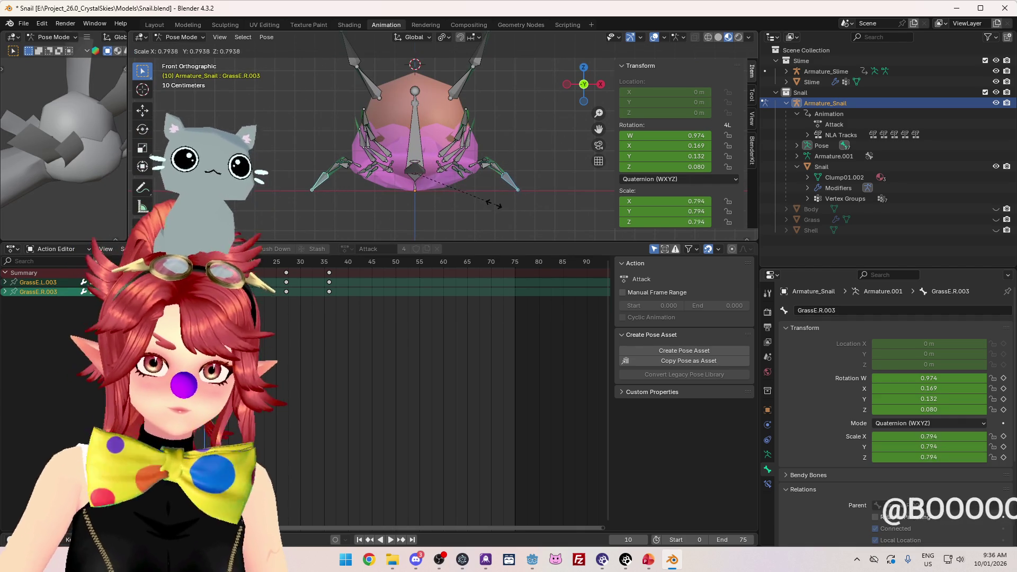
pyautogui.click(484, 194)
# Step: Add the .002 grass bones, insert a scale keyframe at frame 10, then delete it
pyautogui.moveTo(506, 186)
pyautogui.mouseDown()
pyautogui.moveTo(504, 227)
pyautogui.moveTo(497, 191)
pyautogui.mouseUp()
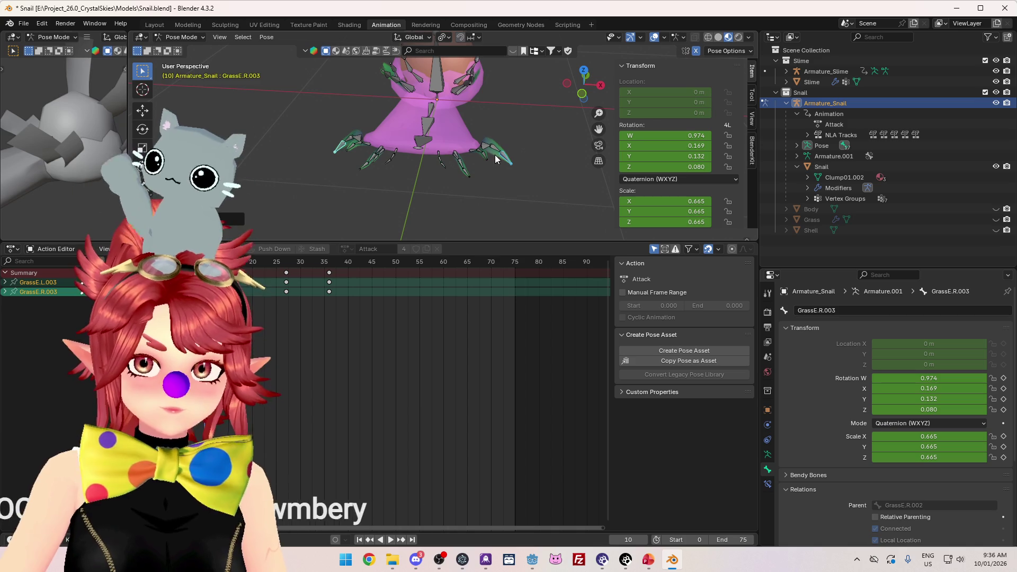
pyautogui.keyDown('shift'); pyautogui.click(478, 155); pyautogui.keyUp('shift')
pyautogui.keyDown('shift'); pyautogui.click(353, 148); pyautogui.keyUp('shift')
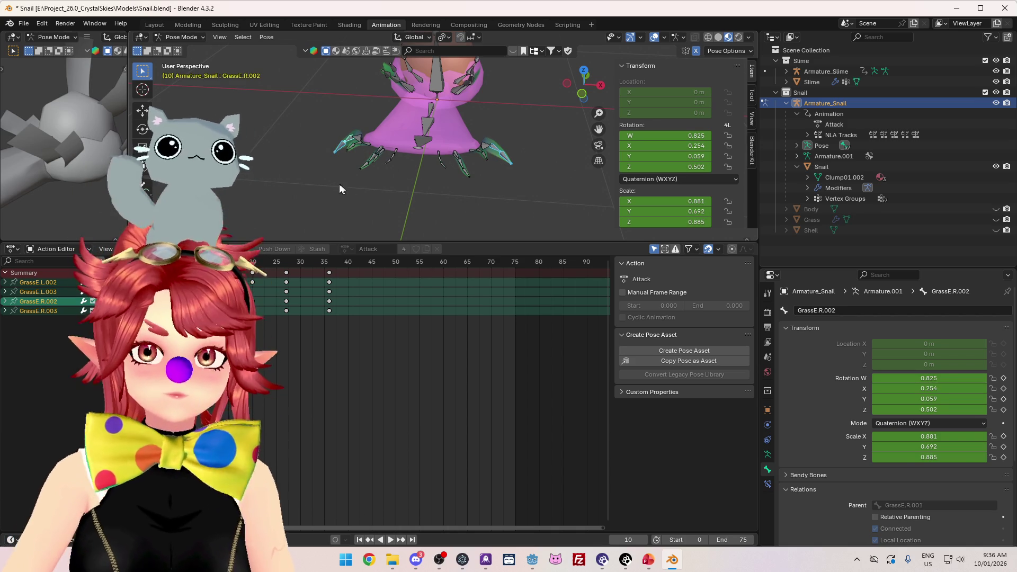
pyautogui.press('i')
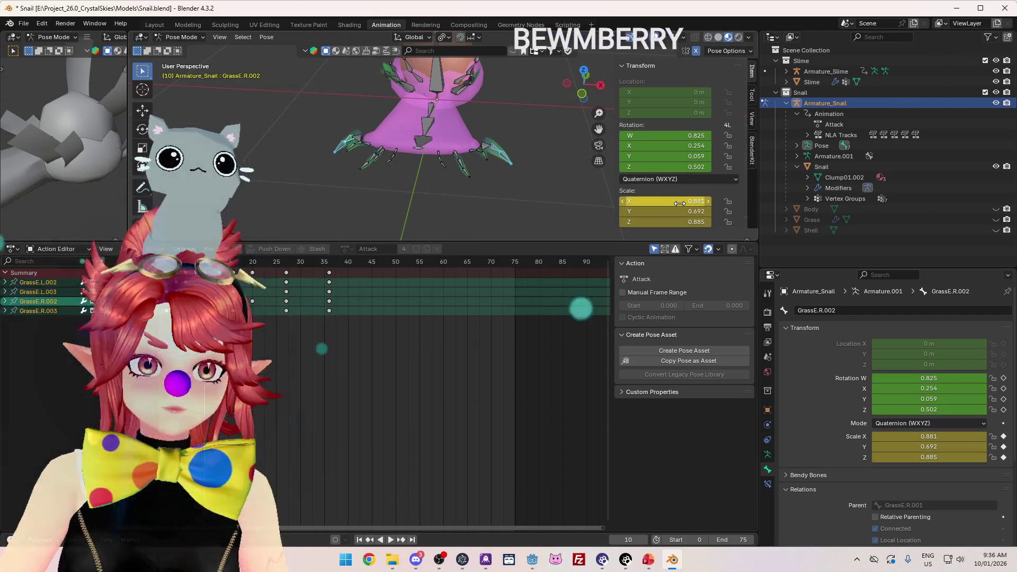
pyautogui.moveTo(413, 199); pyautogui.dragTo(345, 193)
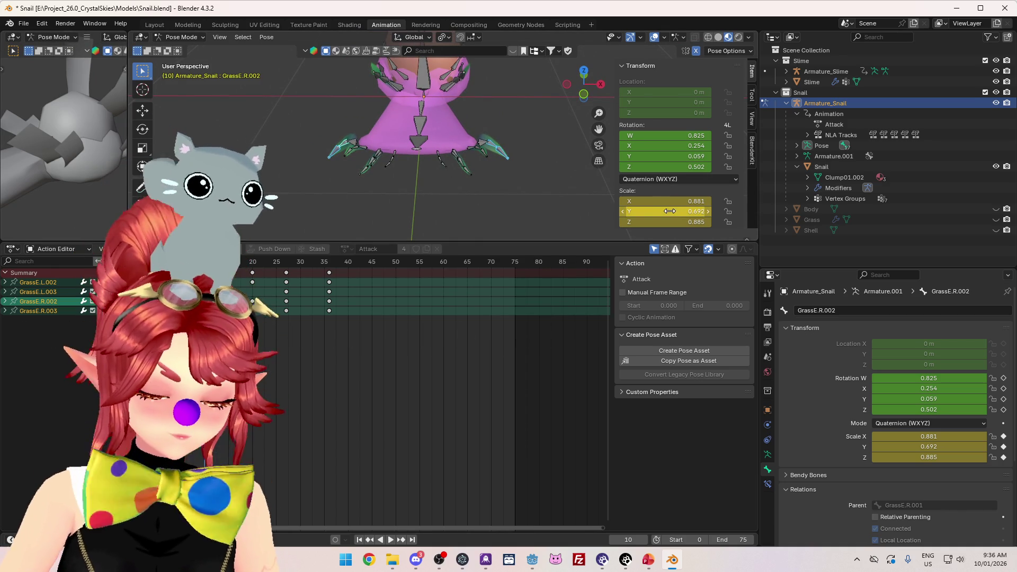
pyautogui.hotkey('alt', 'i')
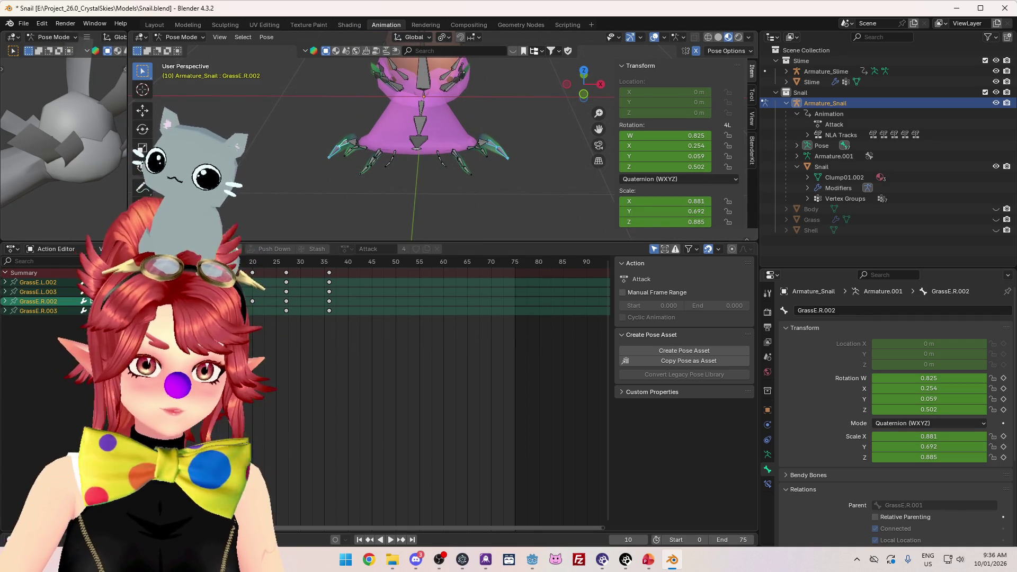
# Step: Expand and collapse the GrassE.R.003, GrassE.L.003 and GrassE.L.002 channels to inspect their keys
pyautogui.click(5, 311)
pyautogui.click(5, 292)
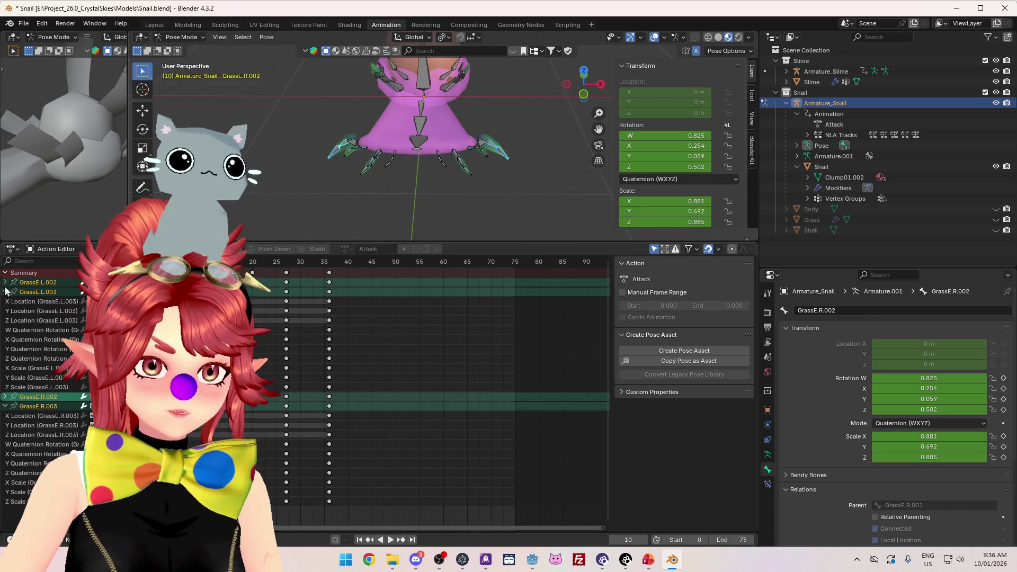
pyautogui.click(5, 283)
pyautogui.scroll(-2, 356, 397)
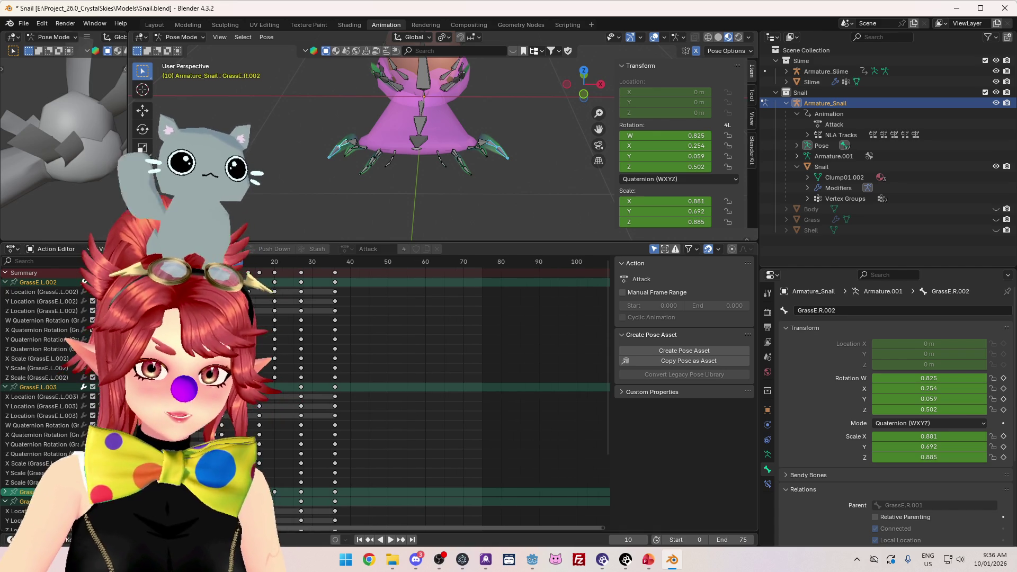
pyautogui.click(5, 282)
pyautogui.click(4, 292)
pyautogui.click(4, 311)
# Step: Replay the Attack animation from frame 9 and stop back at frame 10
pyautogui.moveTo(365, 136); pyautogui.dragTo(373, 116)
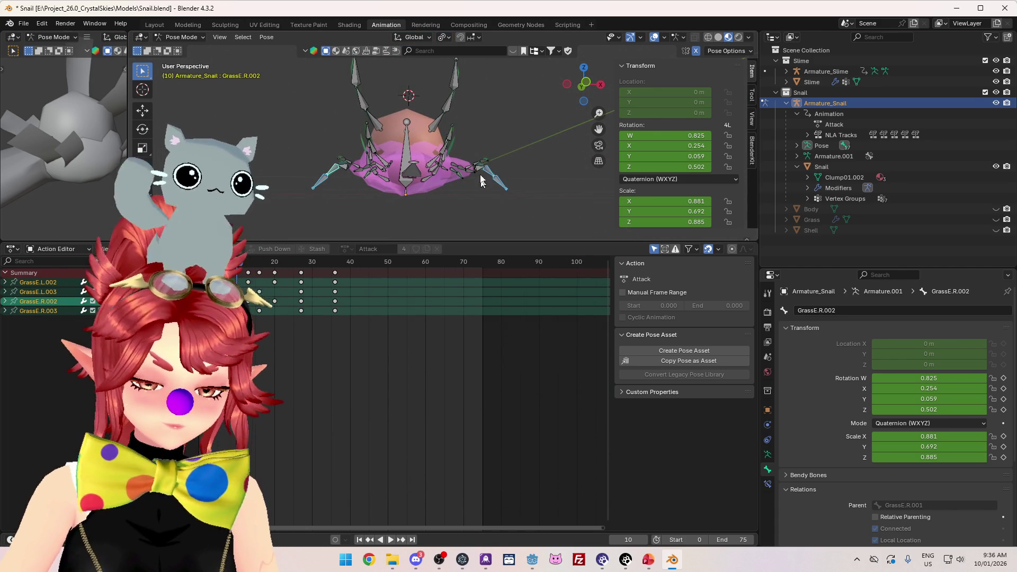
pyautogui.click(234, 263)
pyautogui.press('space')
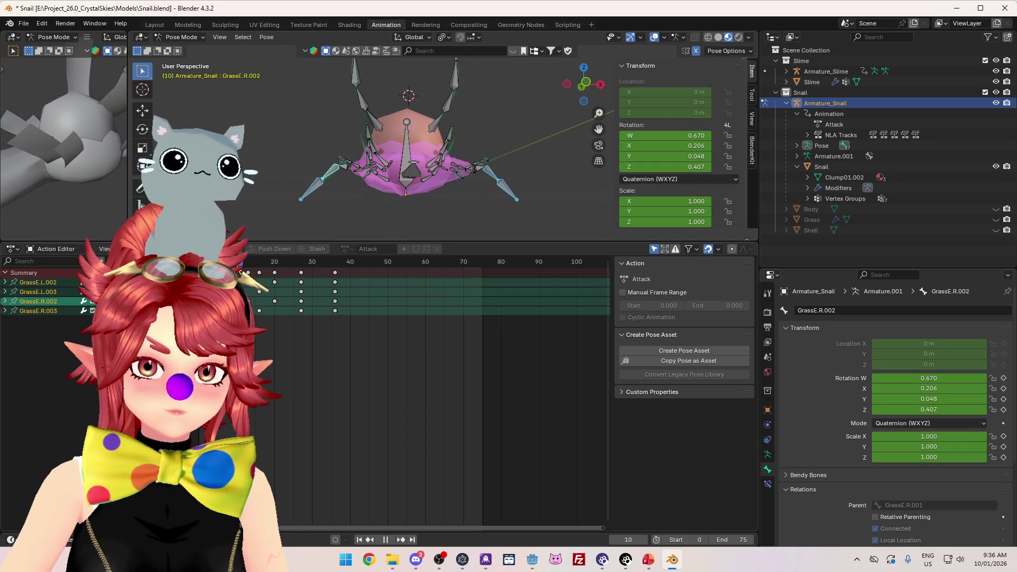
pyautogui.press('Escape')
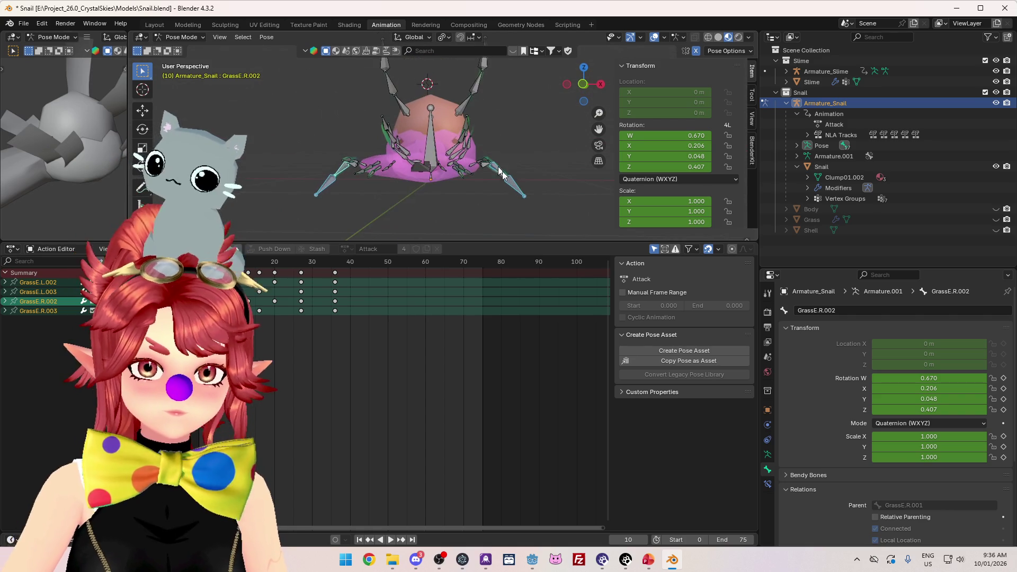
# Step: Scale the grass bones to 0.7, shrink the outer GrassE.R.003 further, and keyframe their scales
pyautogui.write('s.7')
pyautogui.press('Return')
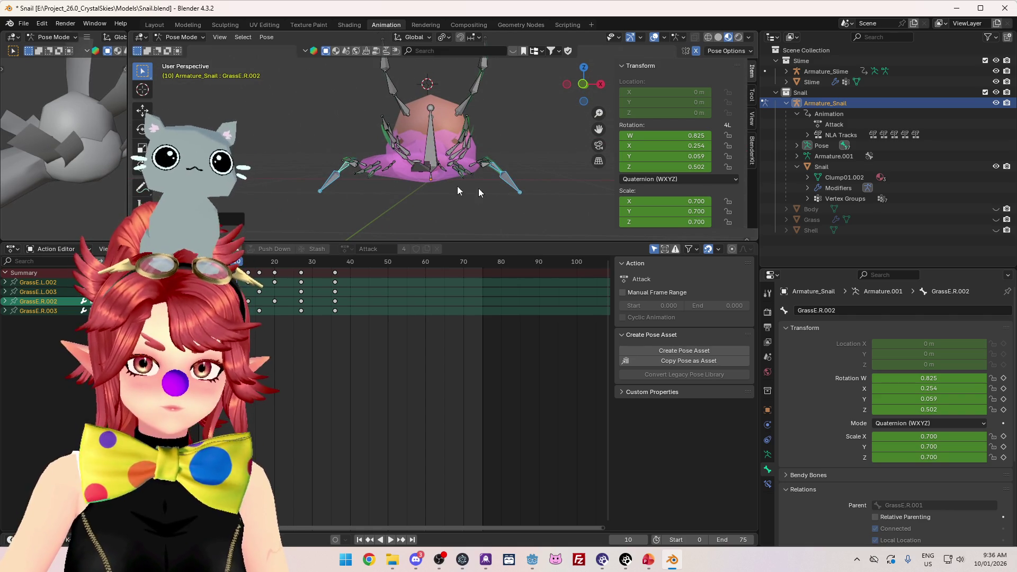
pyautogui.press('KP_1')
pyautogui.click(444, 185)
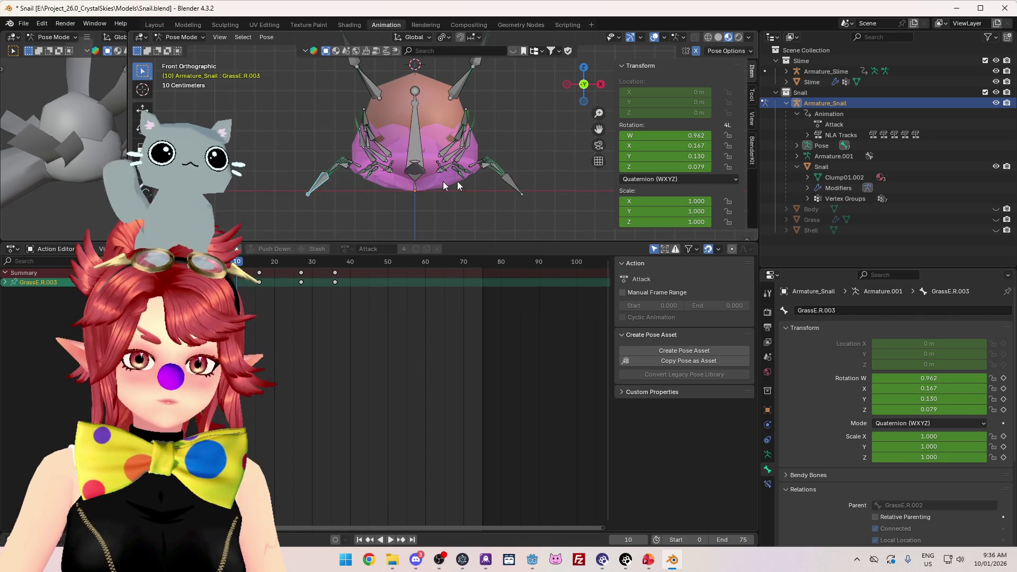
pyautogui.press('s')
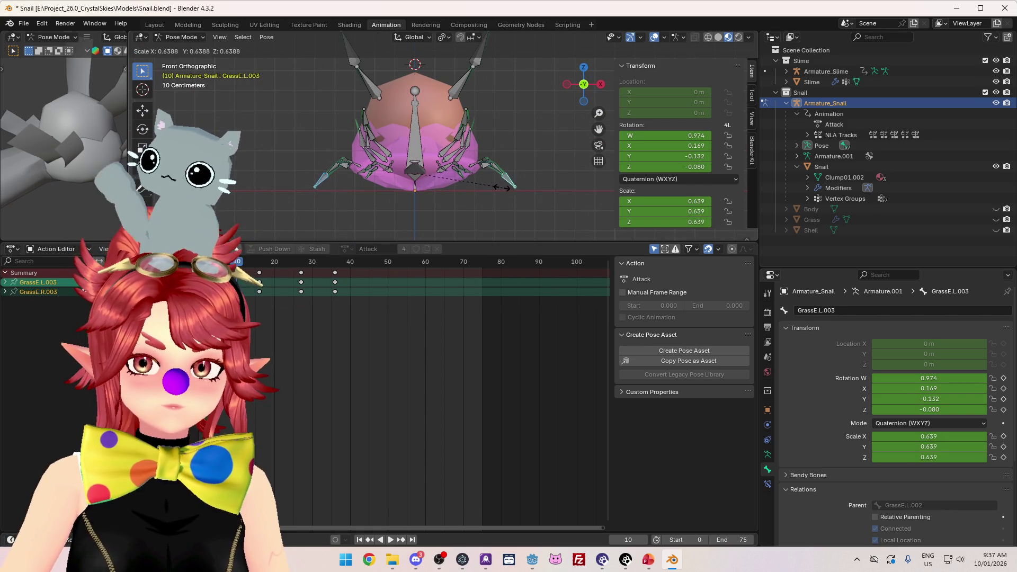
pyautogui.click(492, 184)
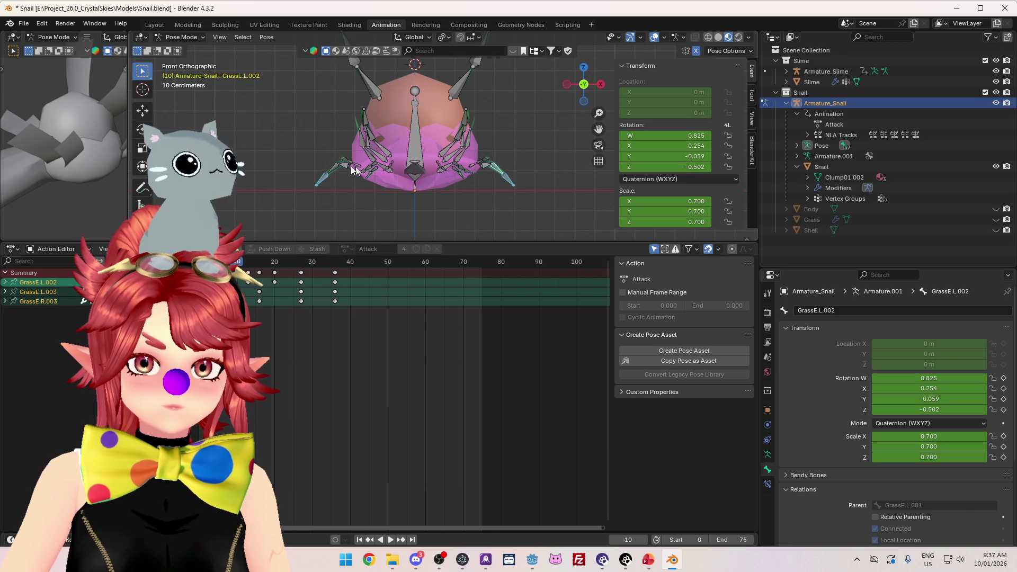
pyautogui.press('i')
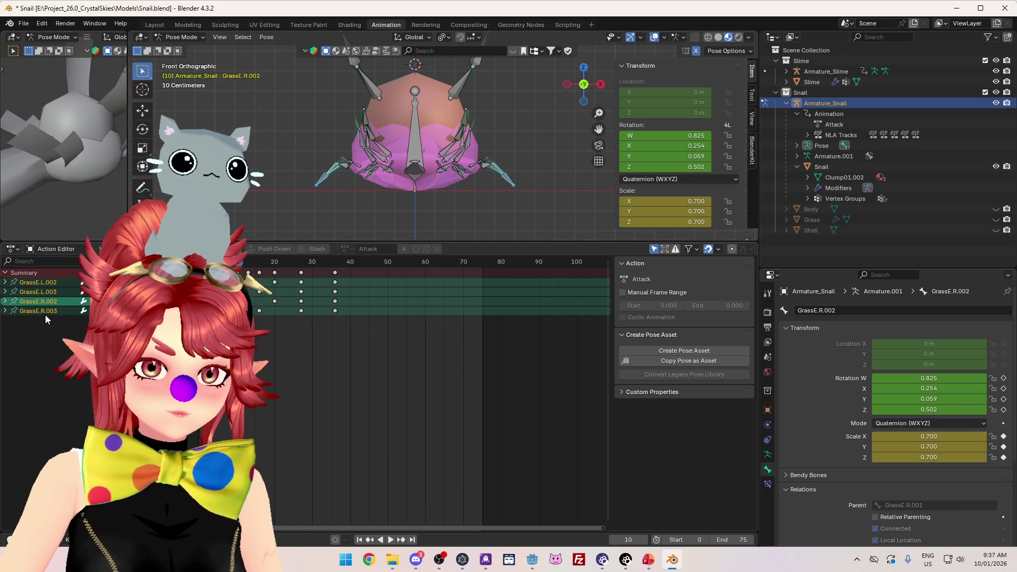
# Step: Select the GrassE.R.003 channel, then pick GrassE.L.002 and keyframe its scale
pyautogui.click(47, 310)
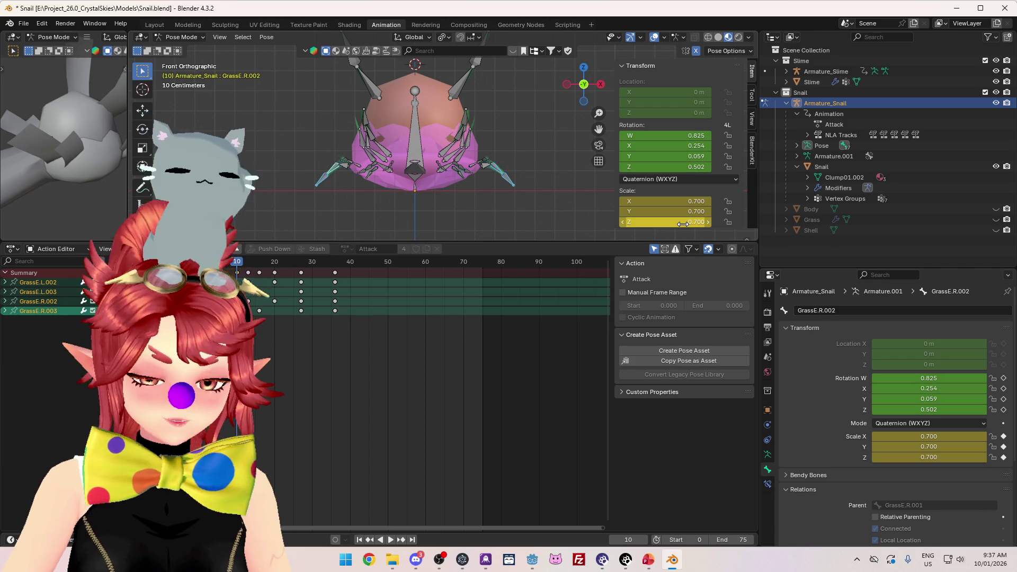
pyautogui.click(54, 311)
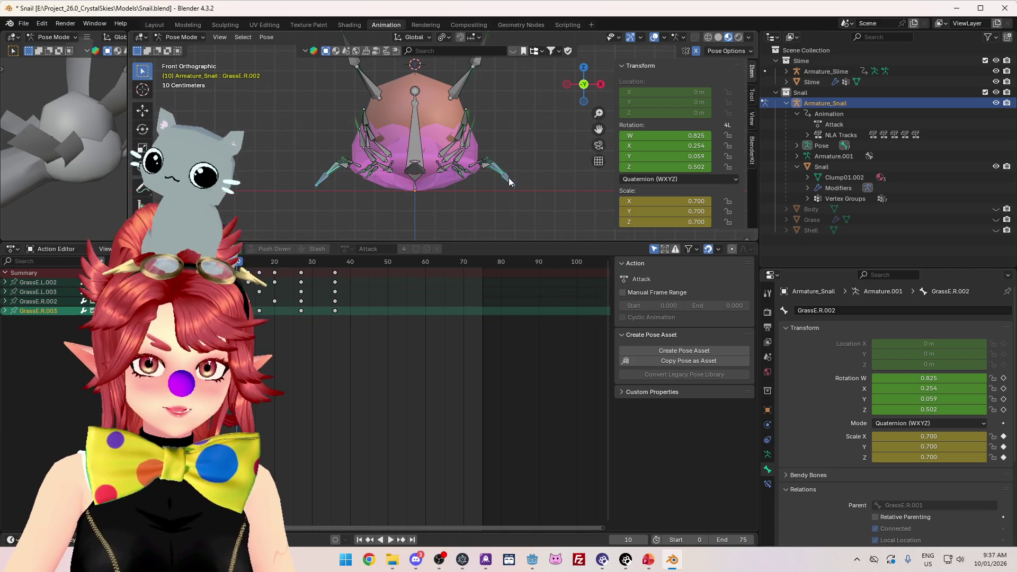
pyautogui.click(327, 182)
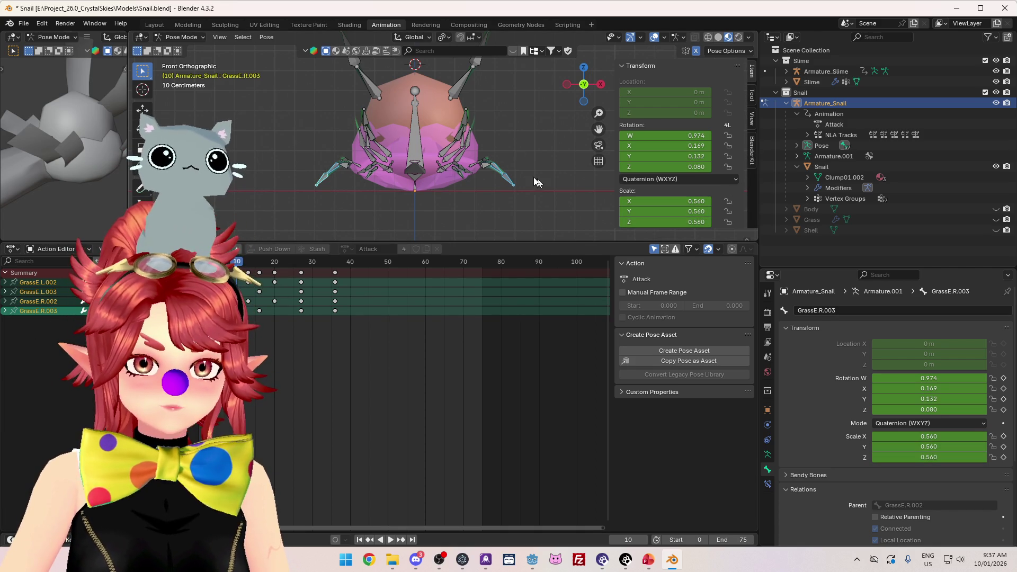
pyautogui.click(508, 184)
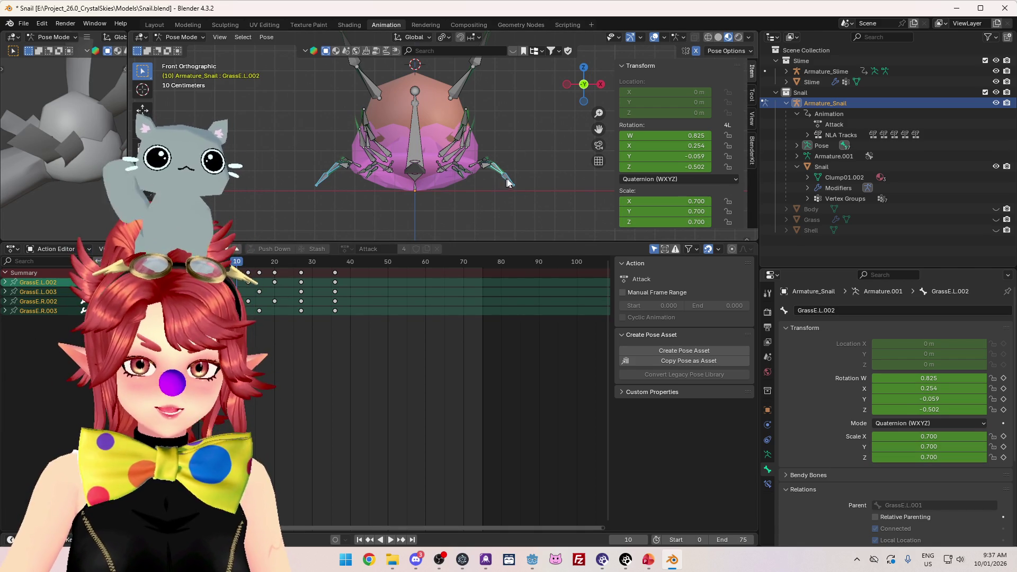
pyautogui.press('i')
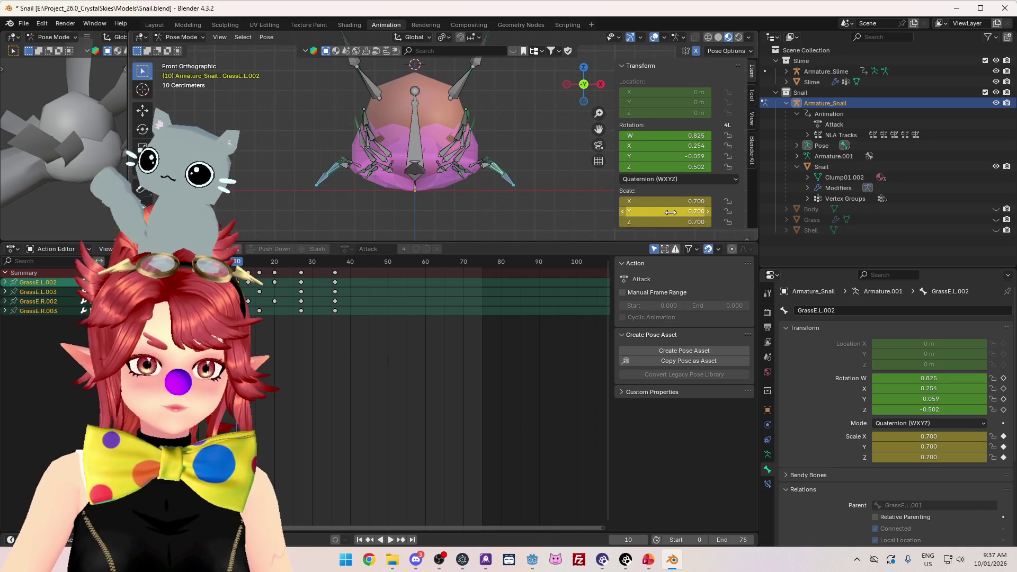
# Step: Select GrassE.L.003, GrassE.R.003 and GrassE.L.002 along with their mirrored grass bones
pyautogui.click(510, 183)
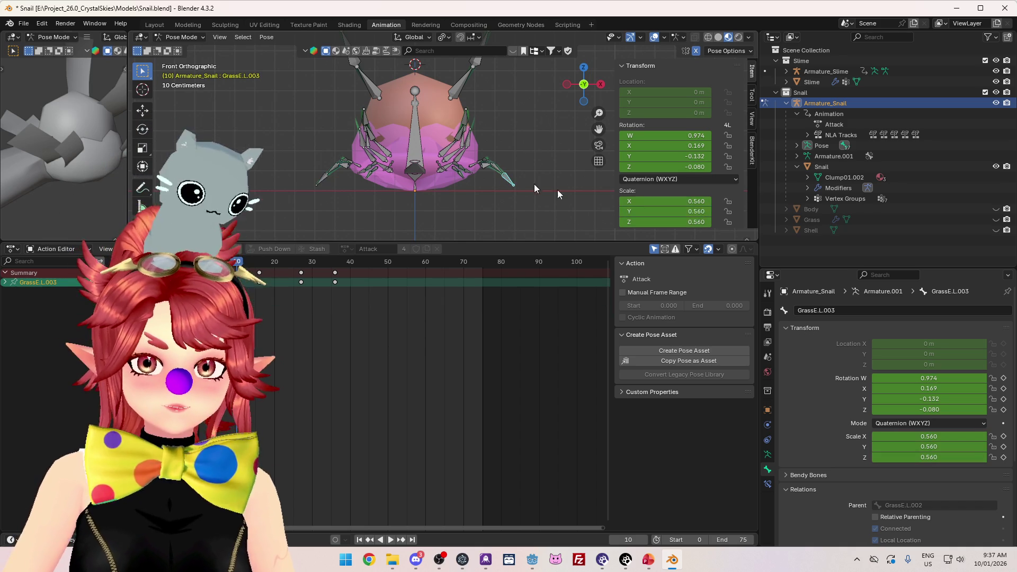
pyautogui.click(318, 183)
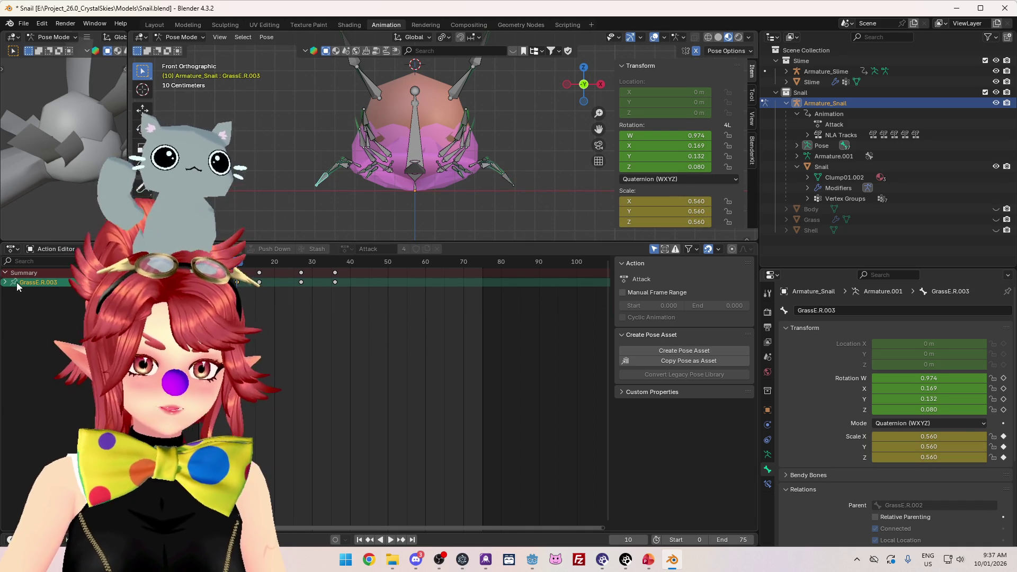
pyautogui.keyDown('shift'); pyautogui.click(506, 180); pyautogui.keyUp('shift')
pyautogui.hotkey('ctrl', 'shift', 'm')
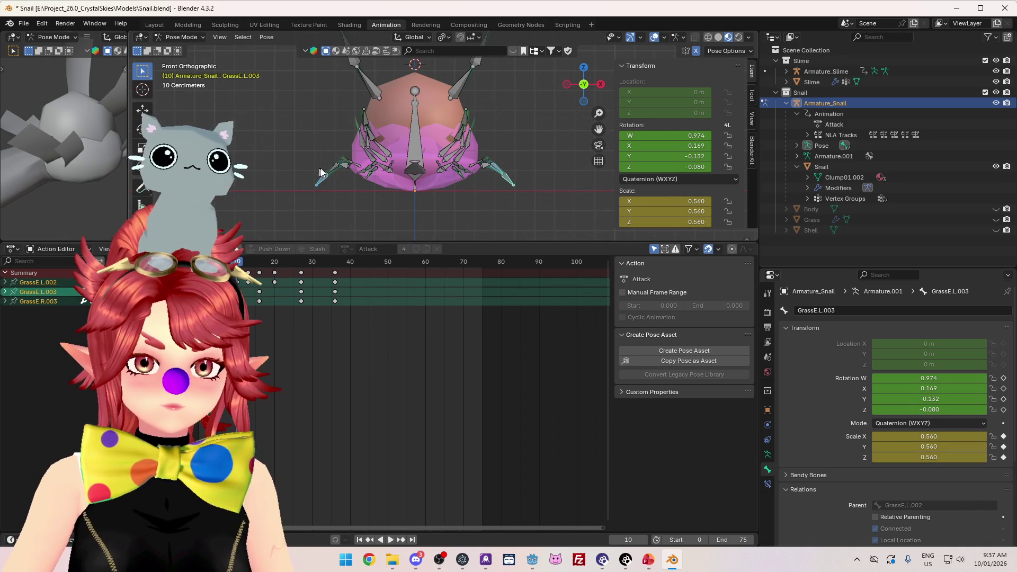
pyautogui.moveTo(380, 127)
pyautogui.mouseDown()
pyautogui.moveTo(354, 164)
pyautogui.moveTo(215, 83)
pyautogui.mouseUp()
pyautogui.click(180, 36)
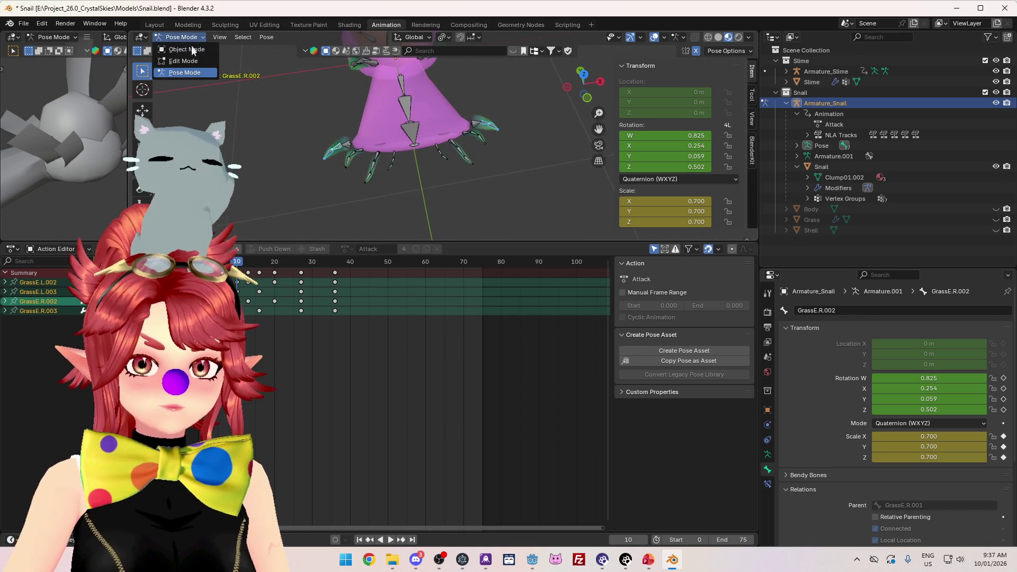
# Step: In Object Mode, exit tweak mode in the NLA editor and set the Attack strip's playback scale to 1.5
pyautogui.click(192, 49)
pyautogui.moveTo(352, 156); pyautogui.dragTo(371, 122)
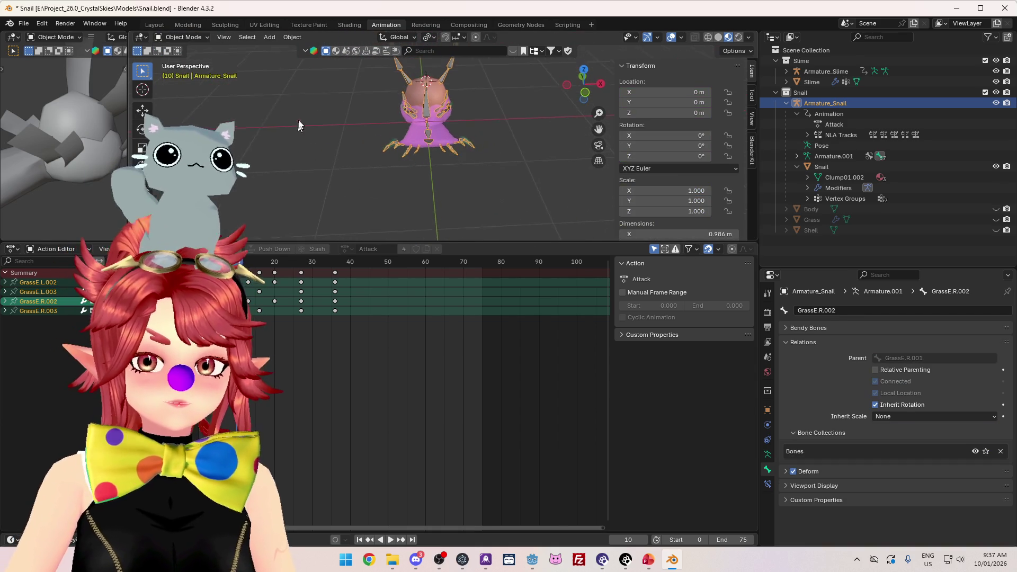
pyautogui.click(13, 248)
pyautogui.click(116, 312)
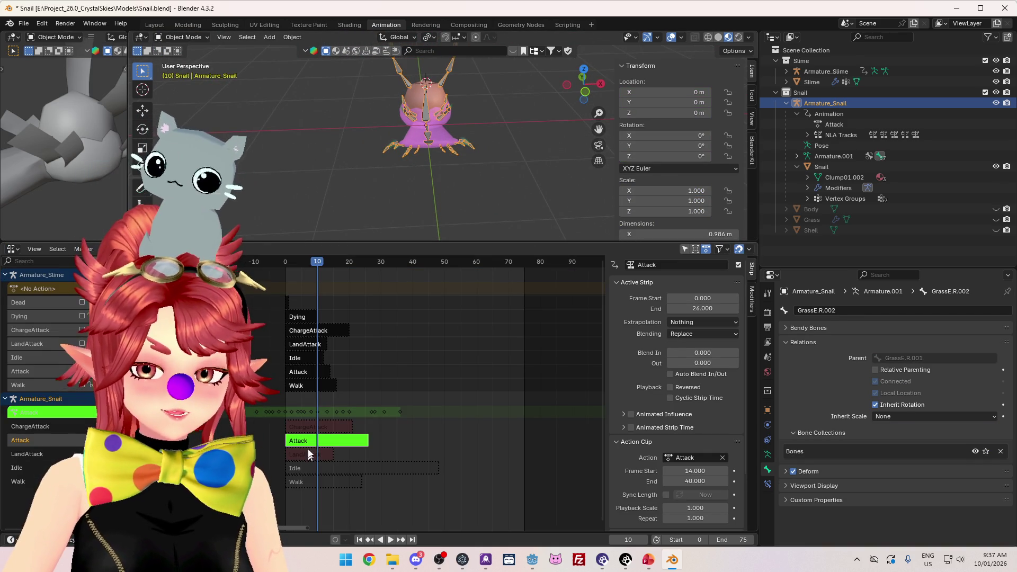
pyautogui.press('Tab')
pyautogui.click(680, 506)
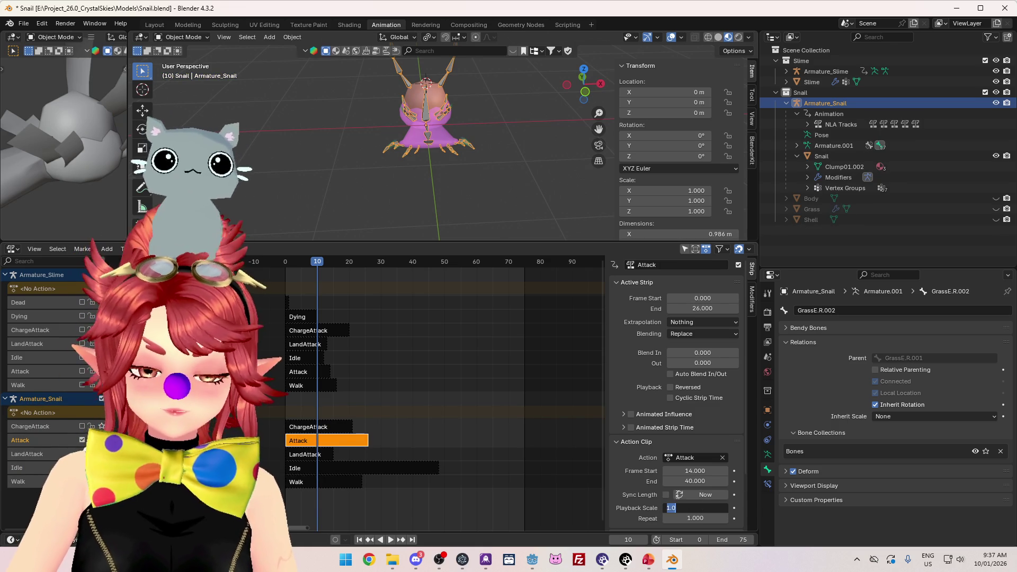
pyautogui.write('1.5')
pyautogui.press('Return')
# Step: Save Snail.blend and re-export the Snail mesh as Snail.glb
pyautogui.click(24, 23)
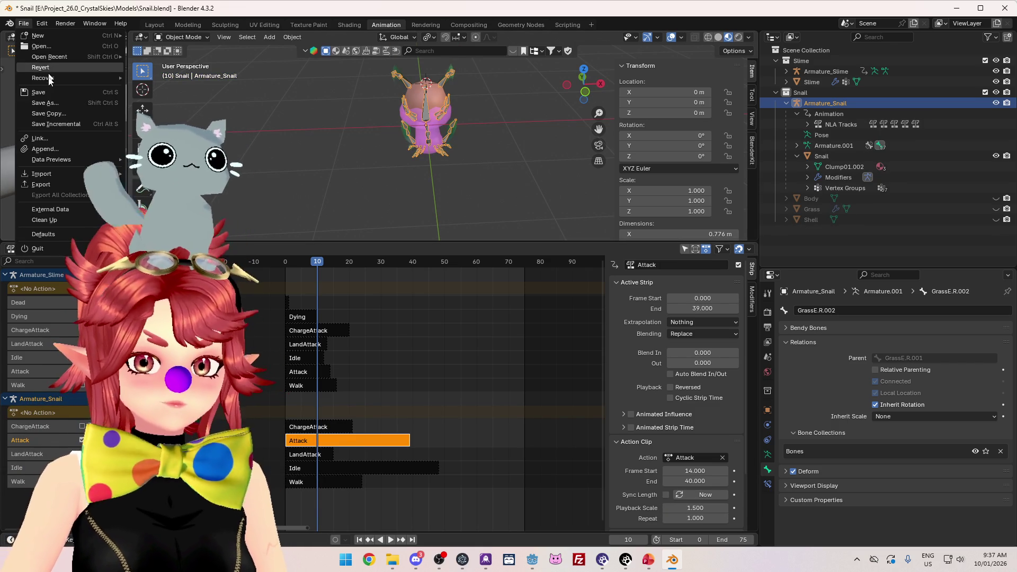
pyautogui.click(42, 96)
pyautogui.moveTo(313, 167); pyautogui.dragTo(374, 120)
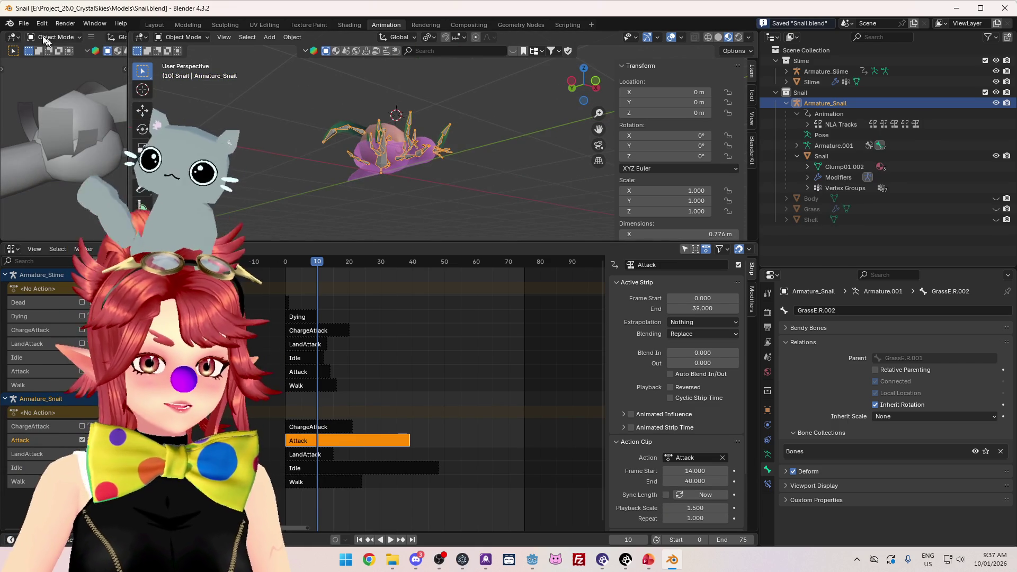
pyautogui.click(23, 24)
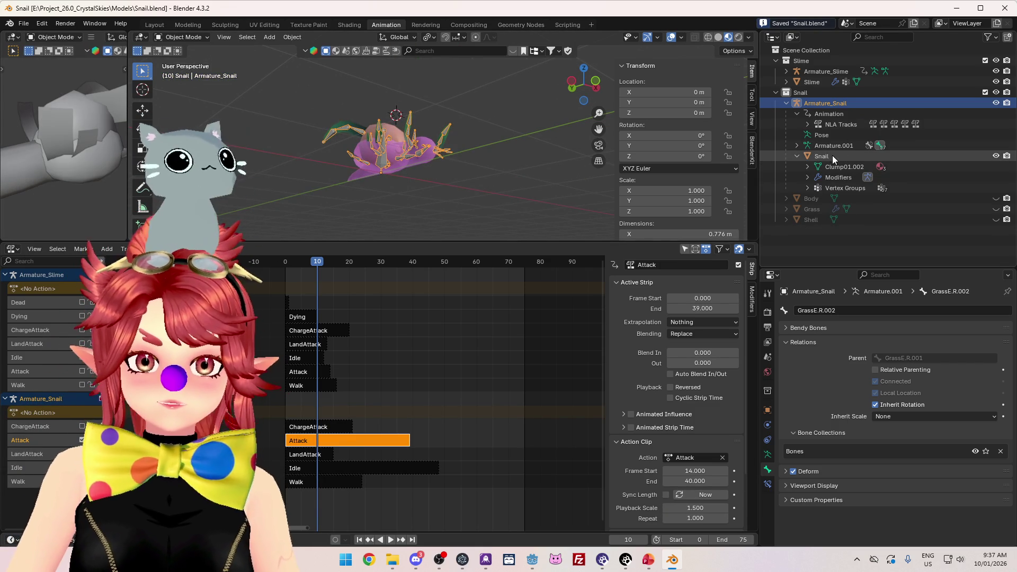
pyautogui.click(831, 154)
pyautogui.click(23, 24)
pyautogui.moveTo(53, 186)
pyautogui.click(159, 258)
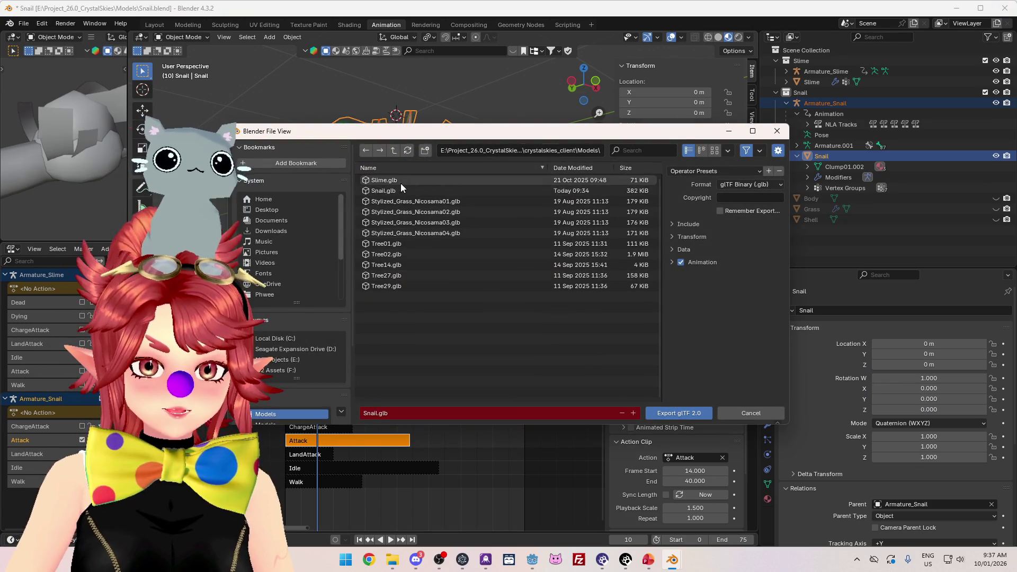
pyautogui.click(679, 412)
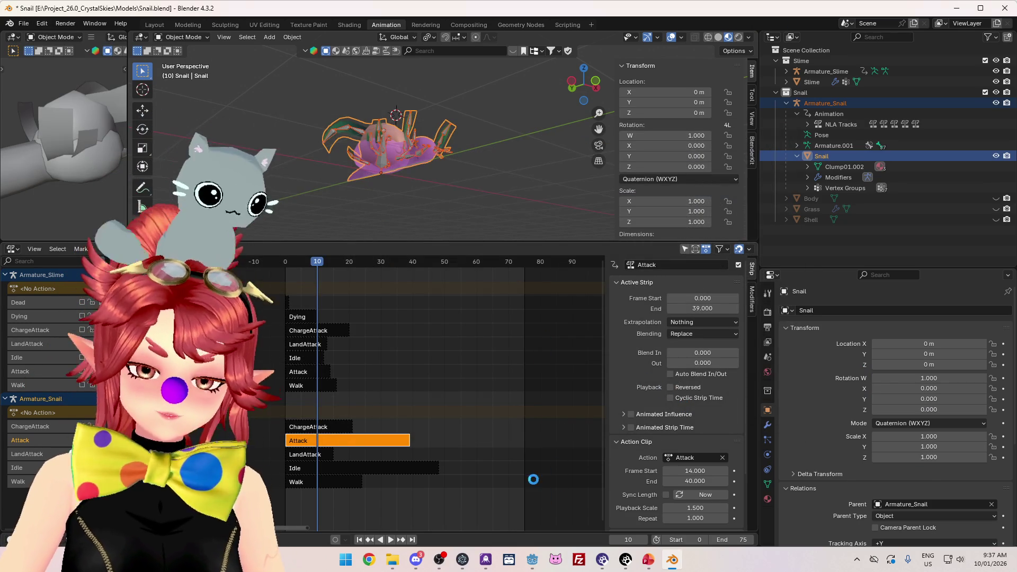
pyautogui.click(533, 560)
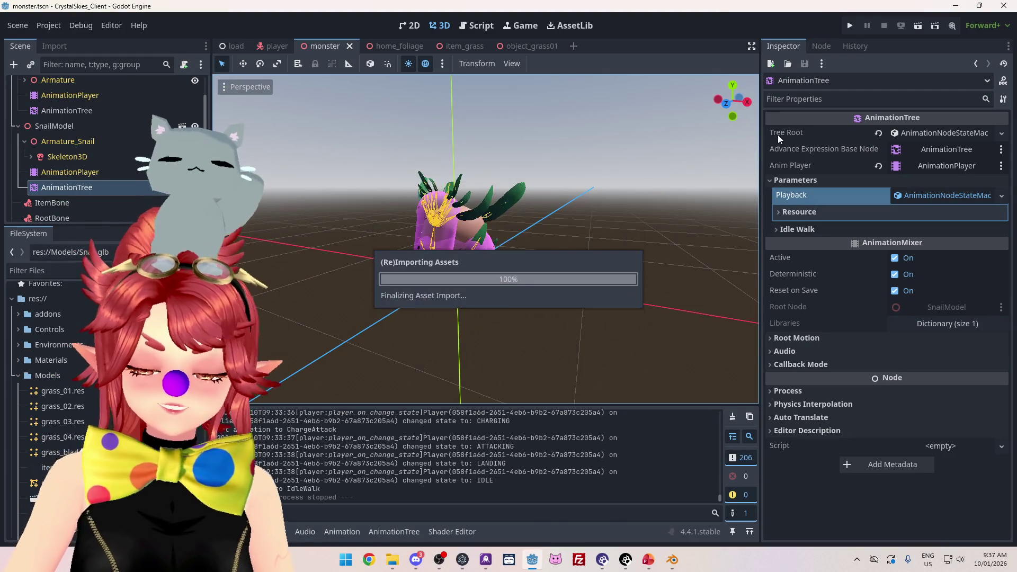
# Step: Run the CrystalSkies project to play-test the re-imported snail, then return to Blender
pyautogui.click(851, 25)
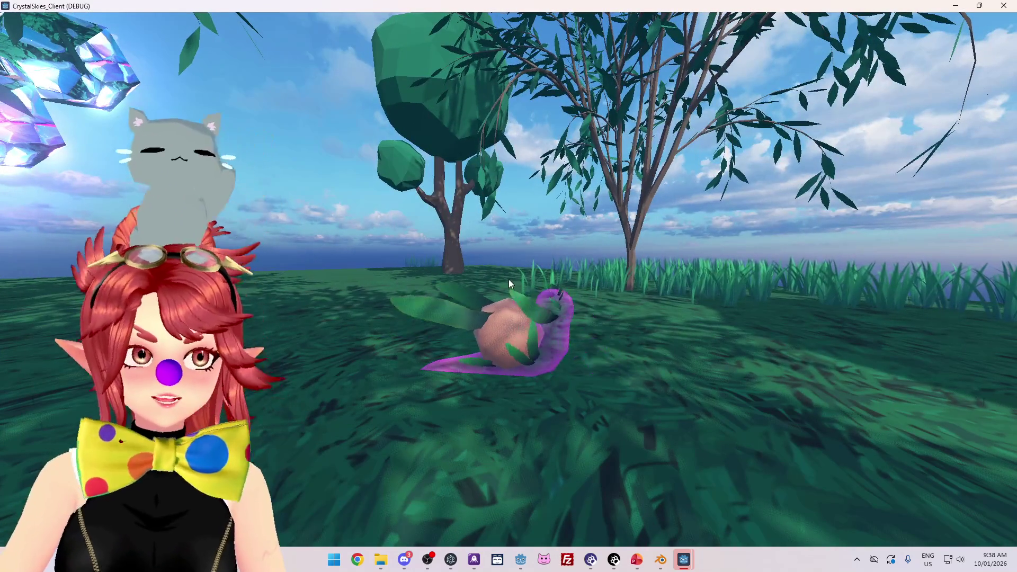
pyautogui.press('Escape')
pyautogui.moveTo(663, 566)
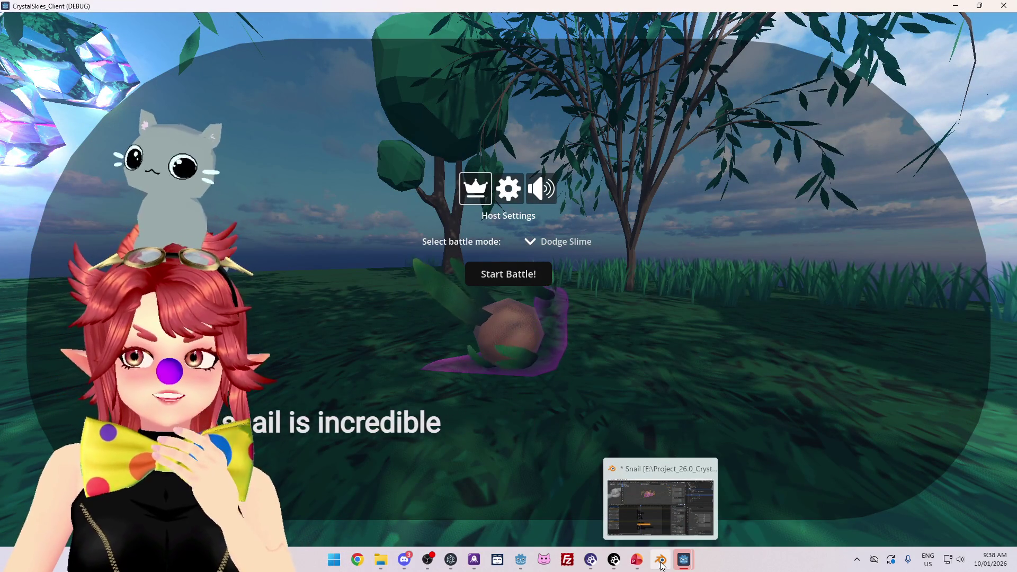
pyautogui.click(662, 566)
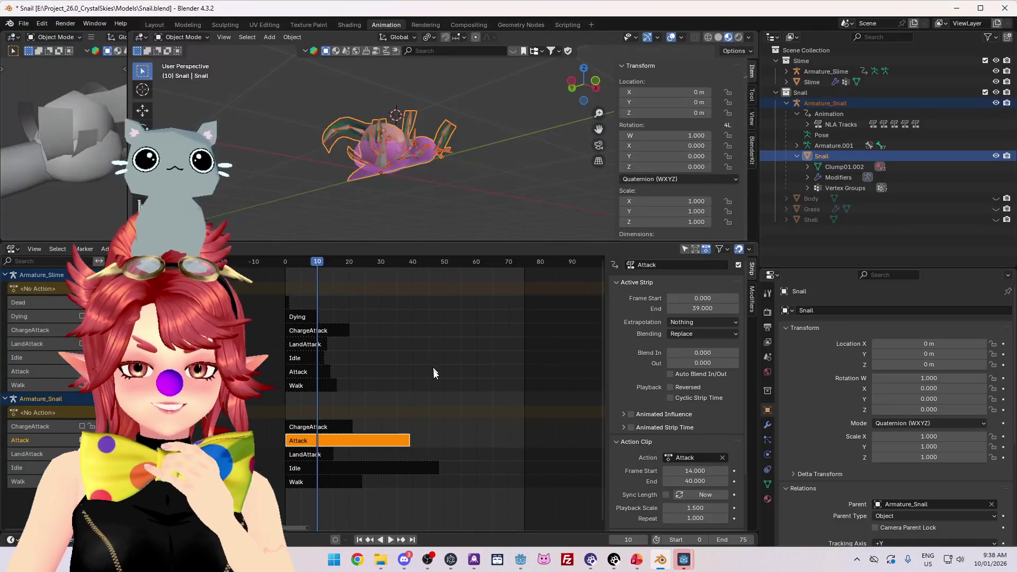
pyautogui.hscroll(2, 456, 359)
pyautogui.moveTo(492, 172)
pyautogui.mouseDown()
pyautogui.moveTo(475, 215)
pyautogui.moveTo(466, 199)
pyautogui.mouseUp()
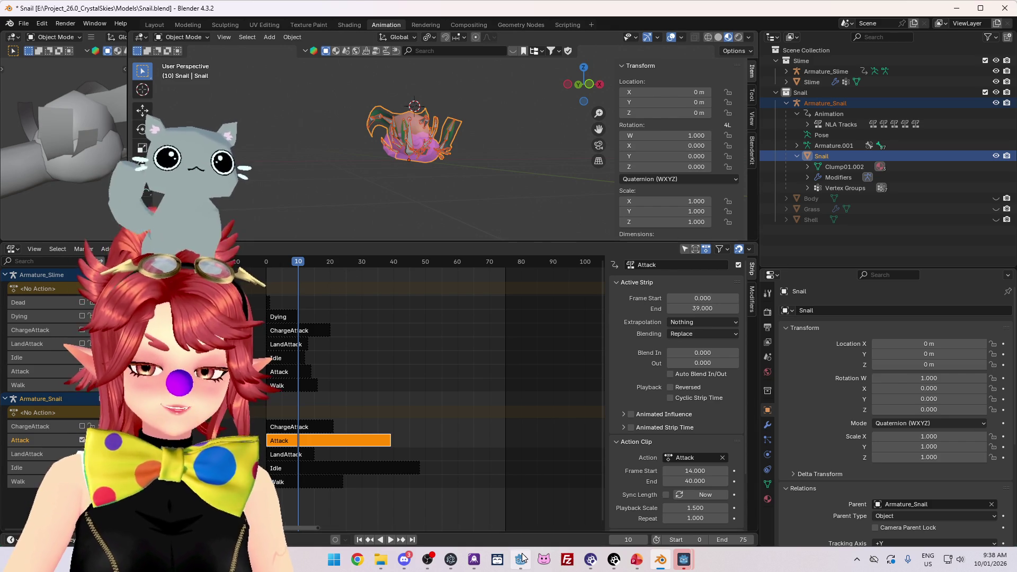
pyautogui.moveTo(522, 558)
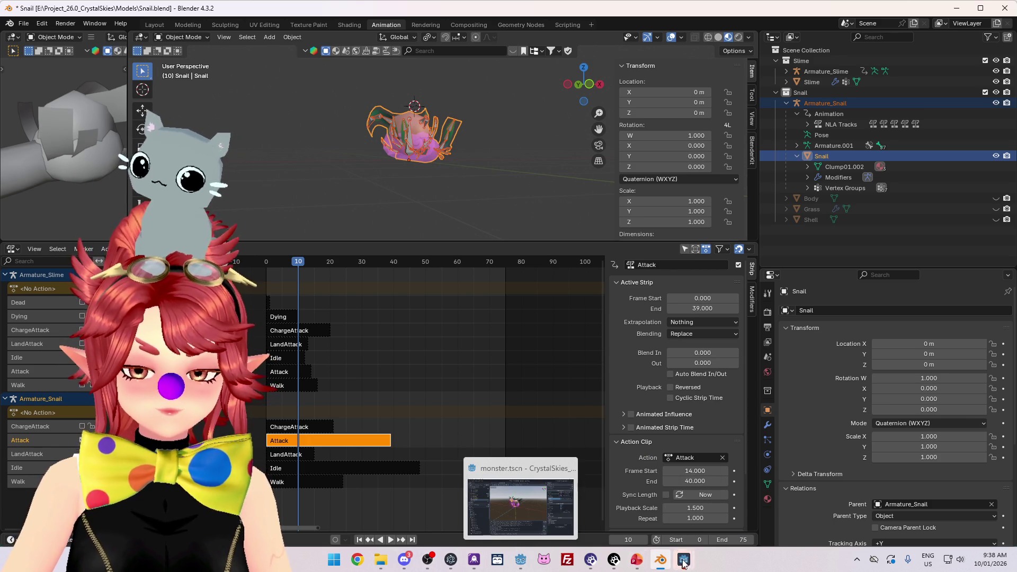
# Step: Bring the running game window back and start the Dodge Slime battle
pyautogui.click(683, 560)
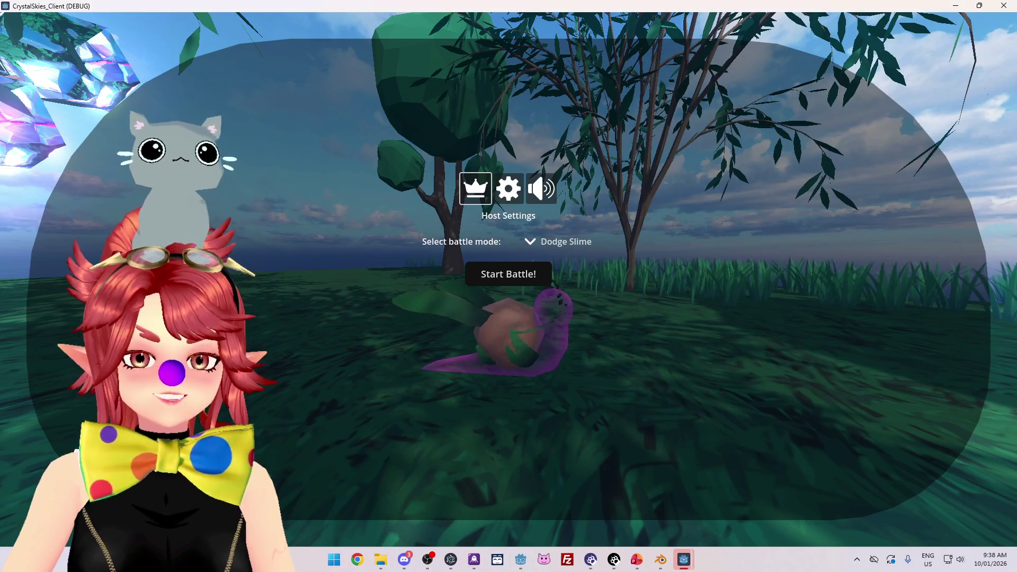
pyautogui.click(710, 454)
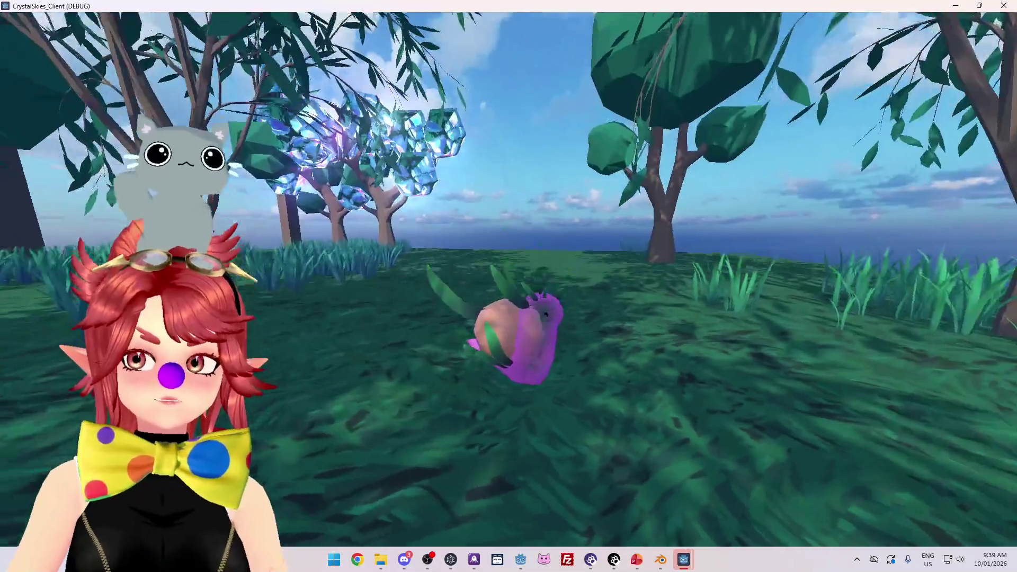
pyautogui.press('Escape')
pyautogui.click(509, 274)
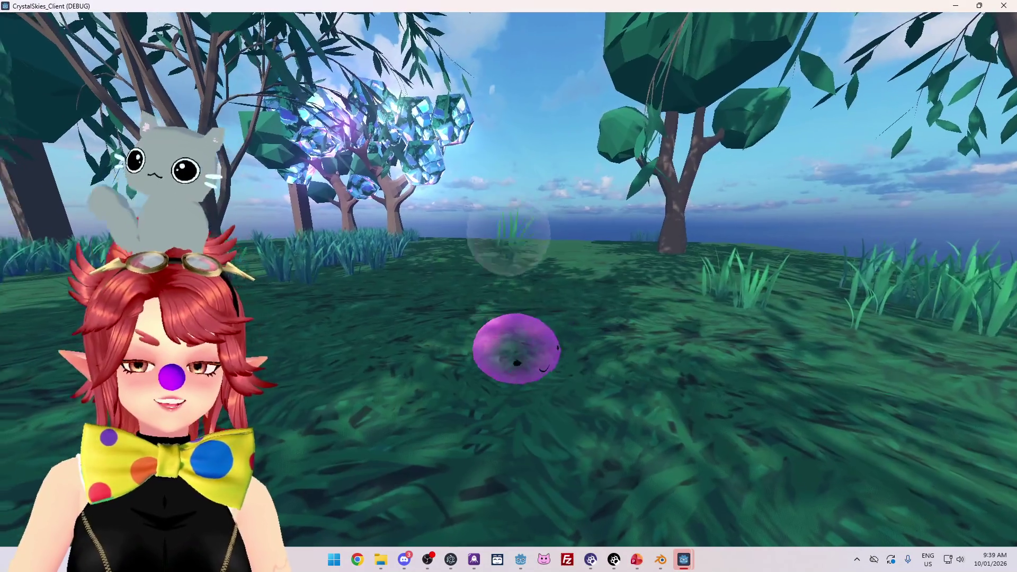
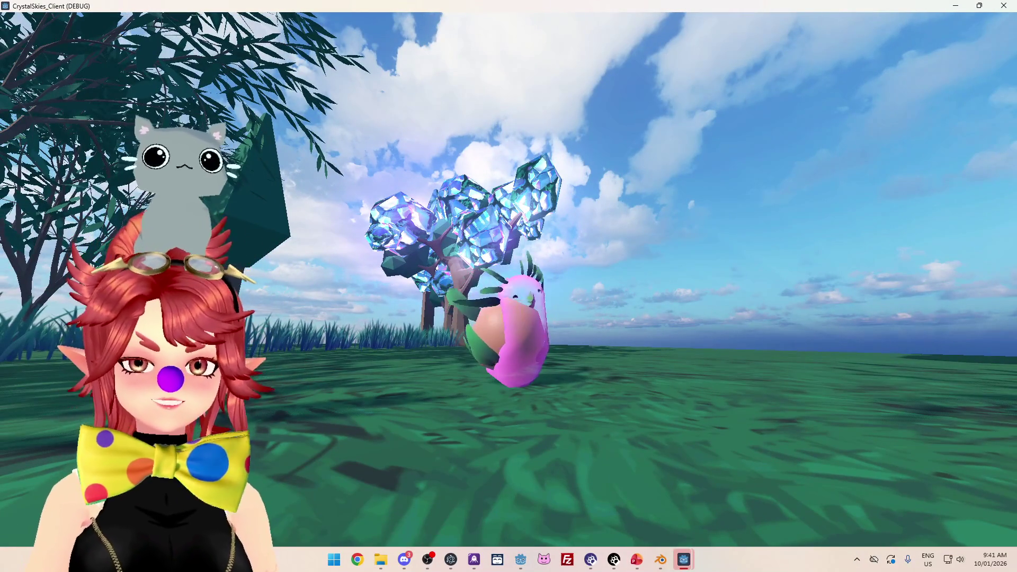
# Step: Open and close the host settings menu during the snail playtest, then switch to the snail's Blender file
pyautogui.press('Escape')
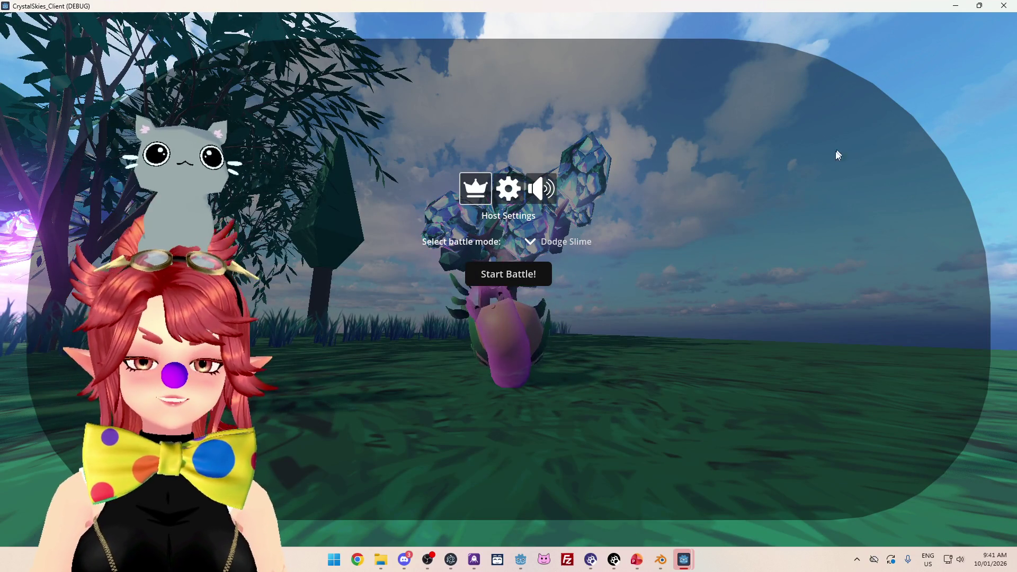
pyautogui.press('Escape')
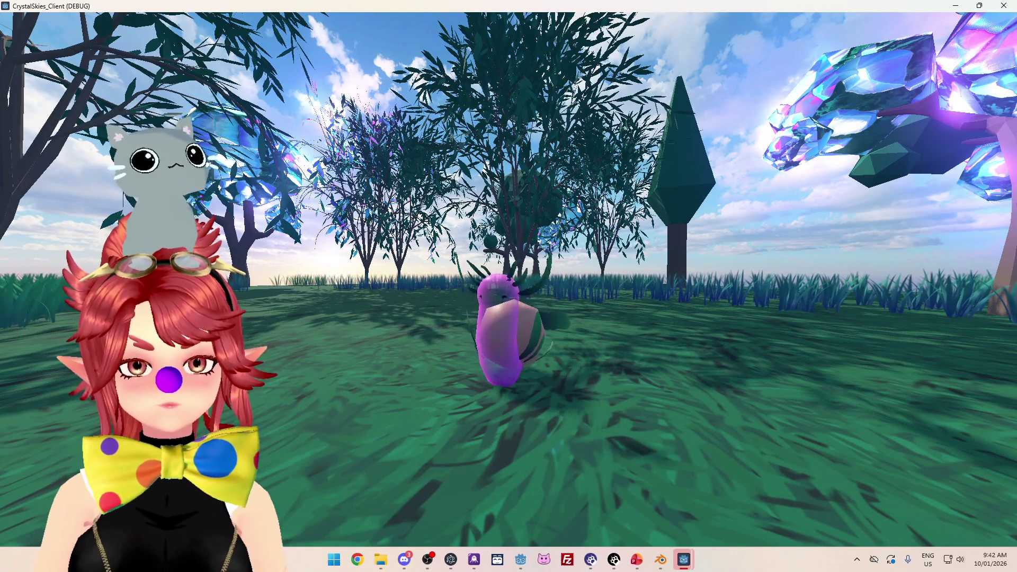
pyautogui.press('Escape')
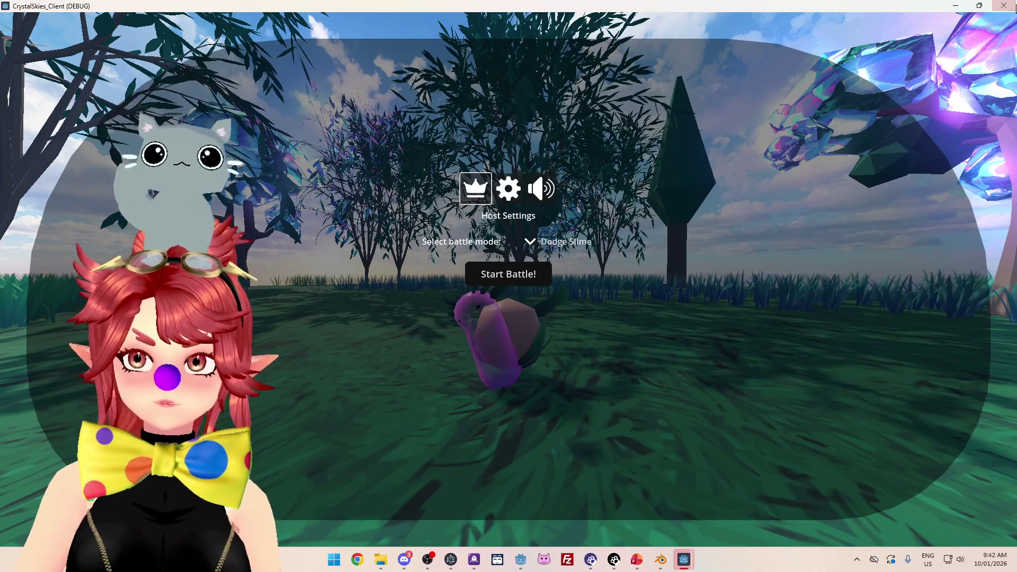
pyautogui.hotkey('alt', 'Tab')
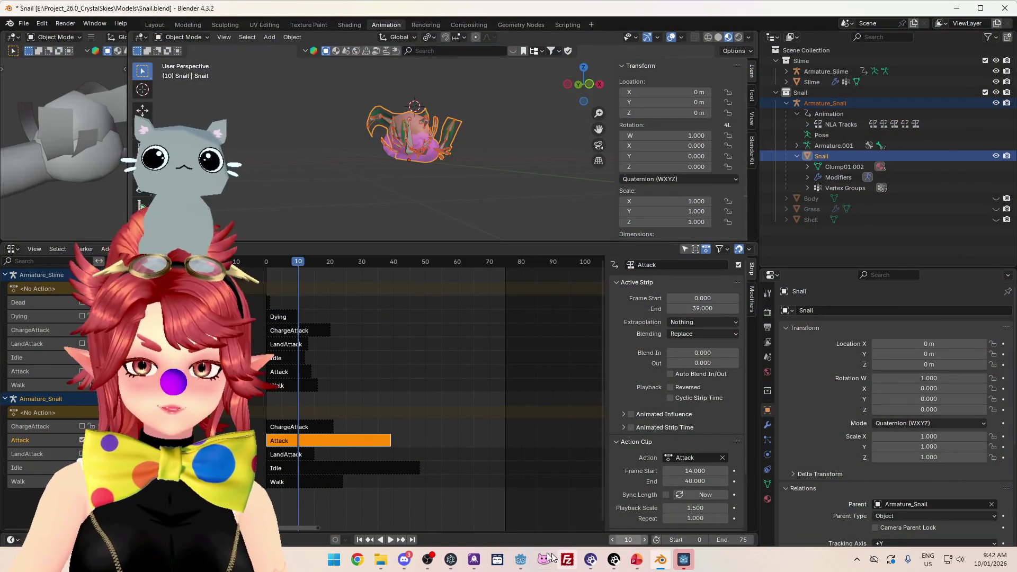
# Step: Show the snail's animation state-machine graph and select the IdleWalk to LandAttack transition
pyautogui.click(520, 559)
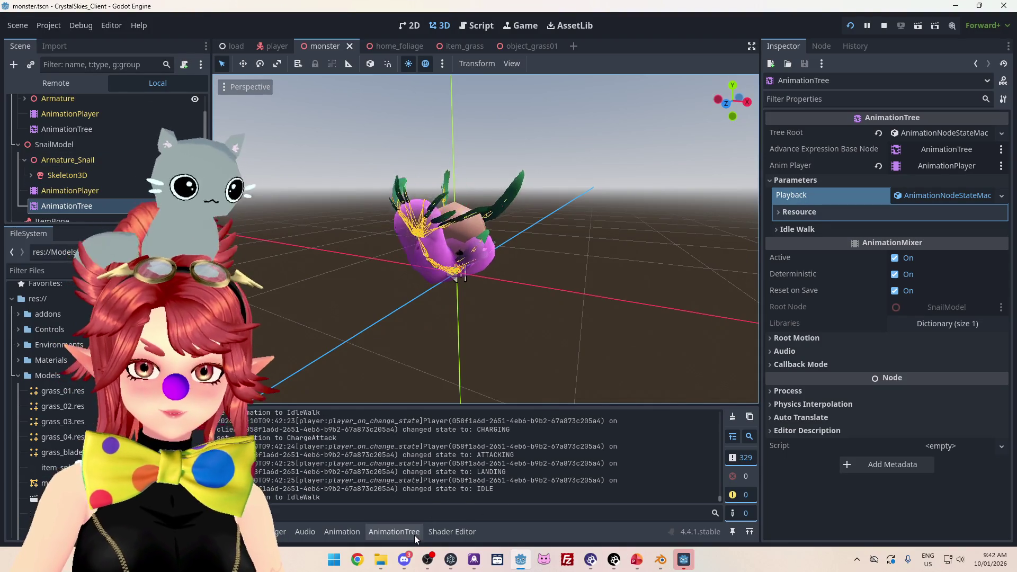
pyautogui.click(415, 535)
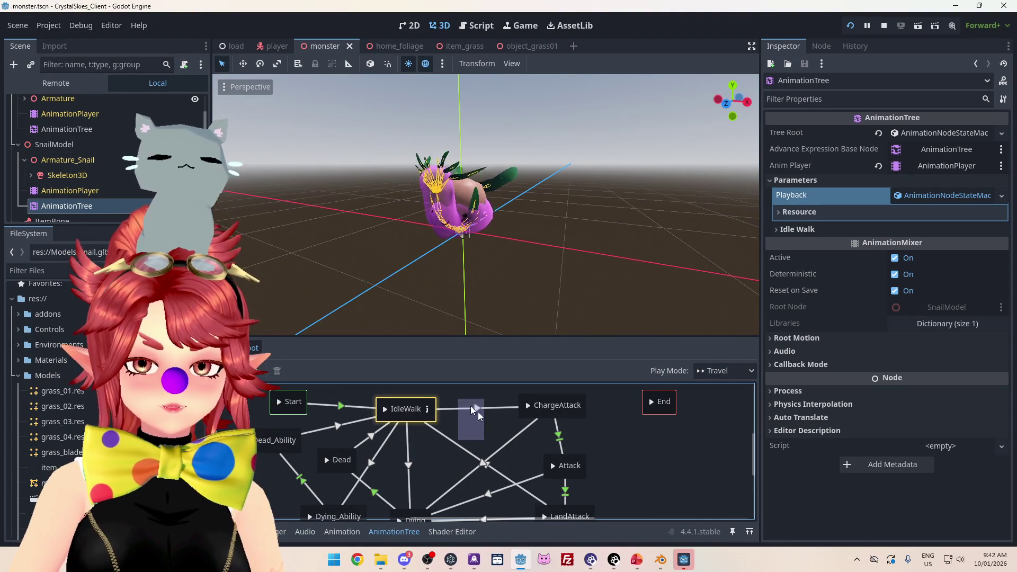
pyautogui.scroll(-3, 384, 405)
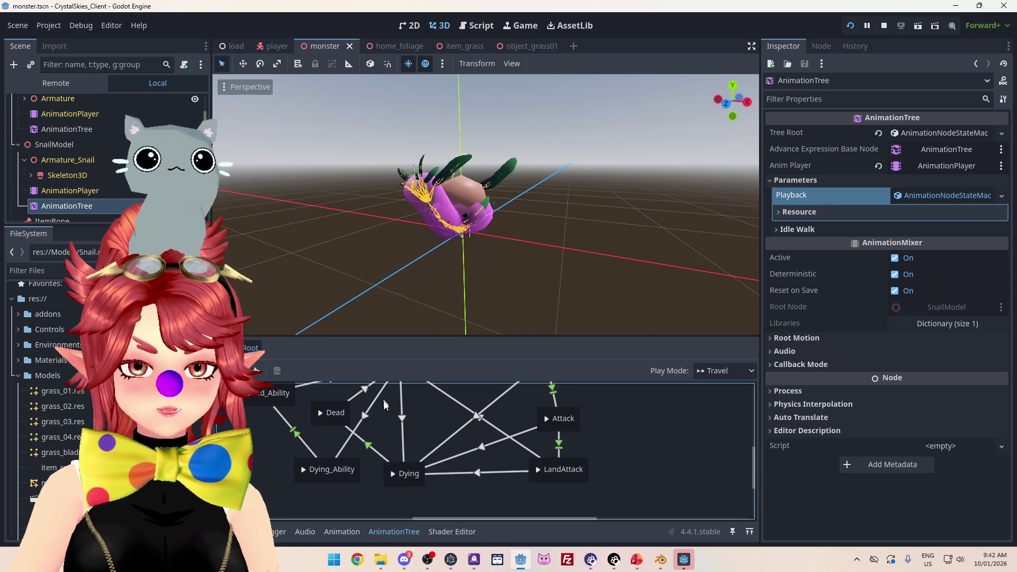
pyautogui.scroll(1, 384, 404)
pyautogui.click(461, 430)
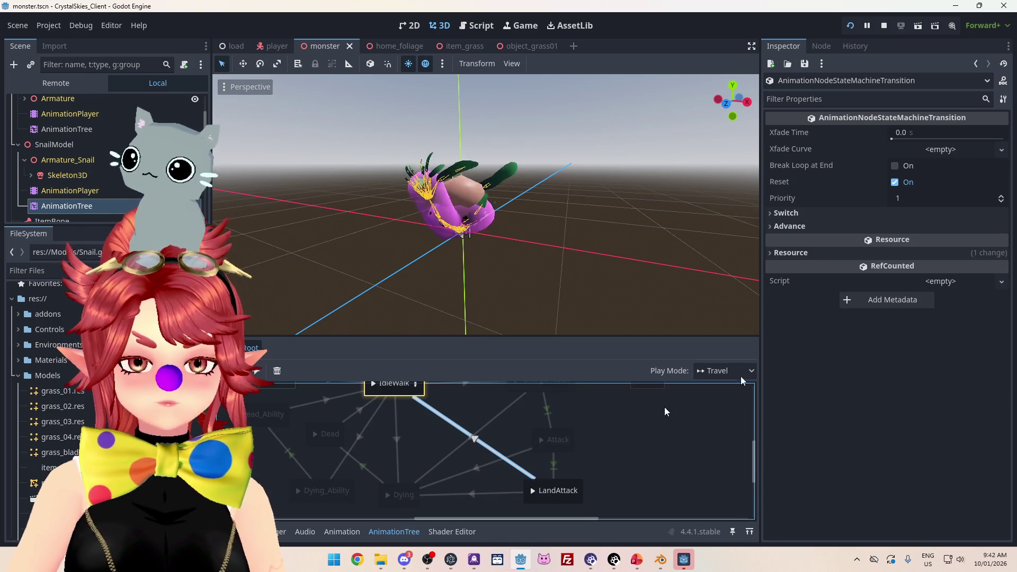
# Step: Set the transition's Xfade Time to 0.5 seconds, leaving the crossfade curve unchanged
pyautogui.click(898, 137)
pyautogui.write('5.63')
pyautogui.press('Return')
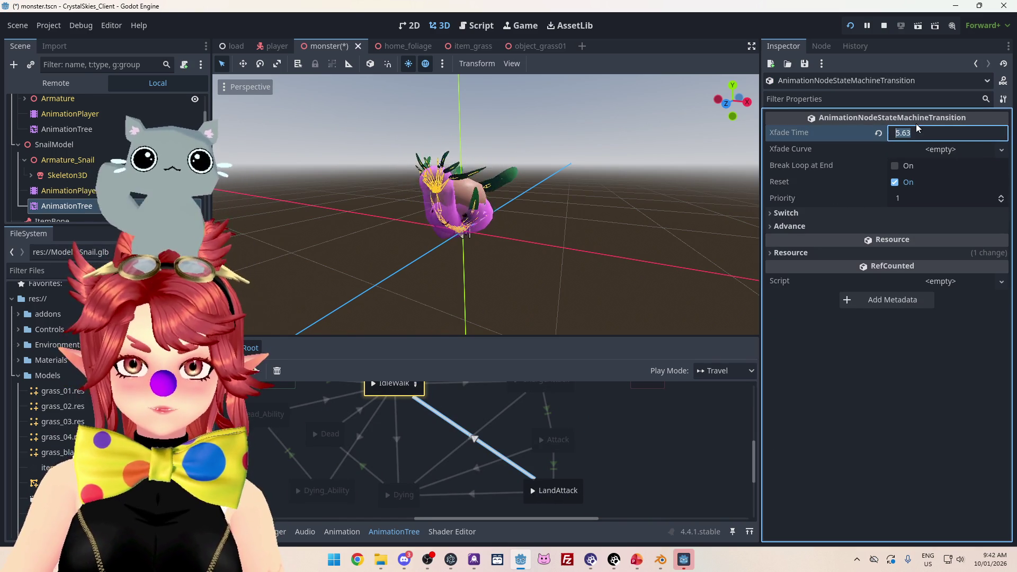
pyautogui.write('1')
pyautogui.press('Return')
pyautogui.write('0.5')
pyautogui.press('Return')
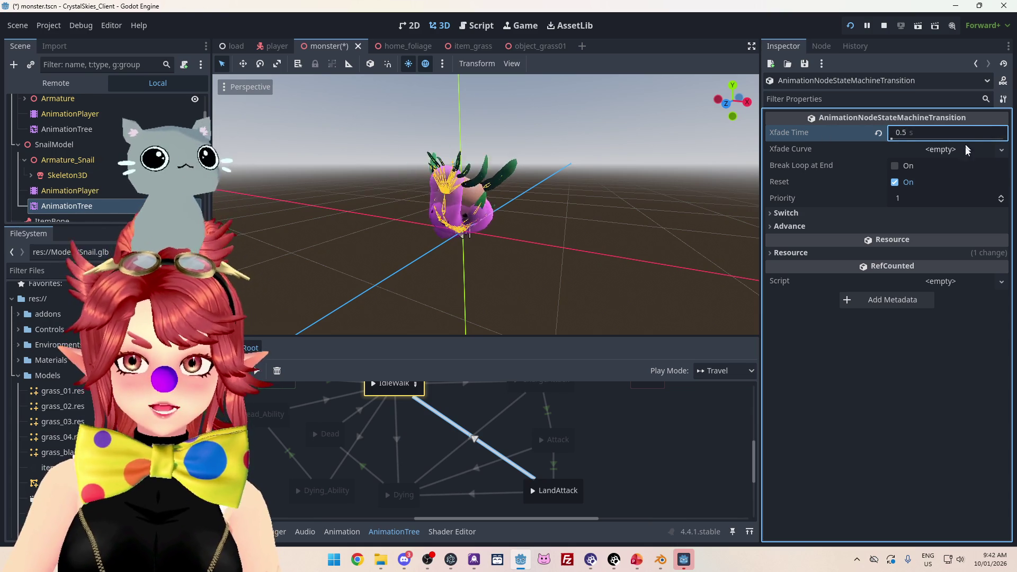
pyautogui.click(970, 150)
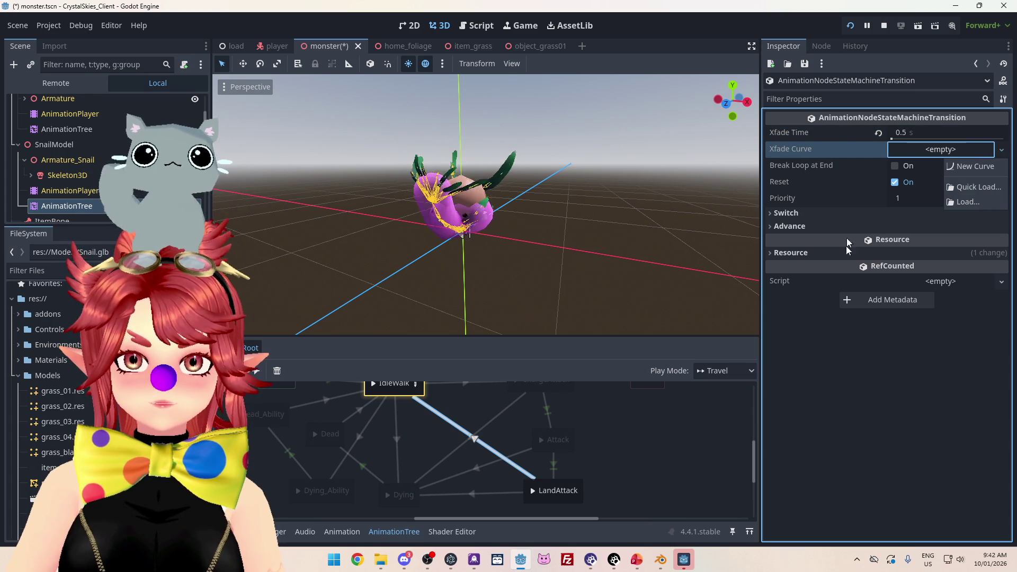
pyautogui.click(945, 331)
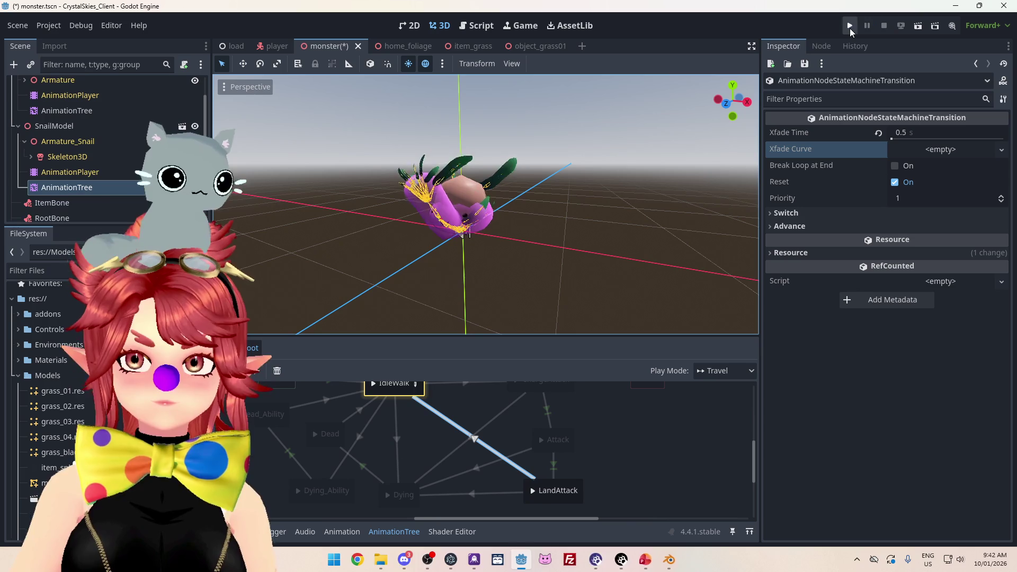
# Step: Save and run the game, enter a display name, and create a new lobby
pyautogui.click(850, 28)
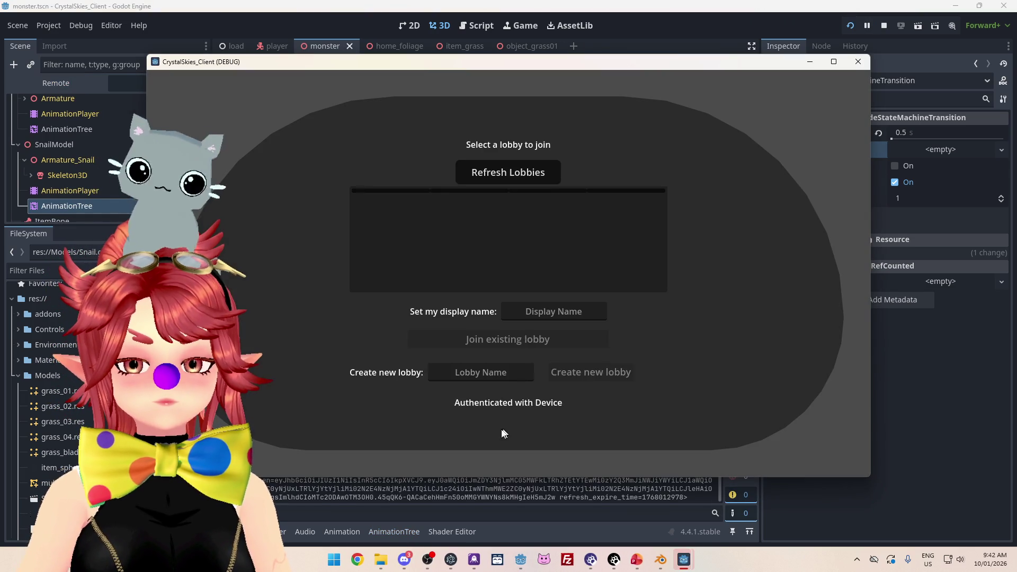
pyautogui.click(535, 310)
pyautogui.write('edd')
pyautogui.click(598, 377)
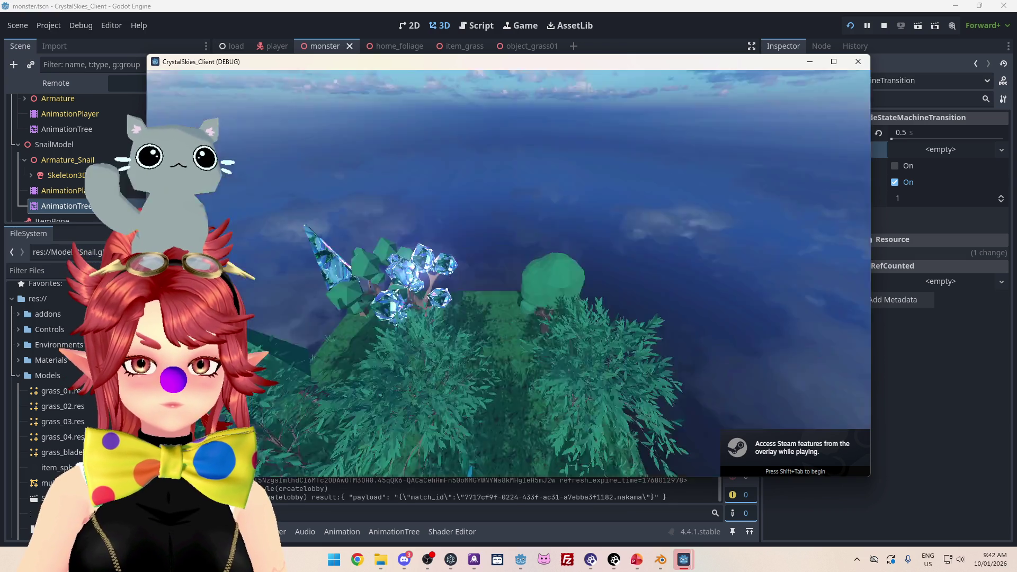
# Step: Provoke the snail's charge attack, gather grass, then open host settings and close the game window
pyautogui.press('w')
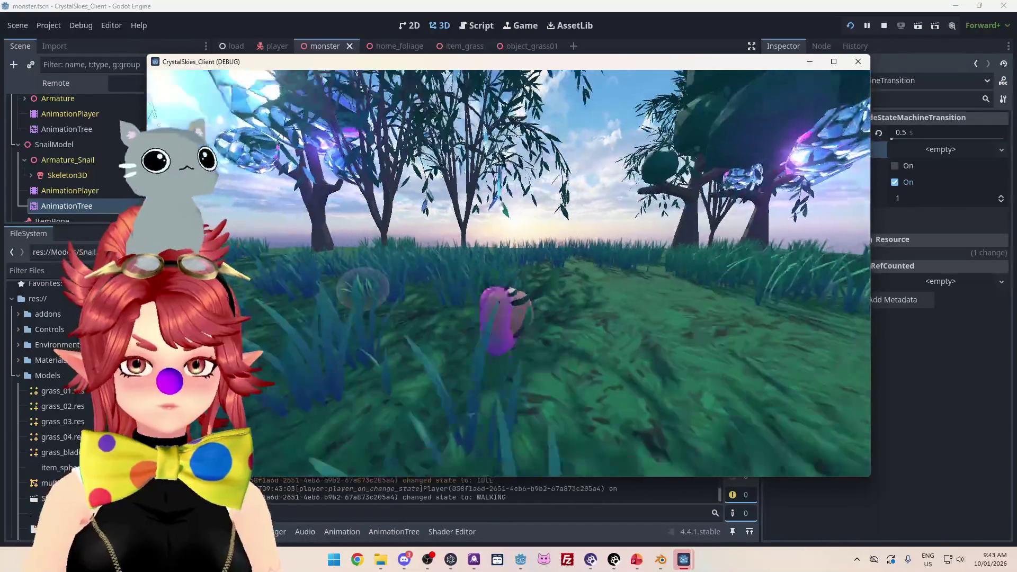
pyautogui.press('space')
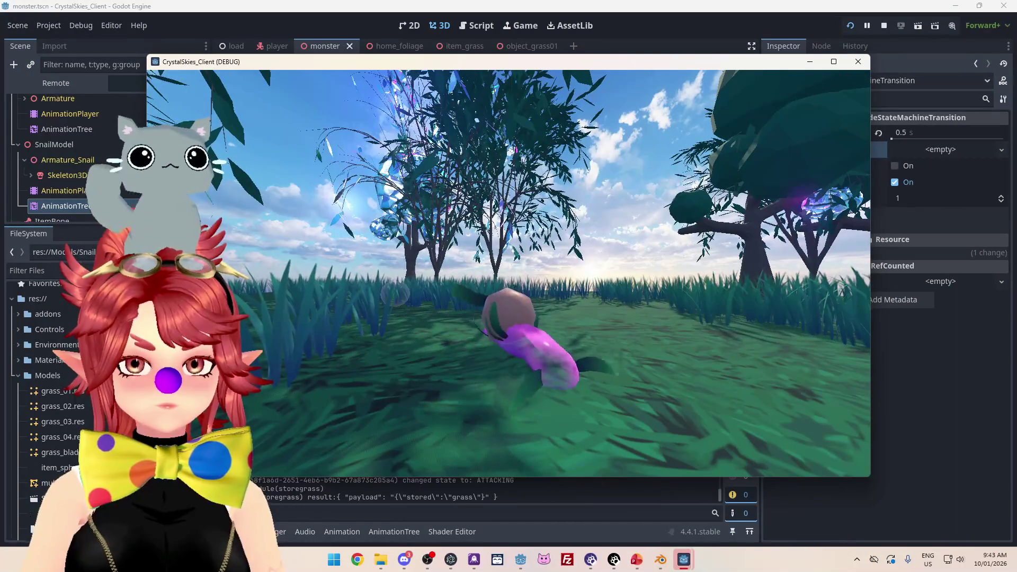
pyautogui.press('space')
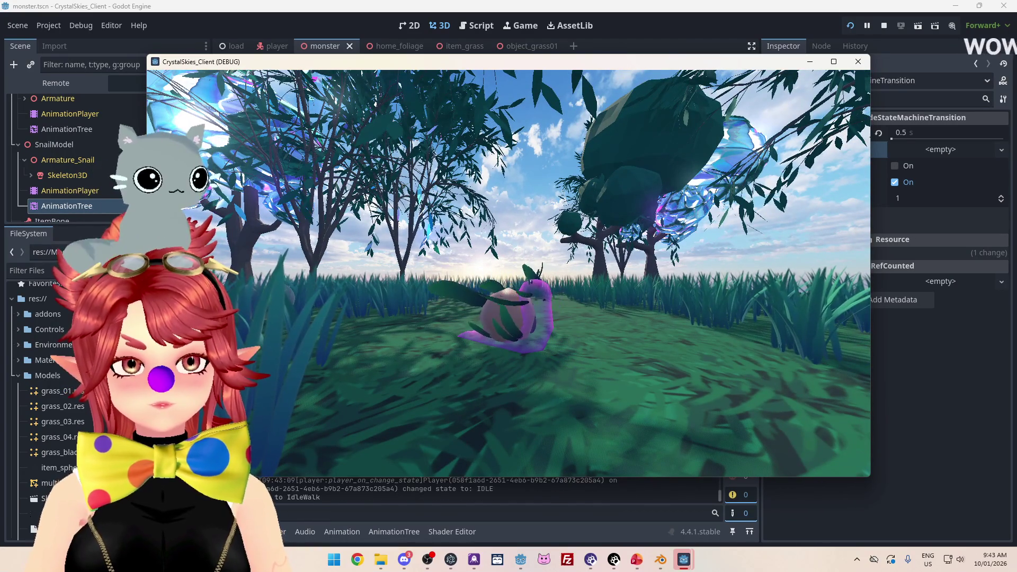
pyautogui.press('space')
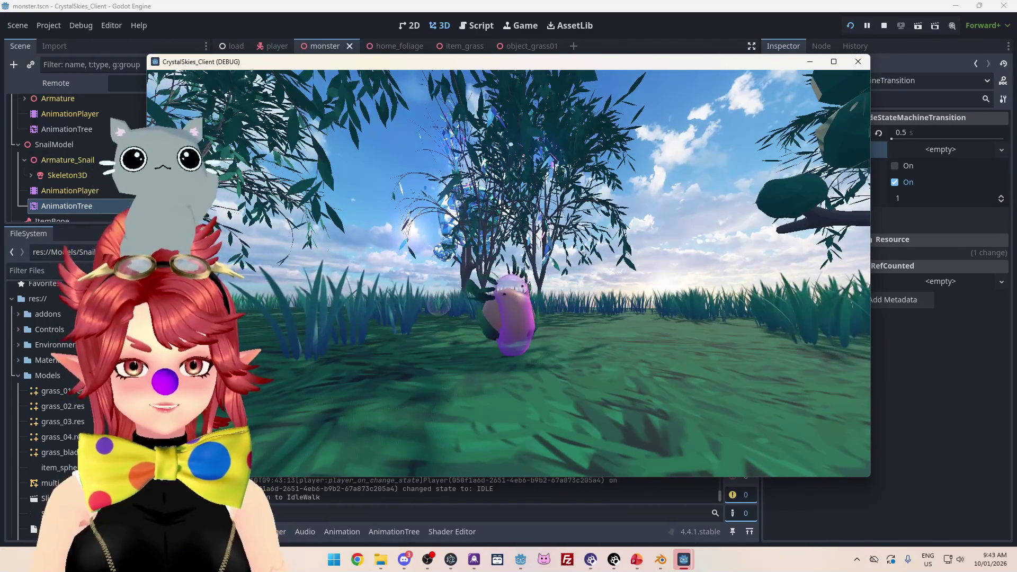
pyautogui.press('e')
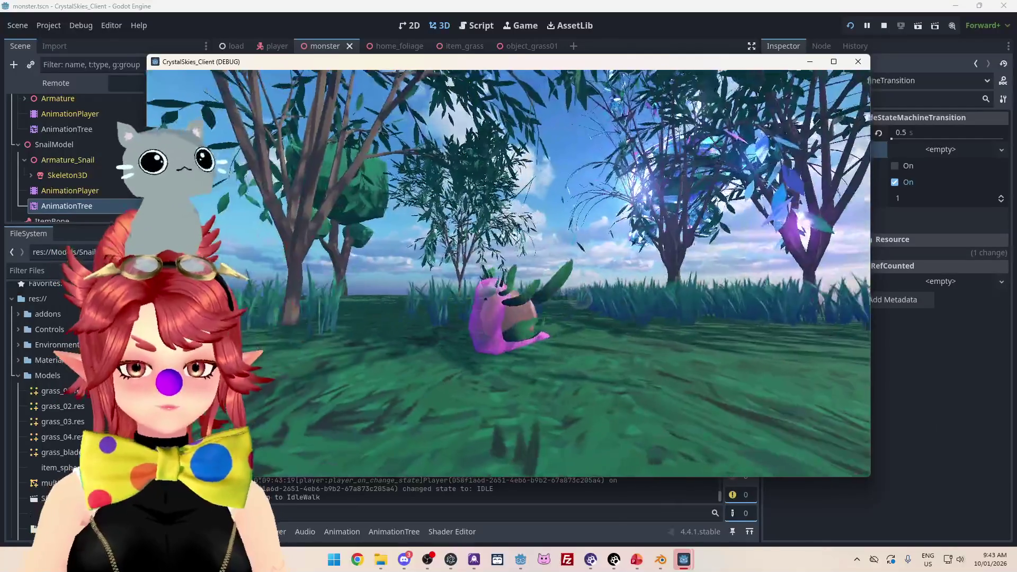
pyautogui.press('Escape')
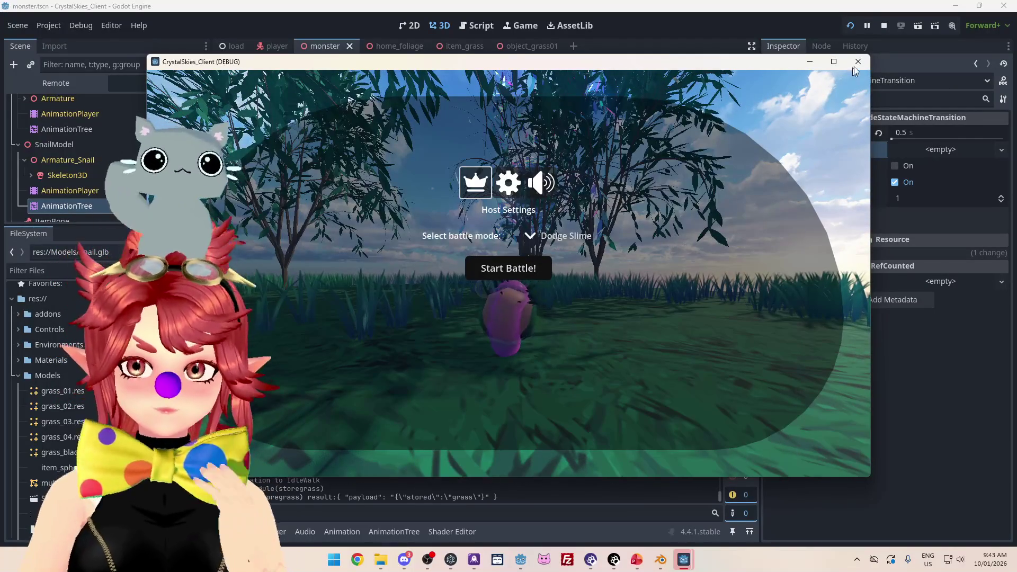
pyautogui.click(859, 63)
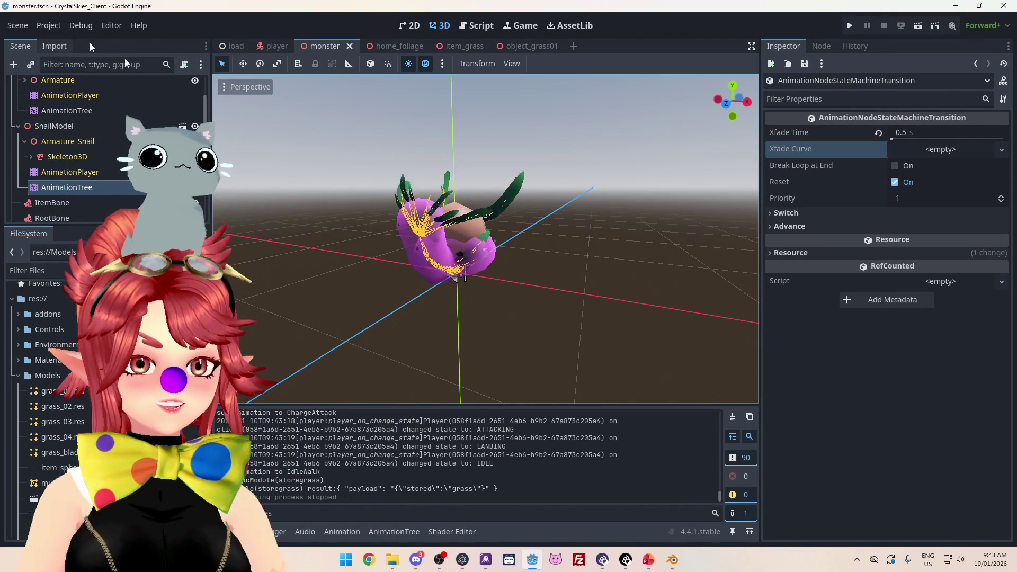
# Step: Bring Blender forward from the taskbar and close it
pyautogui.click(672, 562)
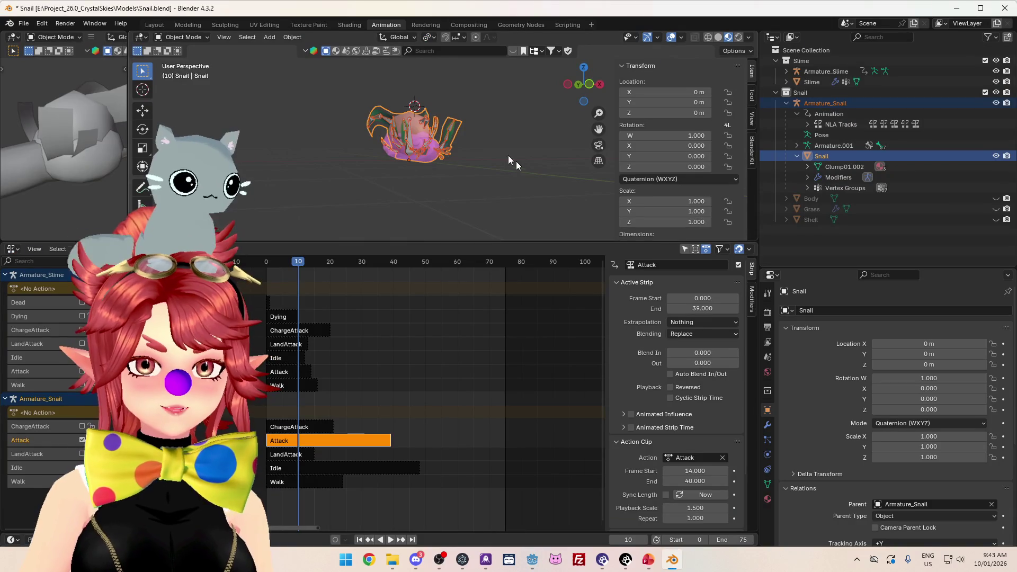
pyautogui.click(1006, 8)
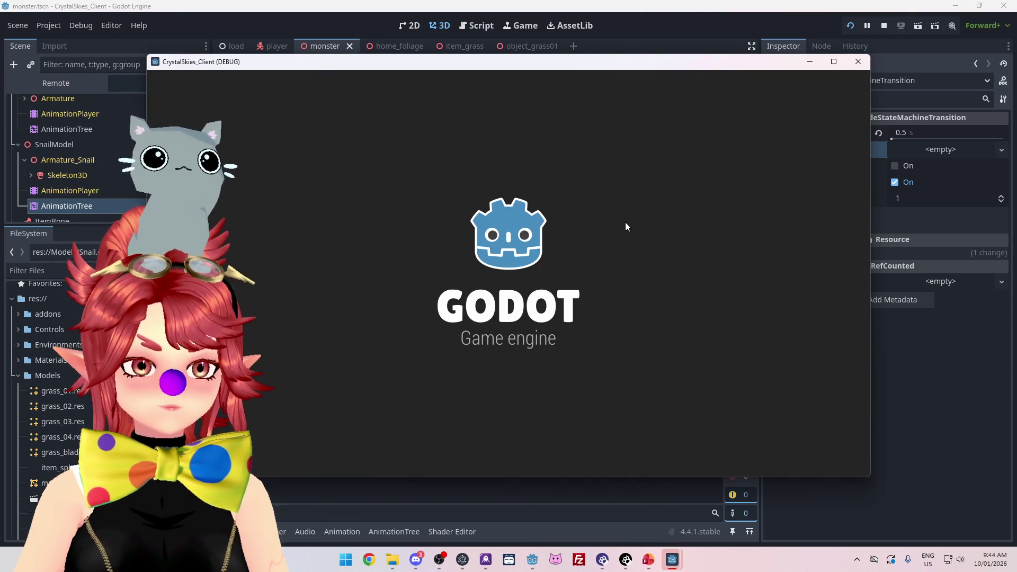
# Step: Maximize the debug game window and create a lobby to load the forest island
pyautogui.click(839, 62)
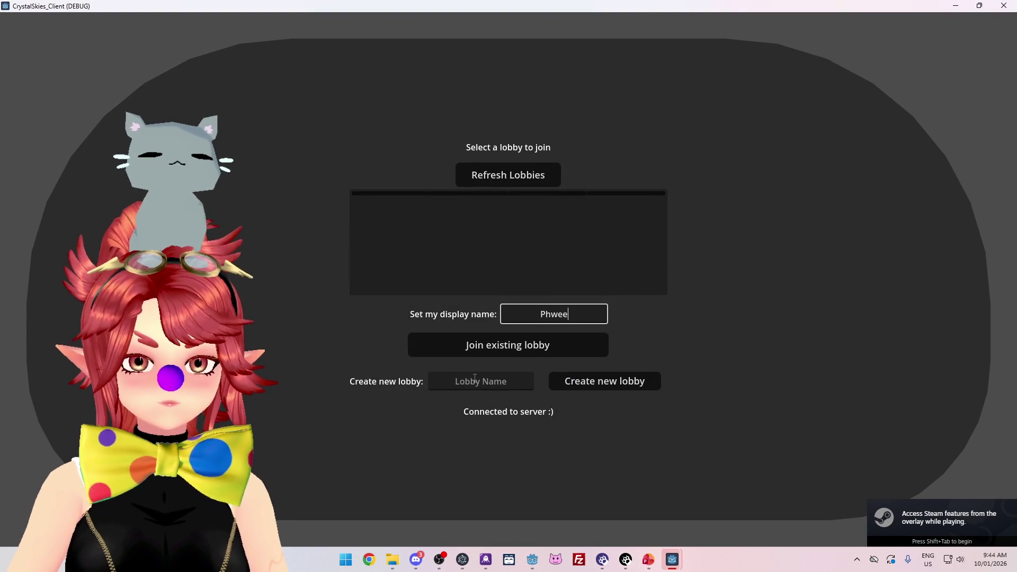
pyautogui.click(627, 386)
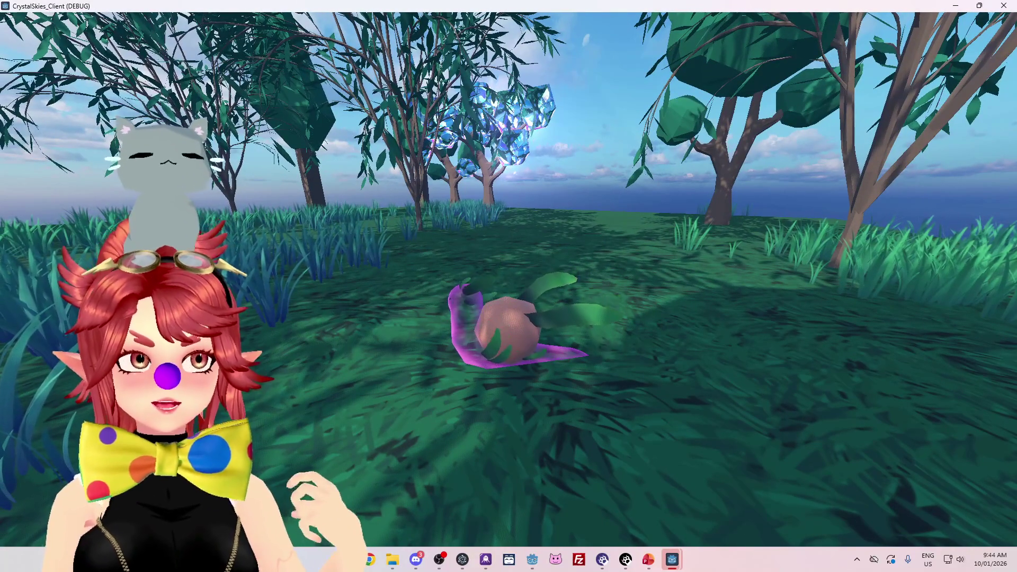
# Step: Walk the slime toward the crystal tree, glance at the audio settings page, and resume play
pyautogui.press('w')
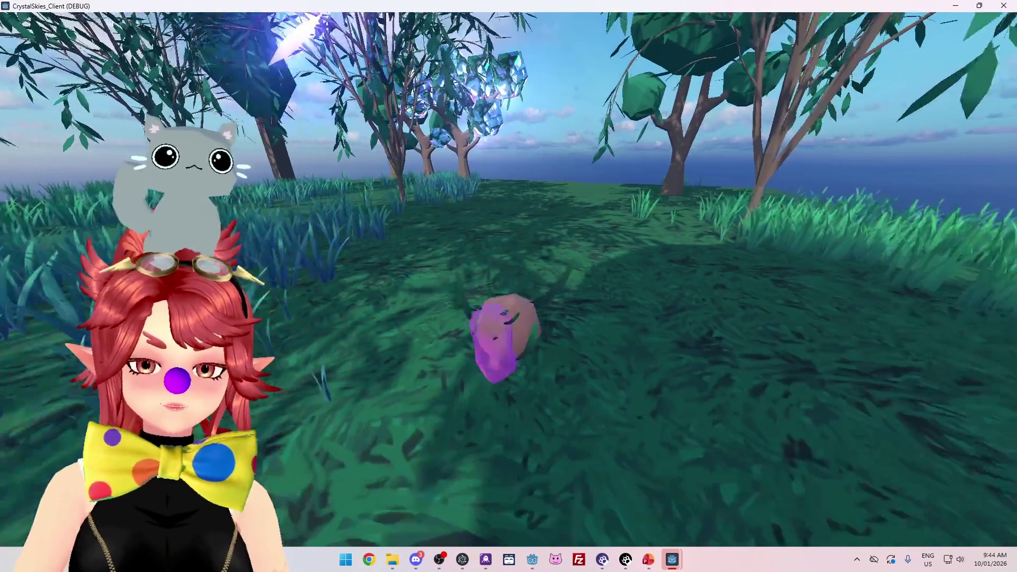
pyautogui.press('a')
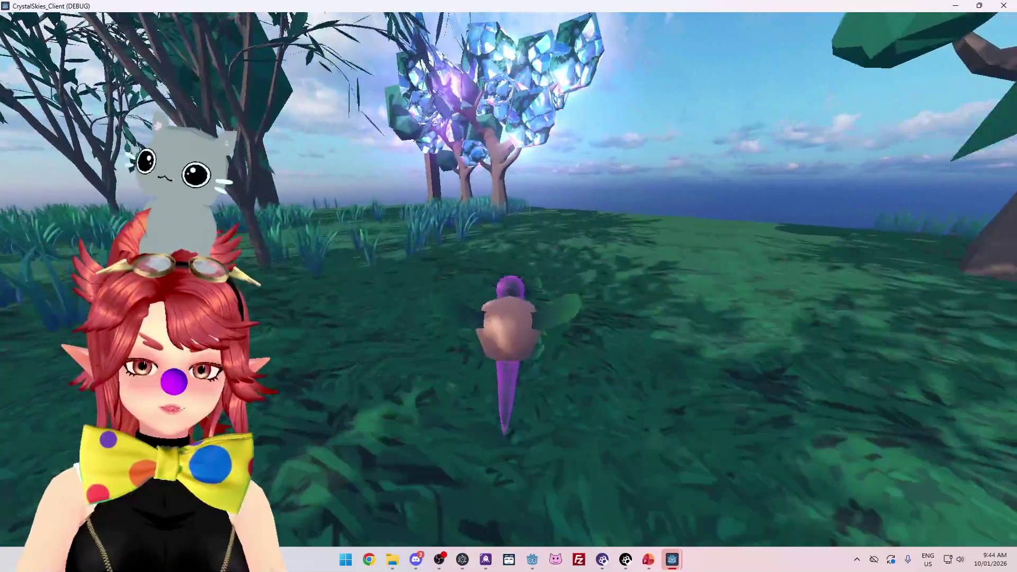
pyautogui.press('s')
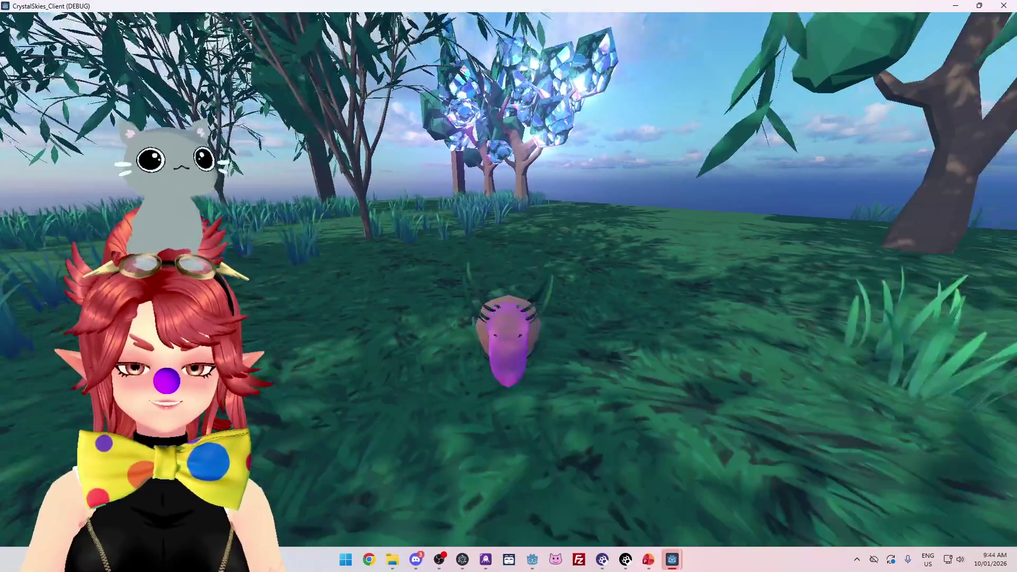
pyautogui.press('a')
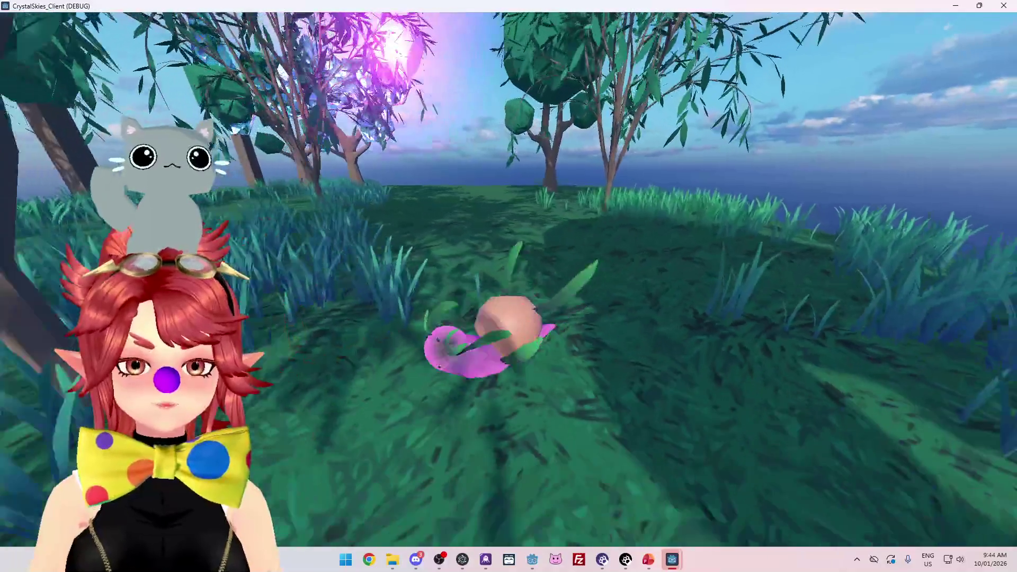
pyautogui.press('w')
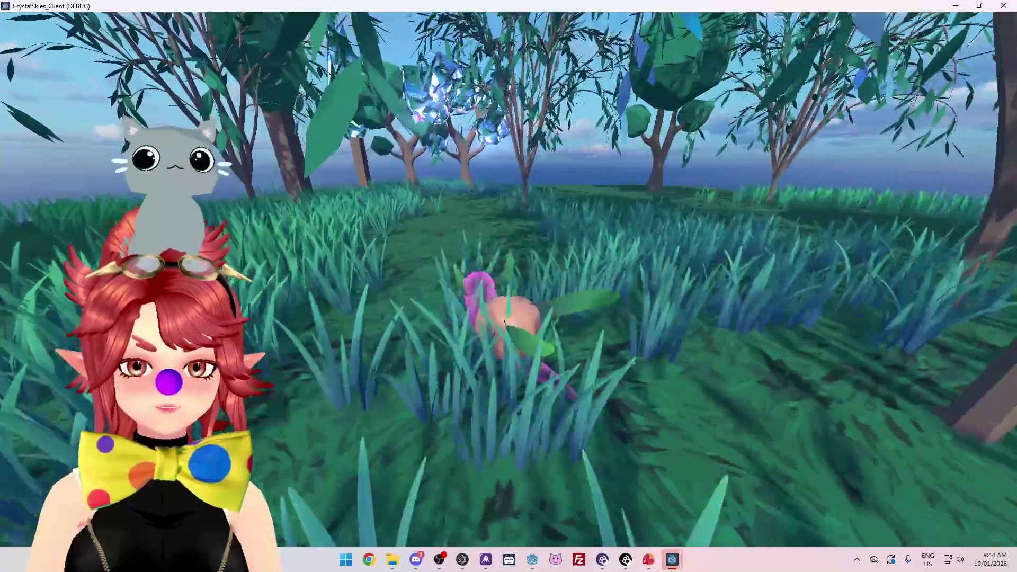
pyautogui.press('a')
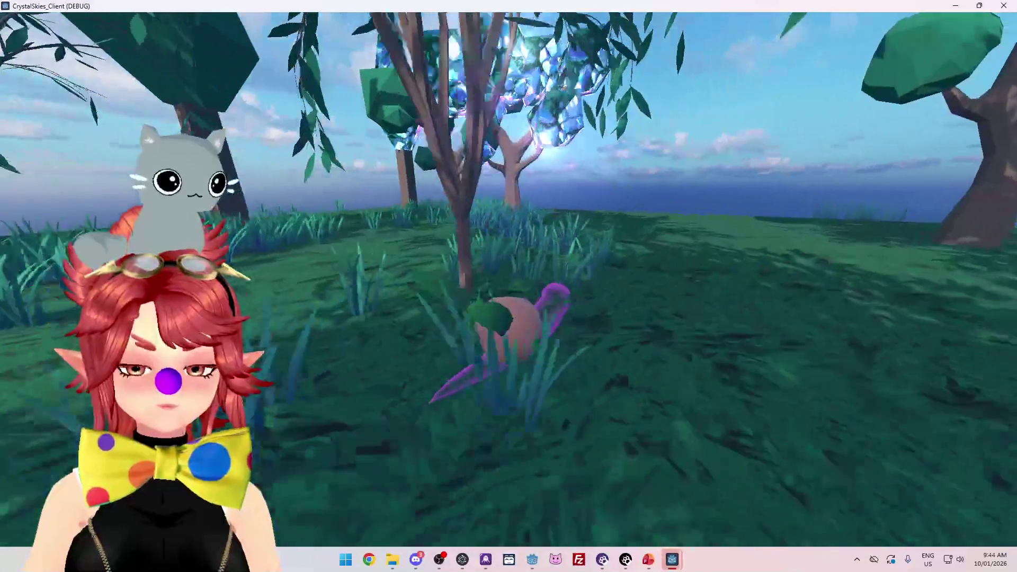
pyautogui.press('Escape')
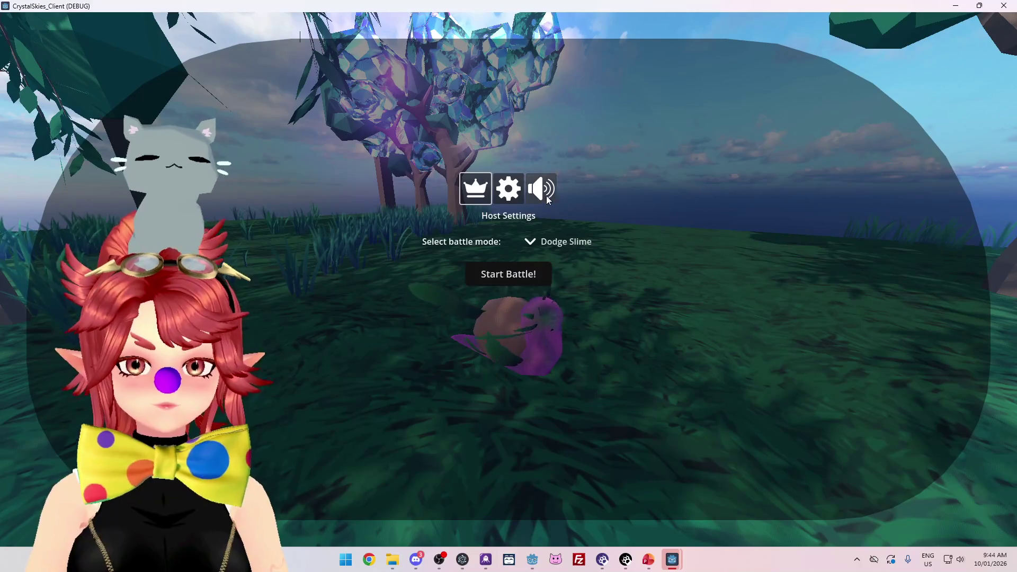
pyautogui.click(548, 200)
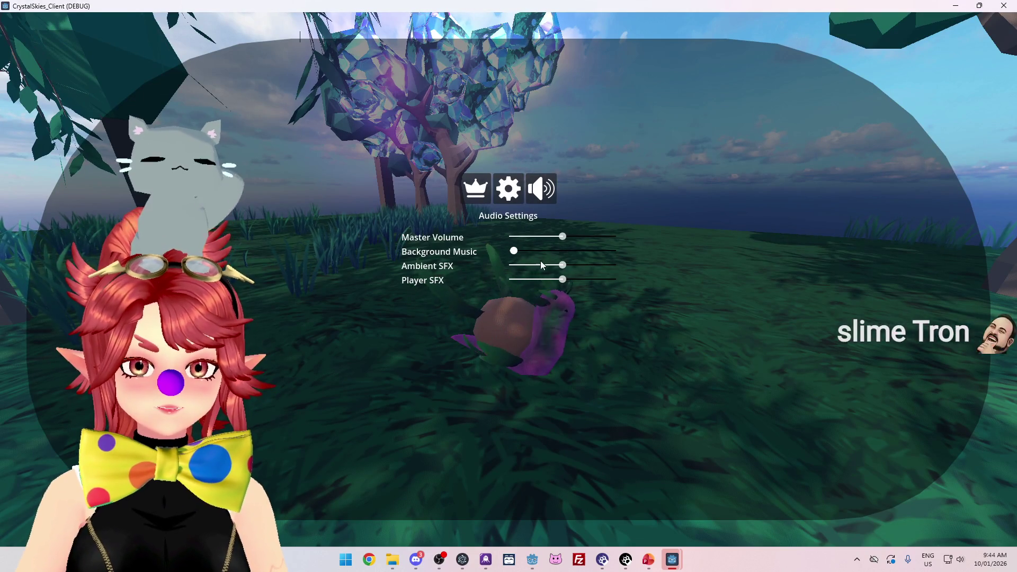
pyautogui.press('Escape')
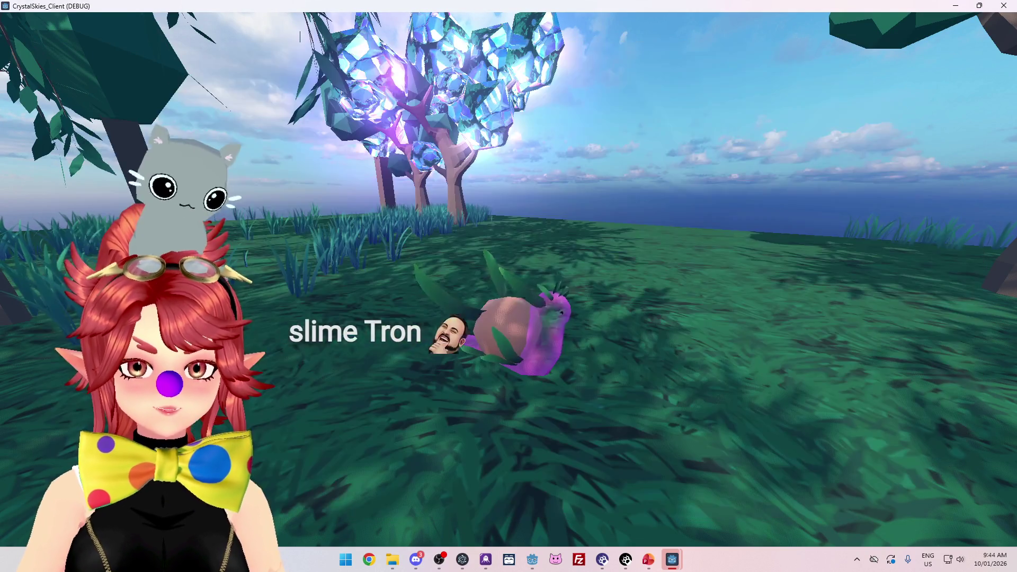
# Step: Steer the slime around the tall grass near the crystal trees
pyautogui.press('a')
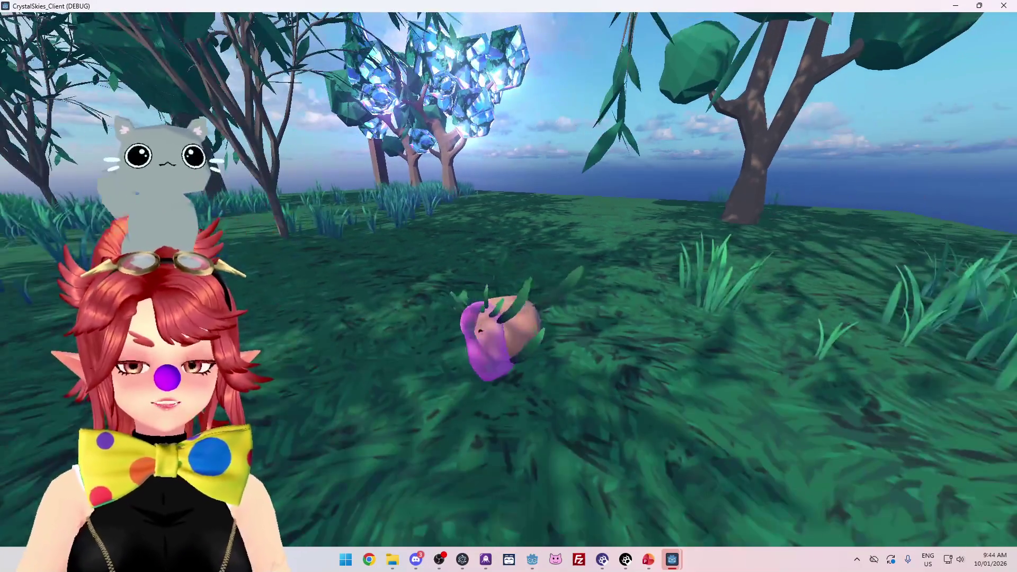
pyautogui.press('w')
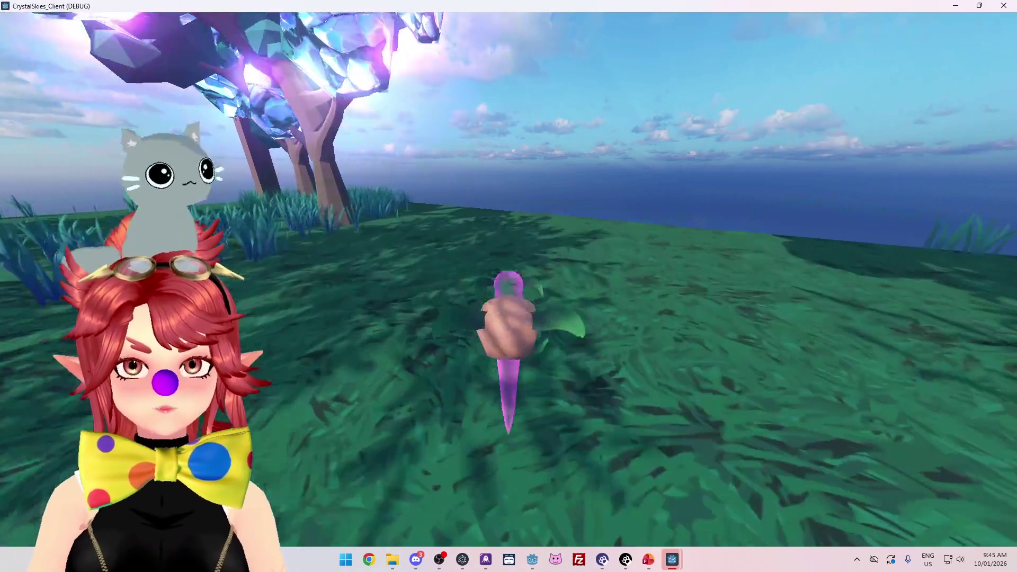
pyautogui.press('a')
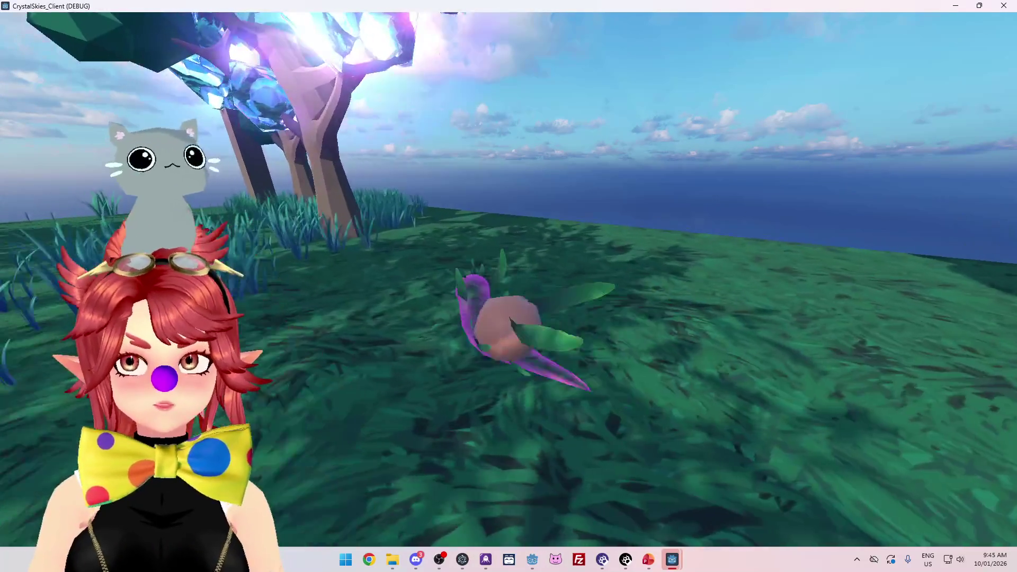
pyautogui.press('s')
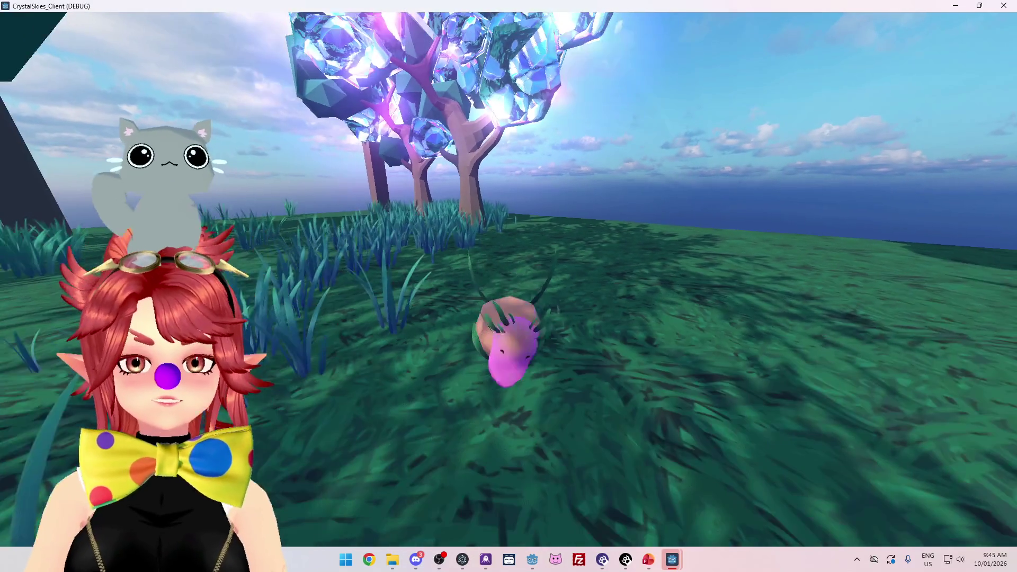
pyautogui.press('s')
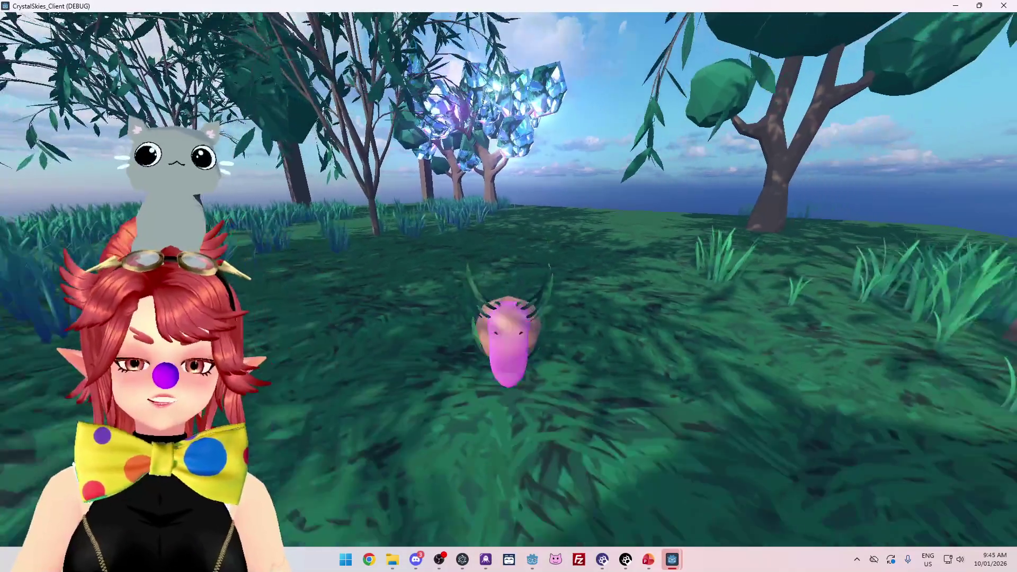
pyautogui.press('d')
pyautogui.press('a')
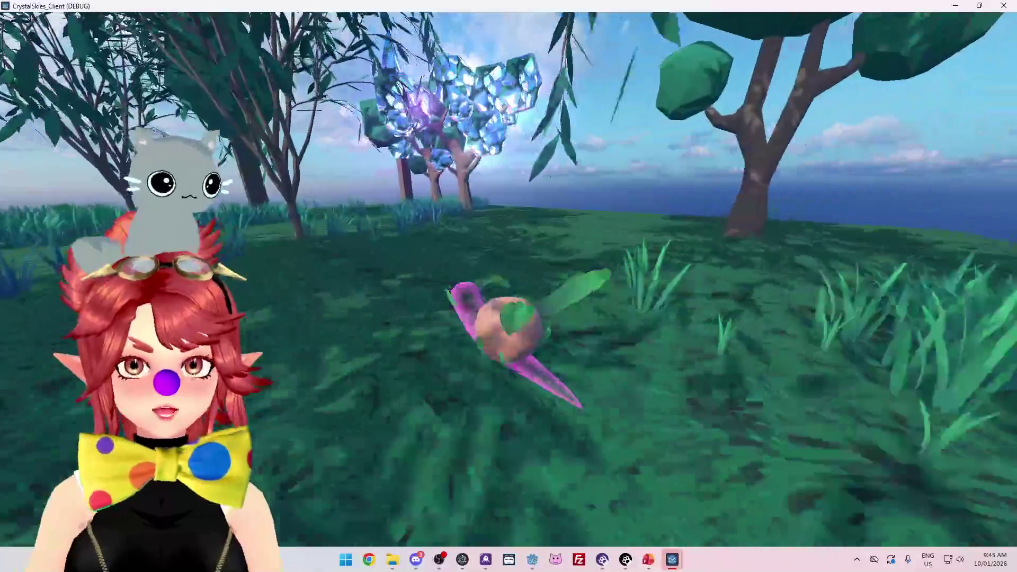
pyautogui.press('w')
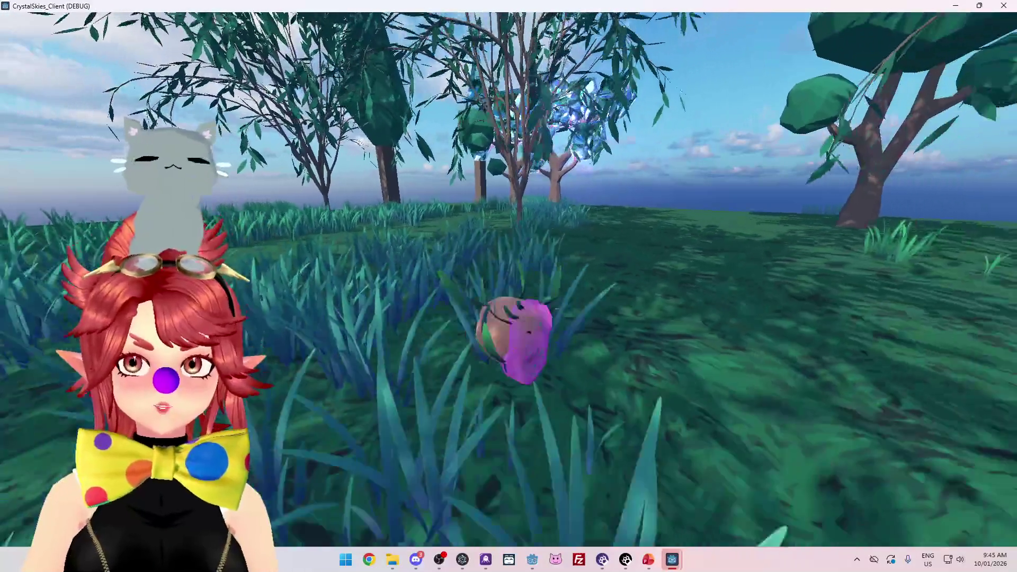
pyautogui.press('w')
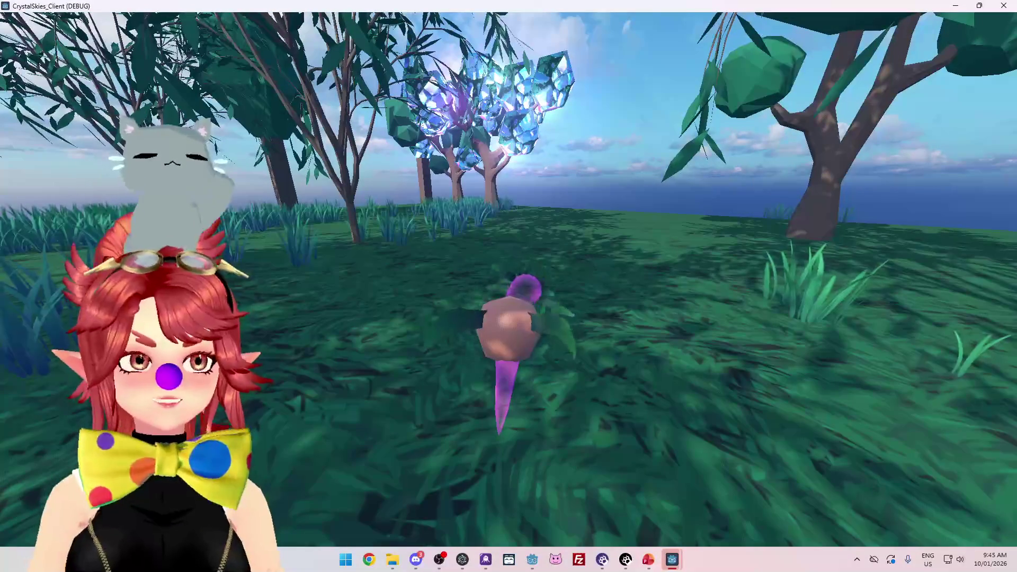
pyautogui.press('w')
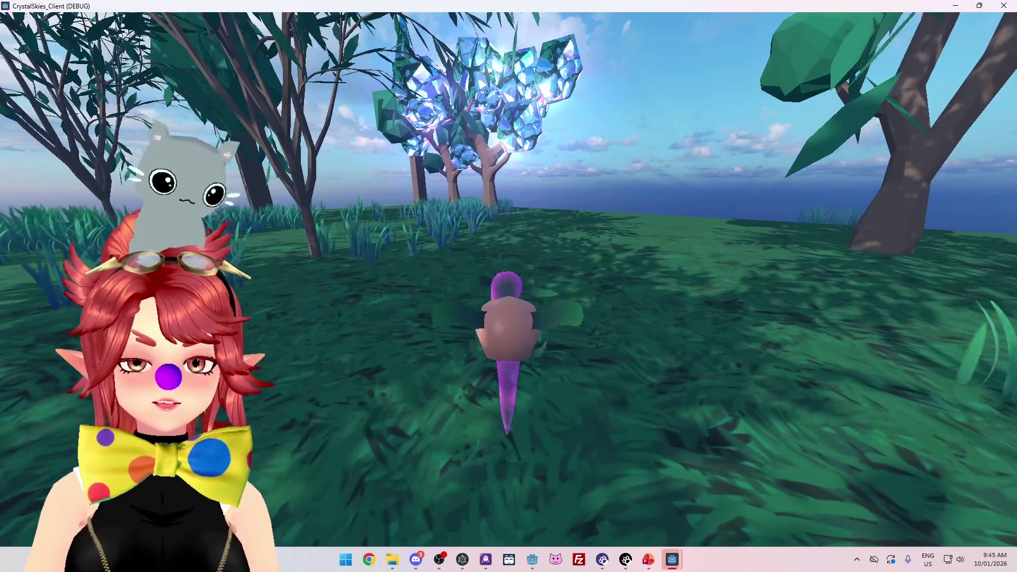
pyautogui.press('a')
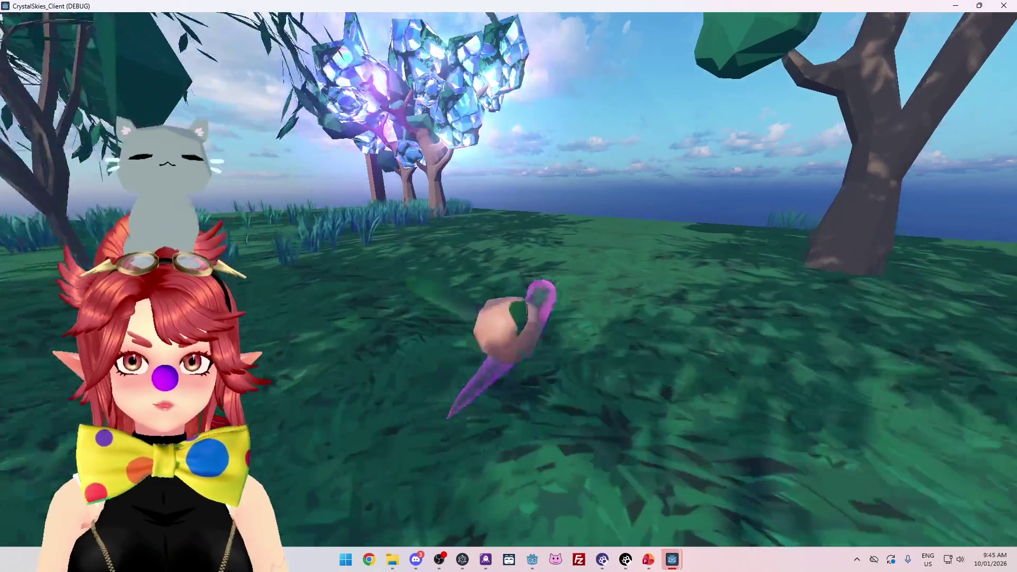
pyautogui.press('w')
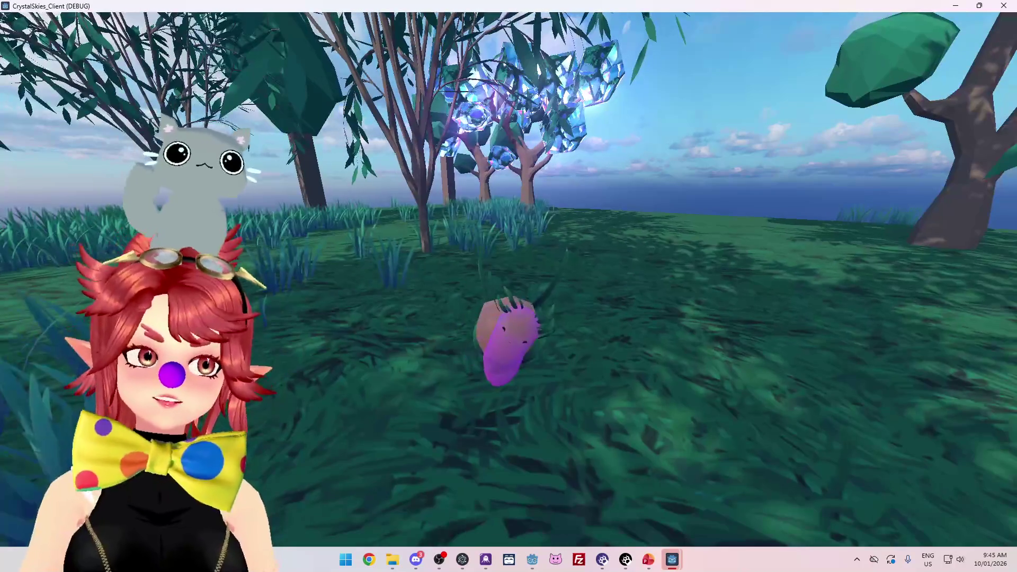
pyautogui.press('s')
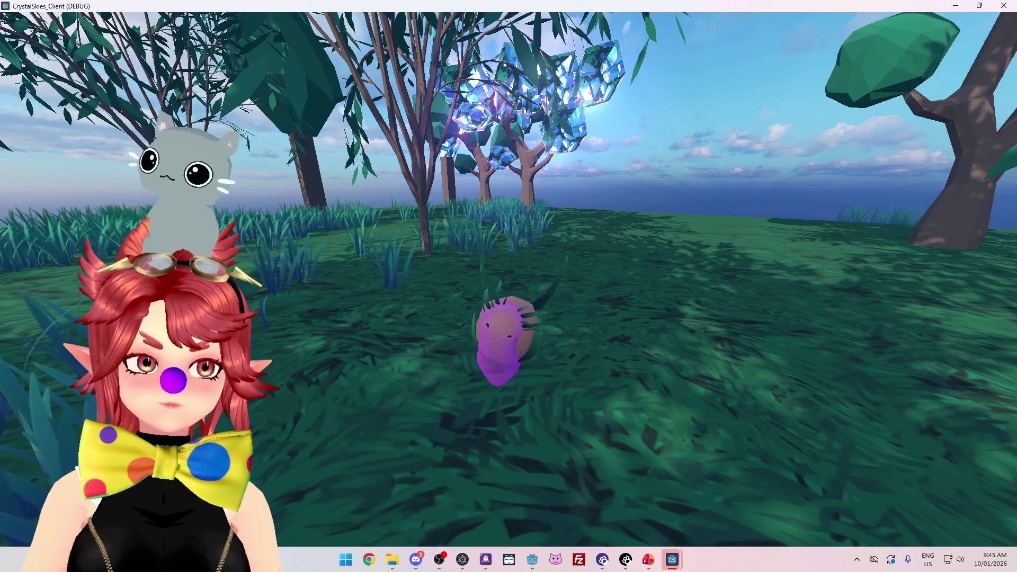
pyautogui.press('w')
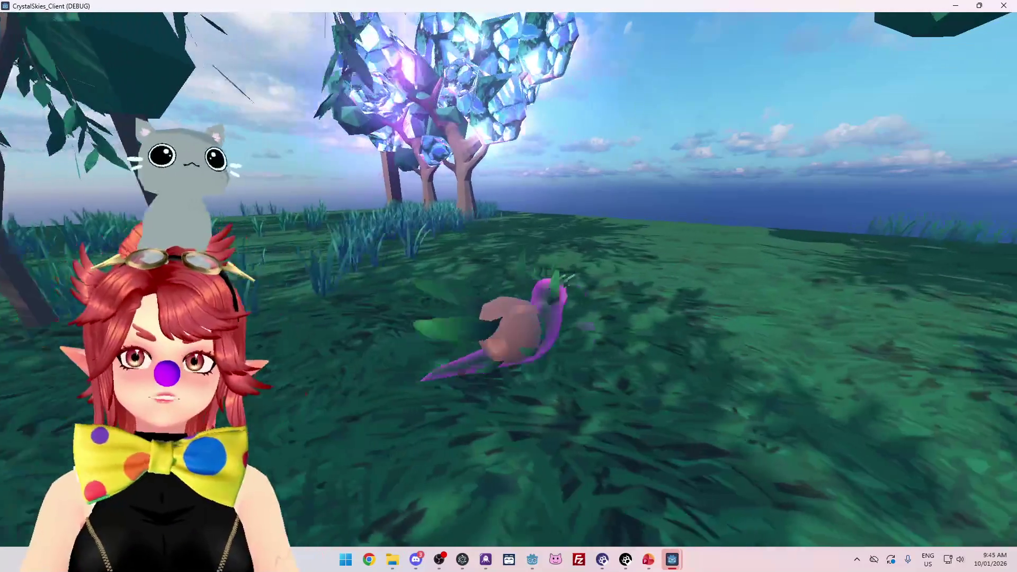
pyautogui.press('a')
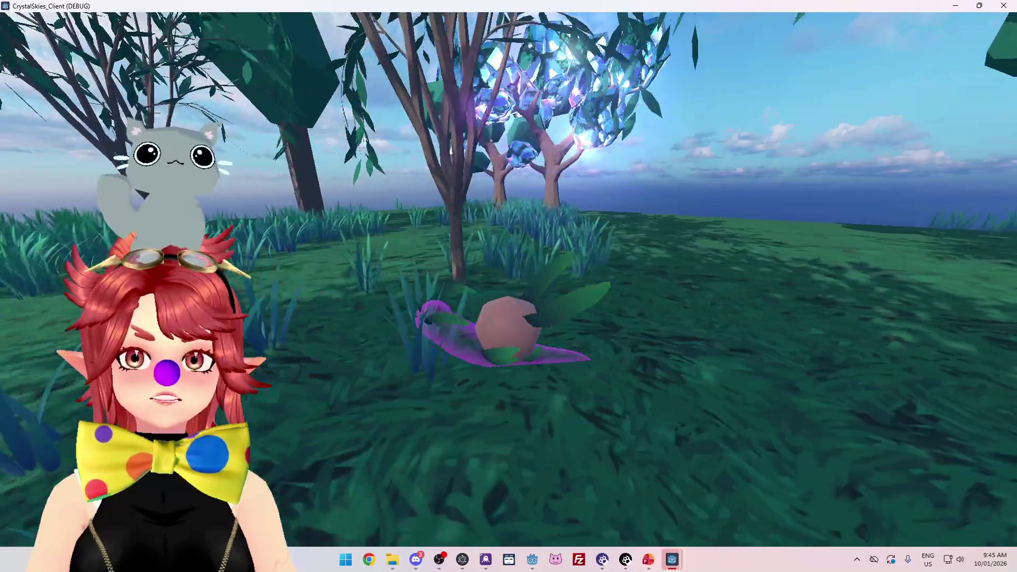
pyautogui.press('w')
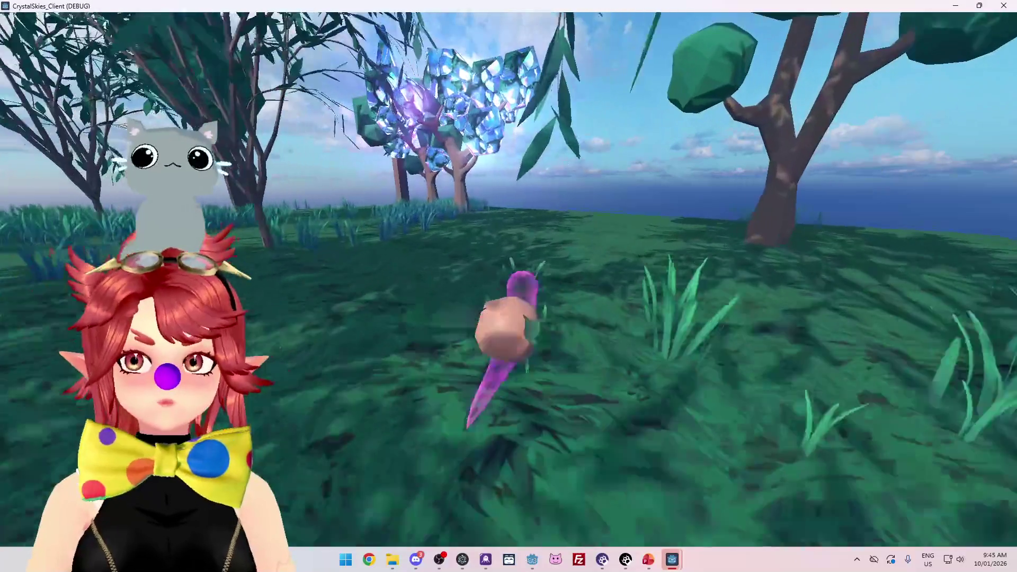
pyautogui.press('a')
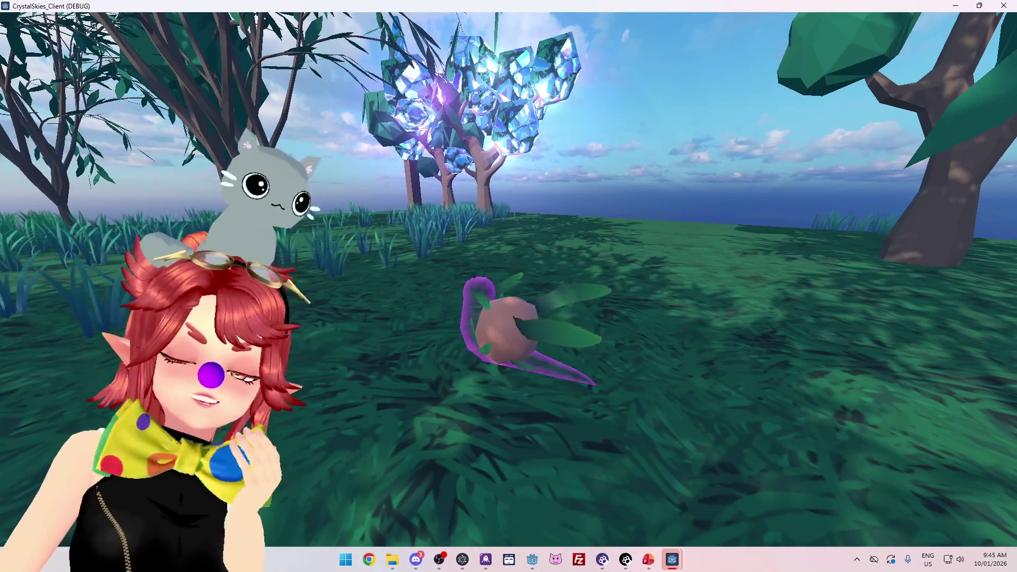
pyautogui.press('s')
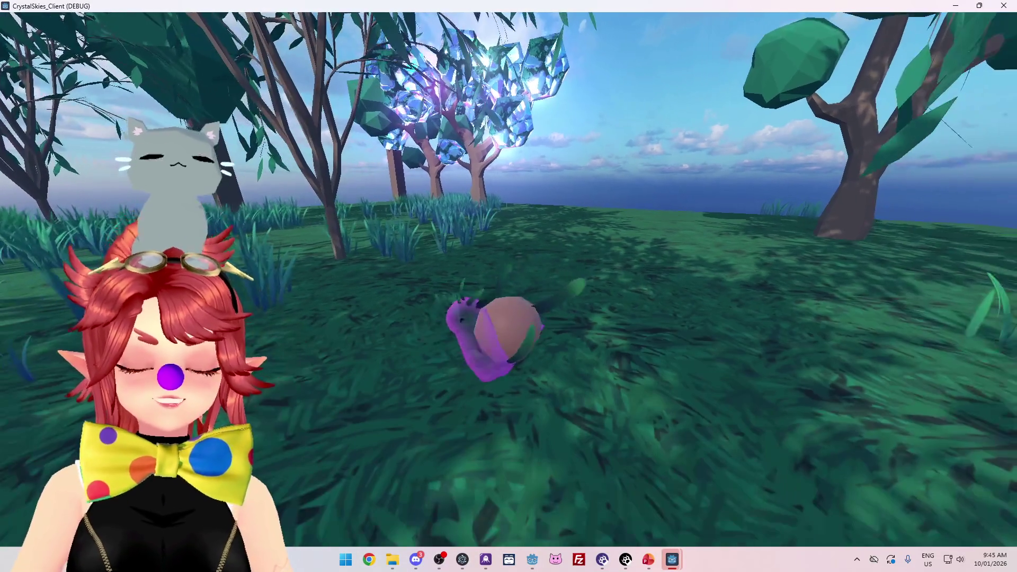
pyautogui.press('d')
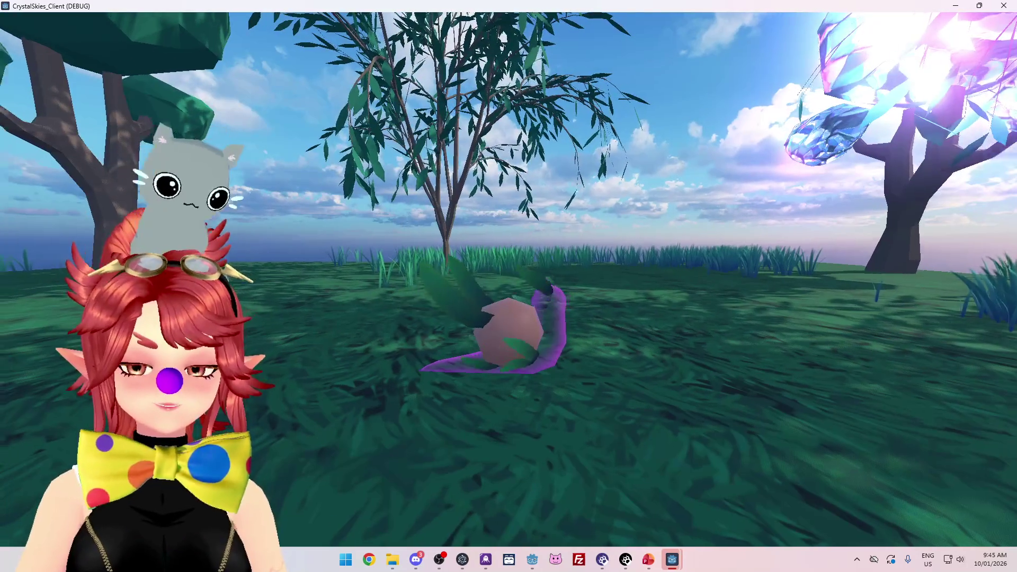
# Step: Circle the camera around the snail, then bring up host settings showing Dodge Slime
pyautogui.press('d')
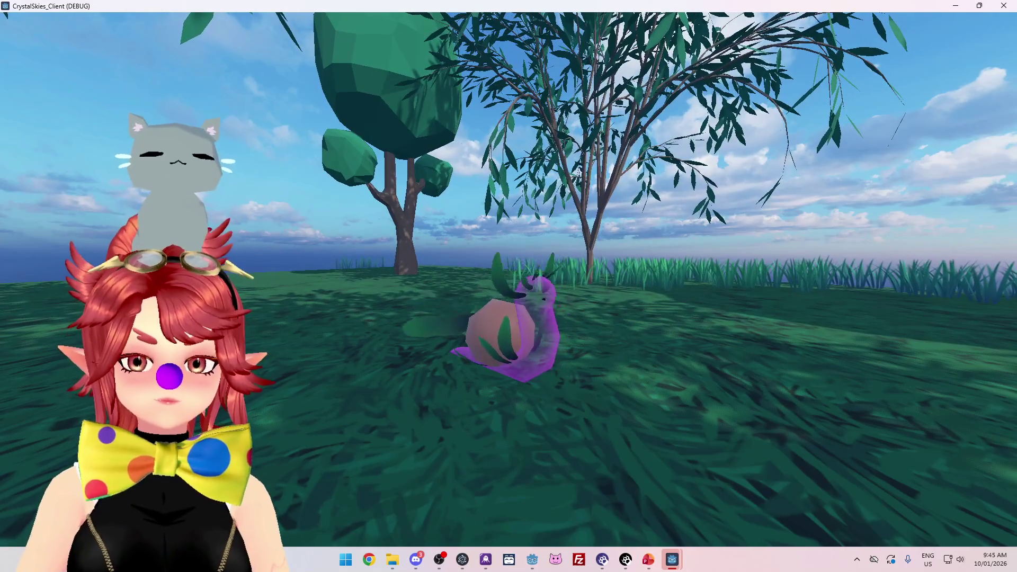
pyautogui.press('w')
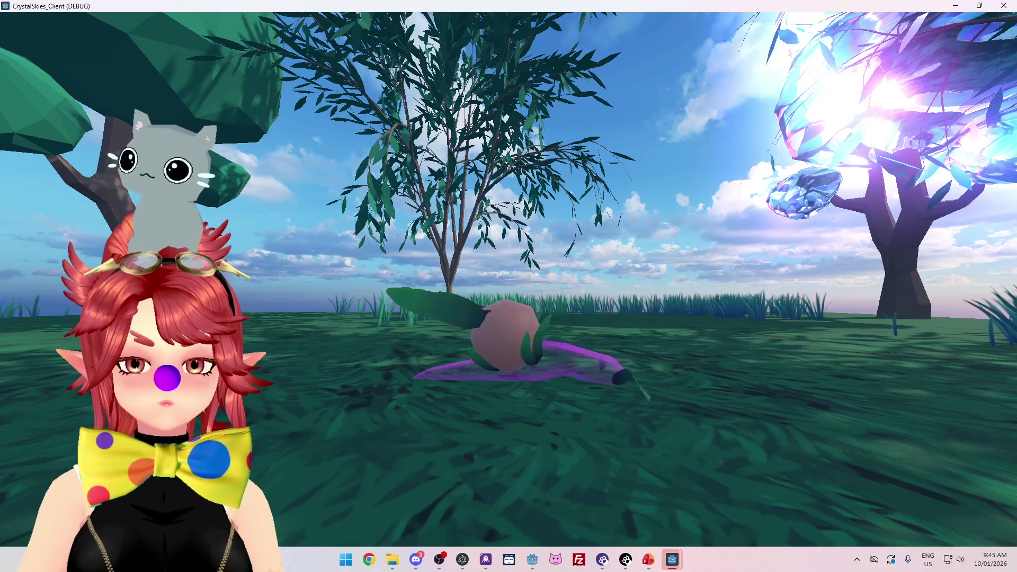
pyautogui.press('w')
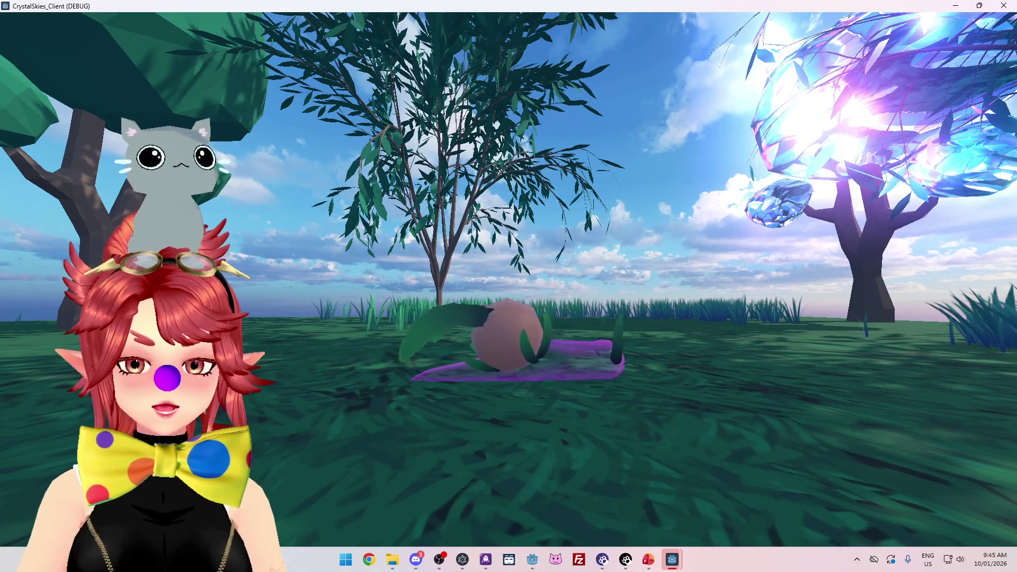
pyautogui.press('d')
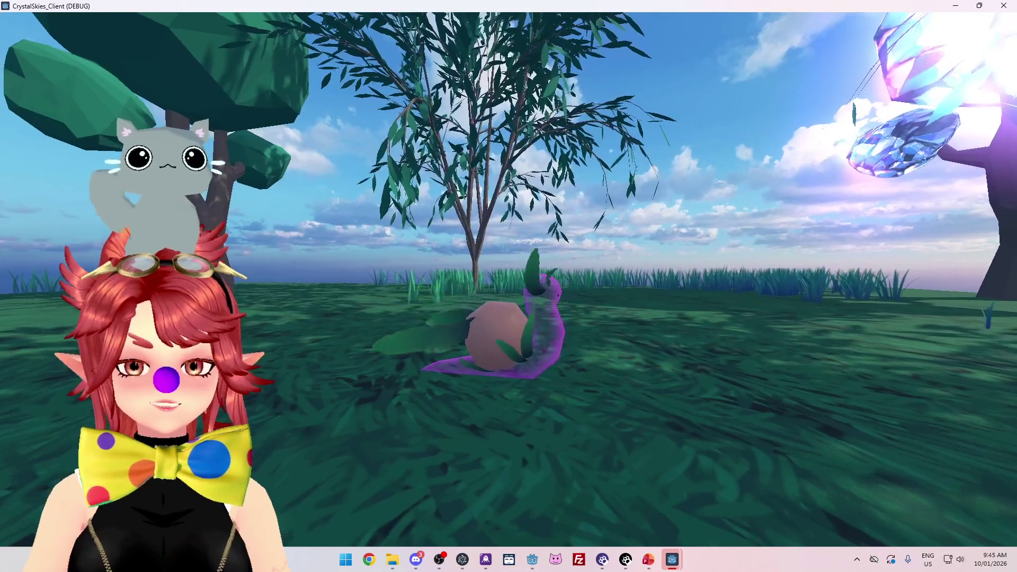
pyautogui.press('w')
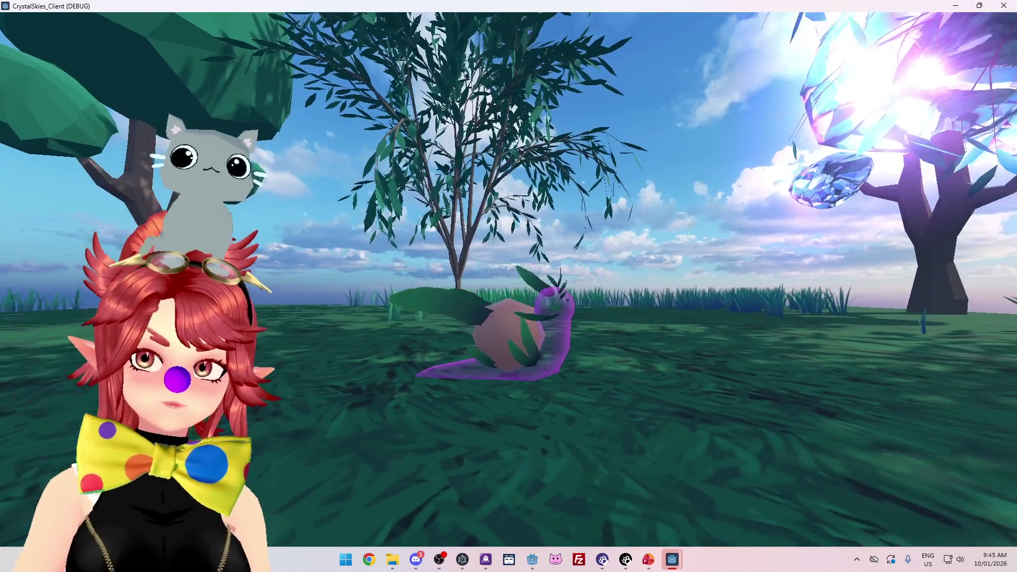
pyautogui.press('w')
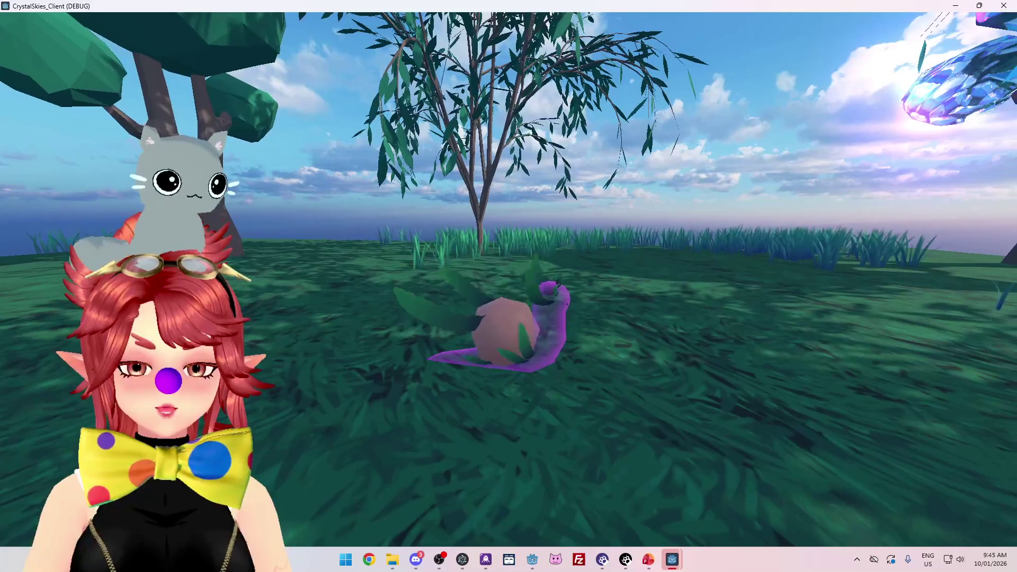
pyautogui.press('w')
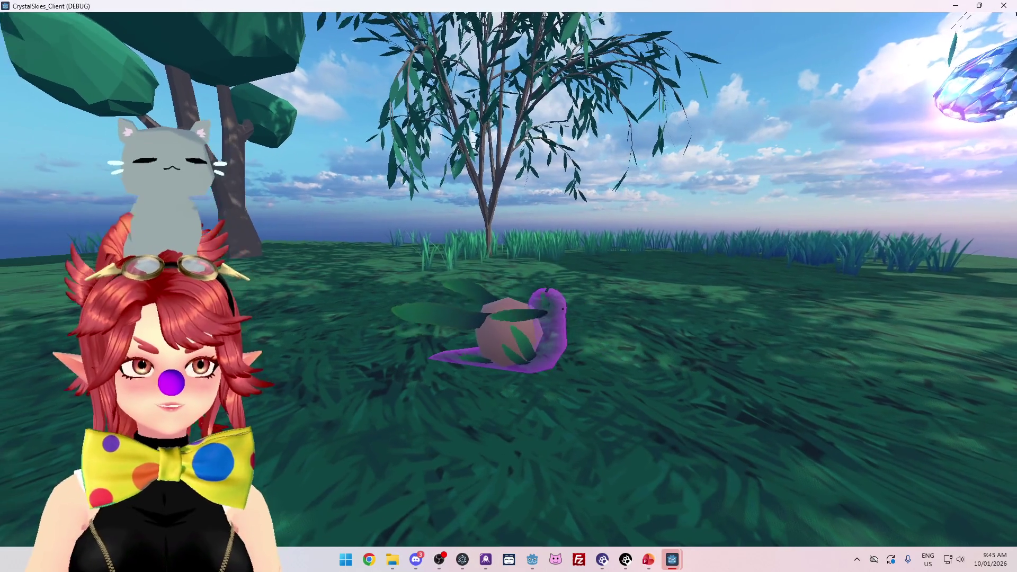
pyautogui.press('w')
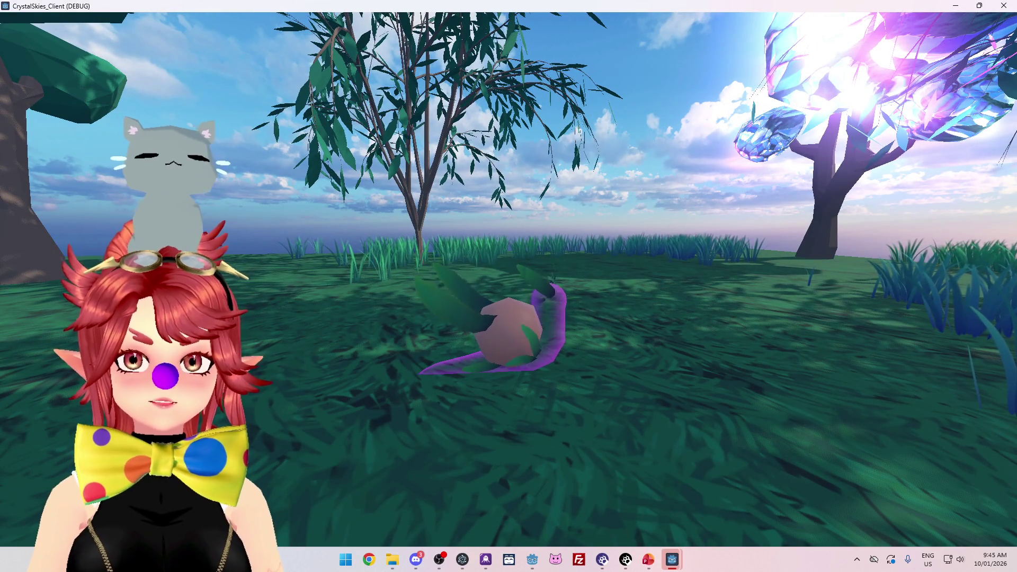
pyautogui.press('w')
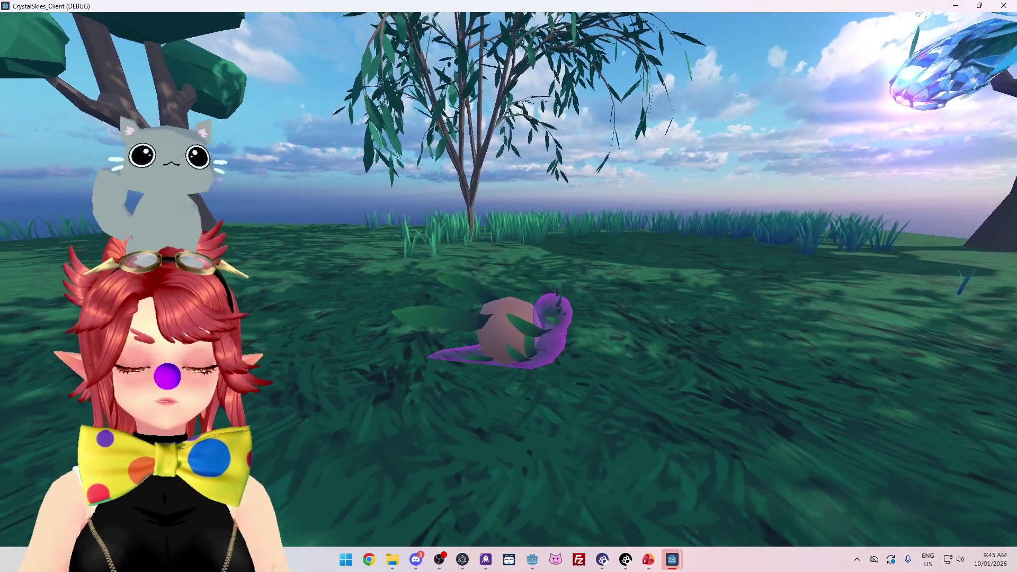
pyautogui.press('a')
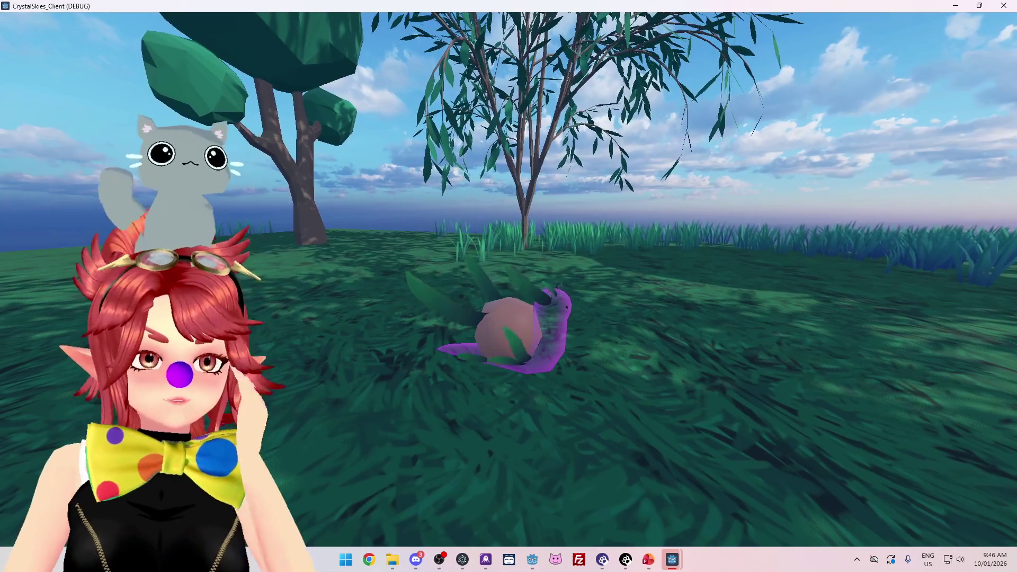
pyautogui.press('d')
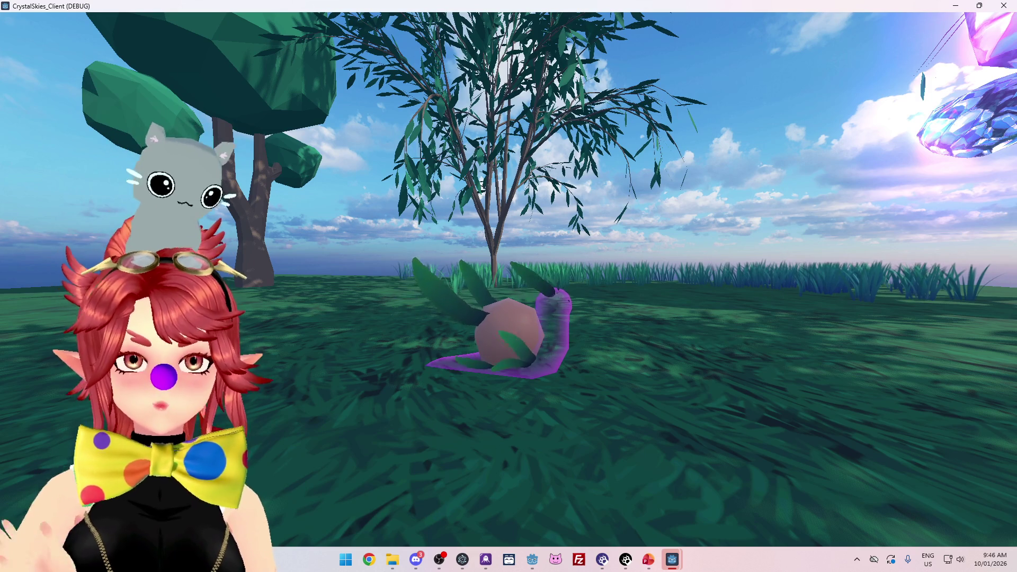
pyautogui.press('Escape')
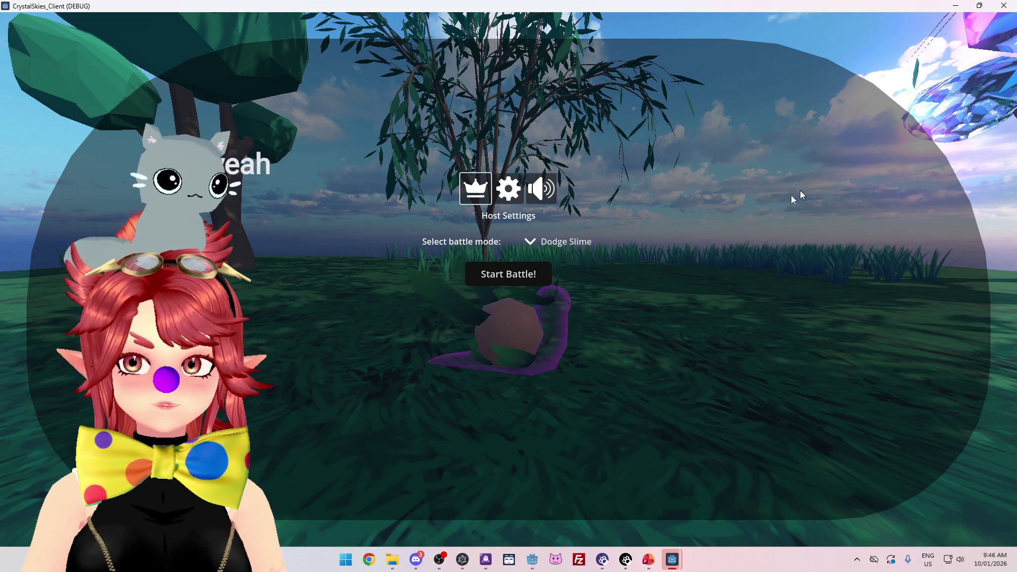
# Step: Dismiss the host settings overlay to resume watching the snail
pyautogui.press('Escape')
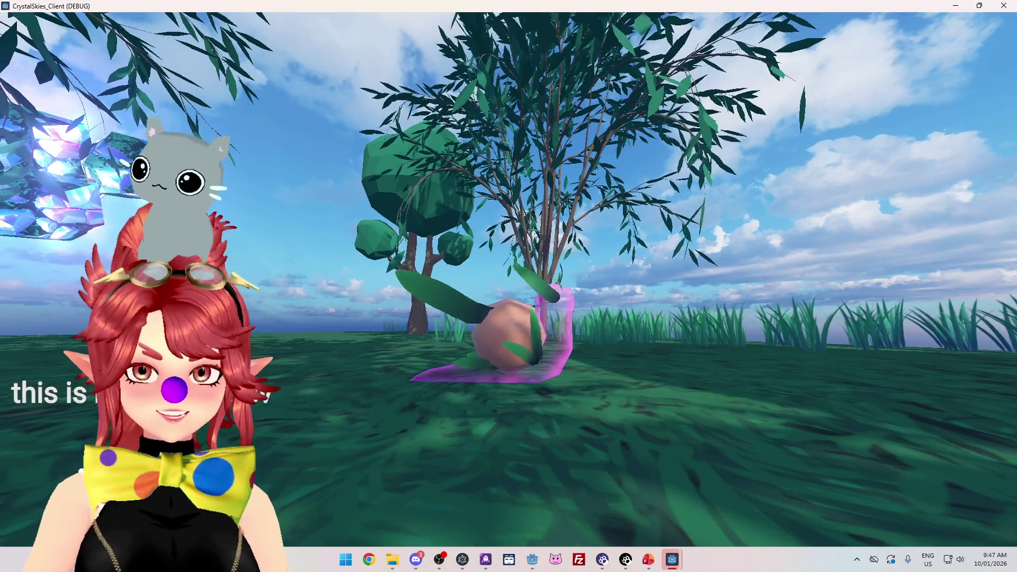
# Step: Follow the snail through the tall grass onto open ground, then reopen host settings
pyautogui.press('w')
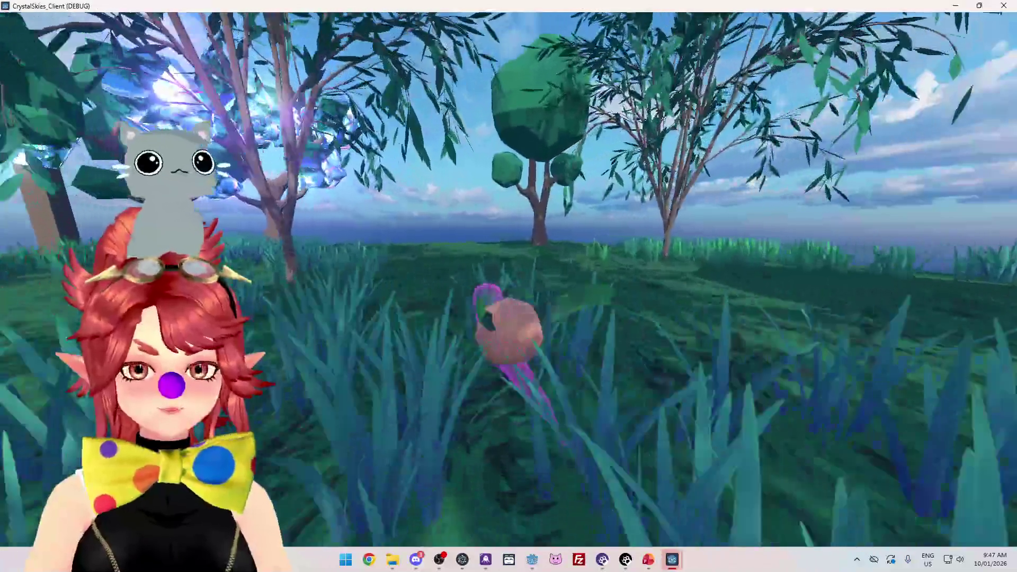
pyautogui.press('w')
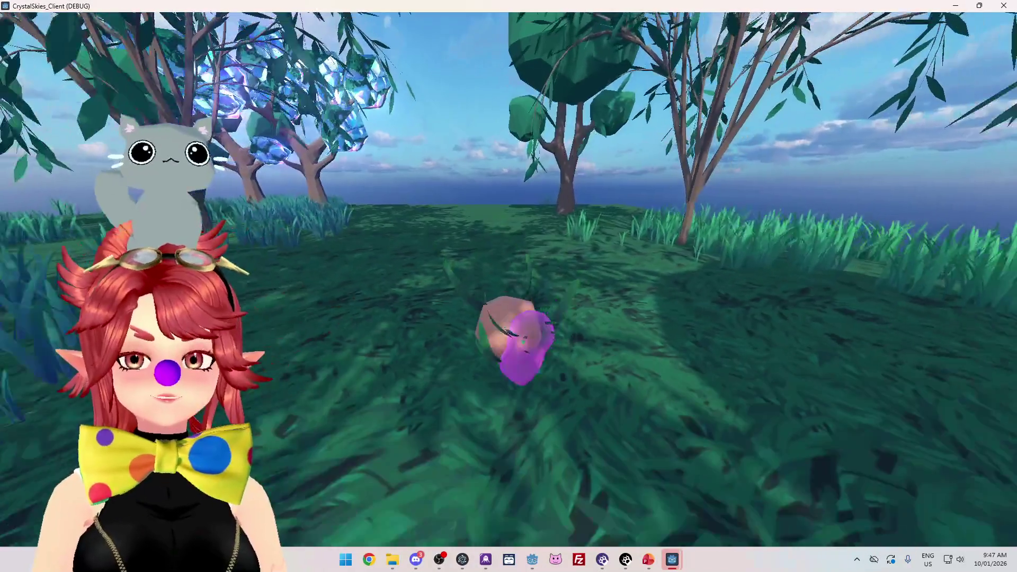
pyautogui.press('a')
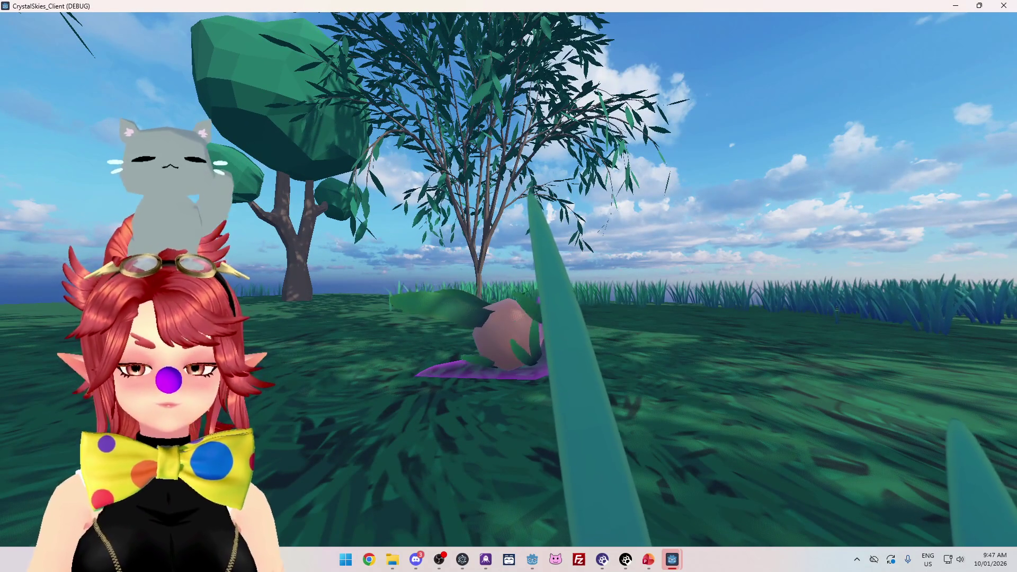
pyautogui.press('Escape')
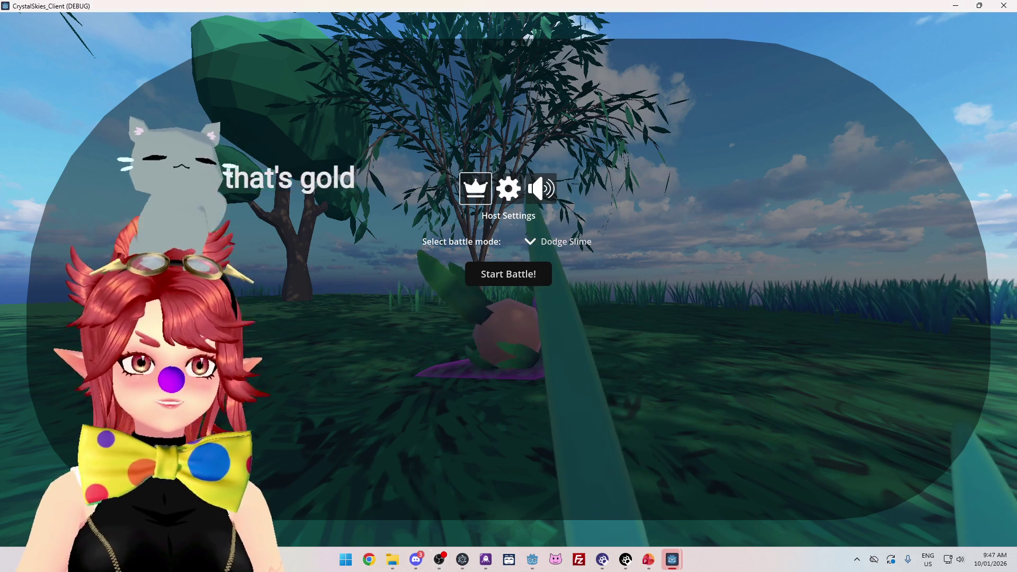
# Step: Dismiss the host settings overlay to go back to following the snail
pyautogui.press('Escape')
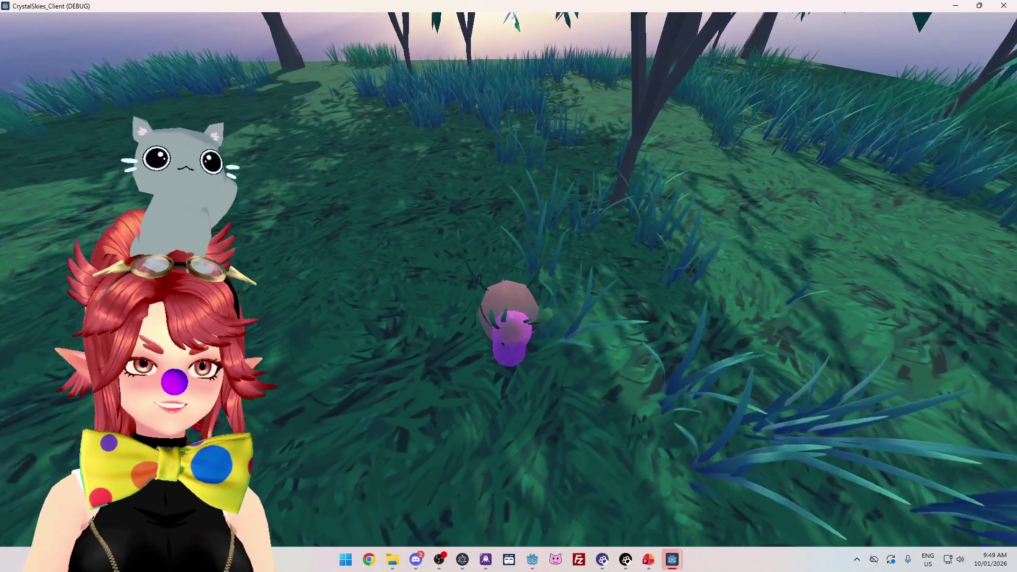
# Step: Swing the view past the island-edge trees, crystal tree and sea down onto the snail, then open host settings
pyautogui.press('w')
pyautogui.press('w')
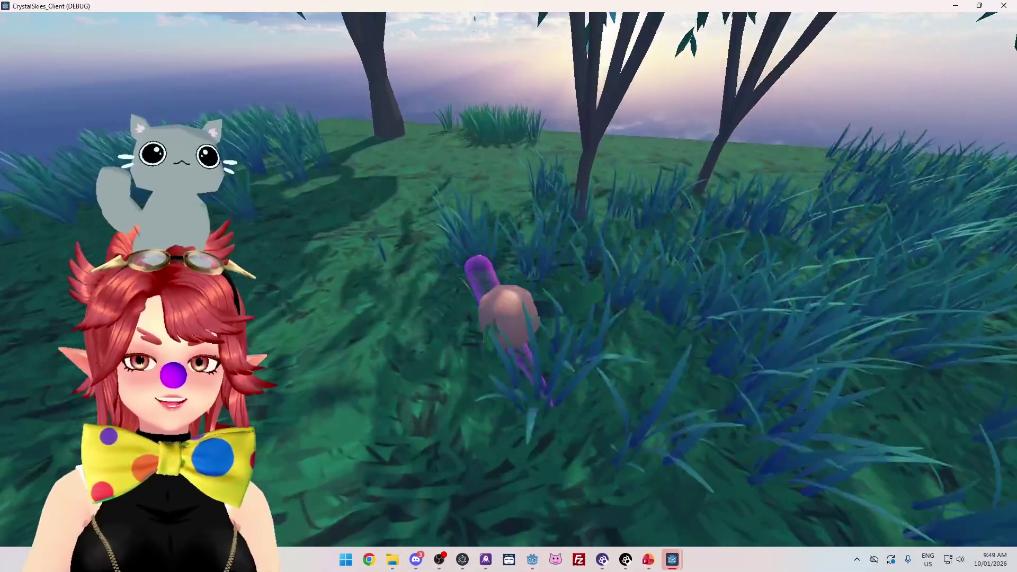
pyautogui.press('a')
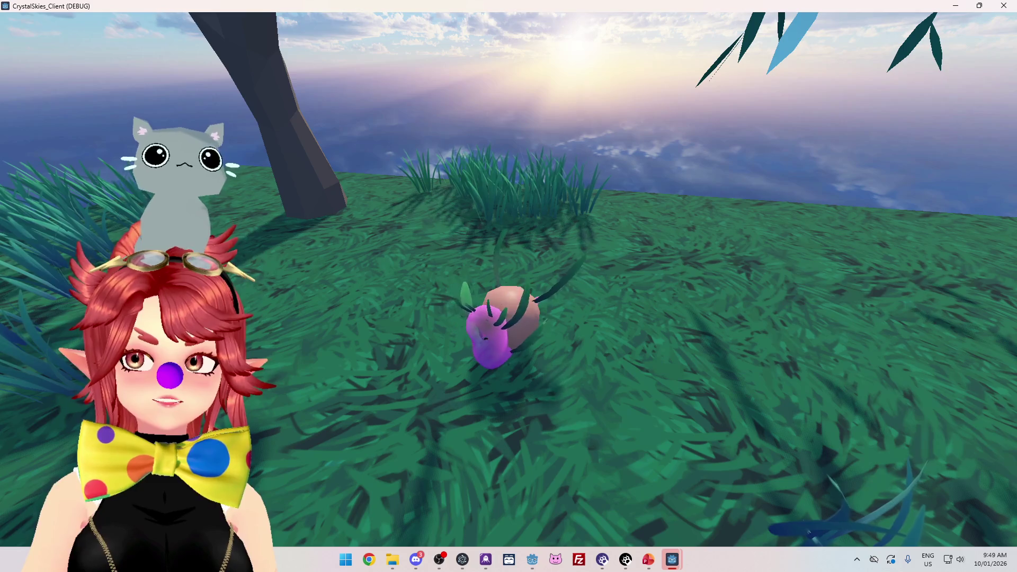
pyautogui.press('d')
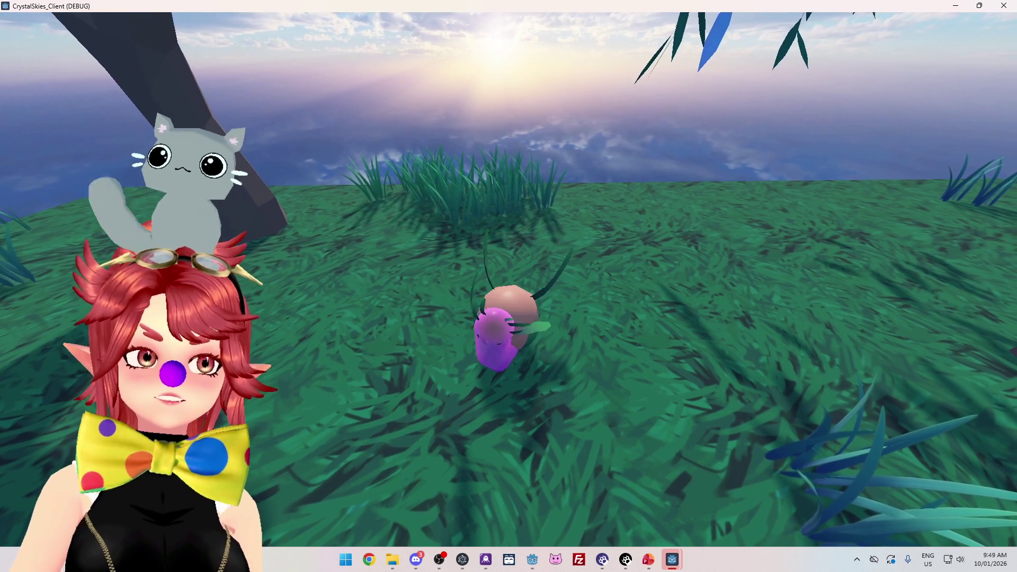
pyautogui.press('a')
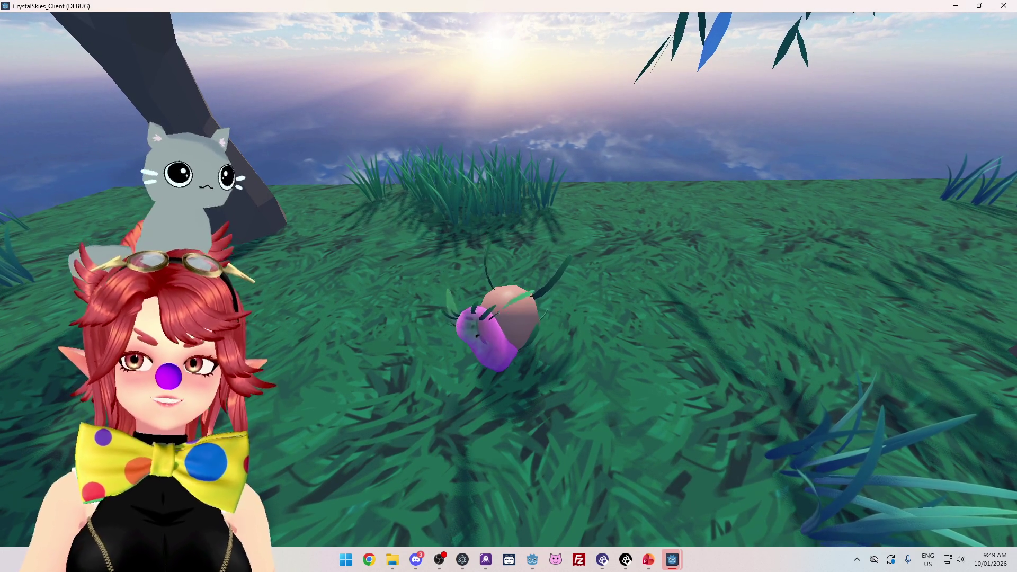
pyautogui.press('s')
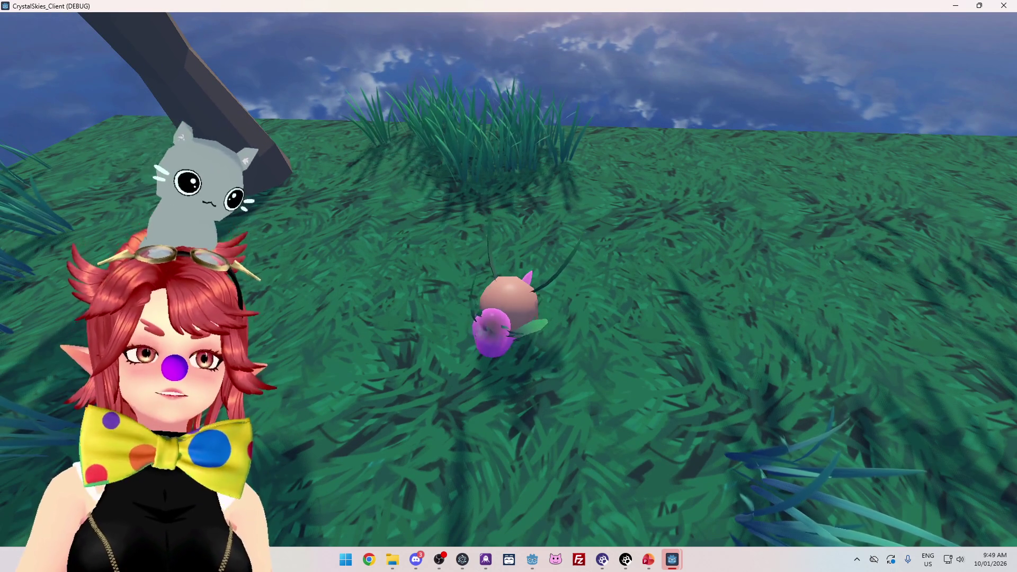
pyautogui.press('d')
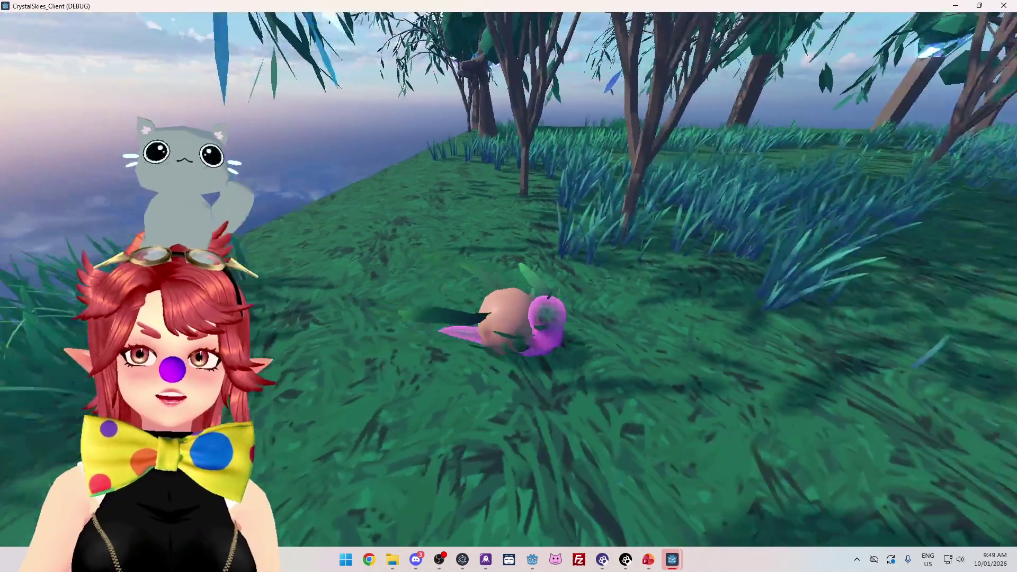
pyautogui.press('w')
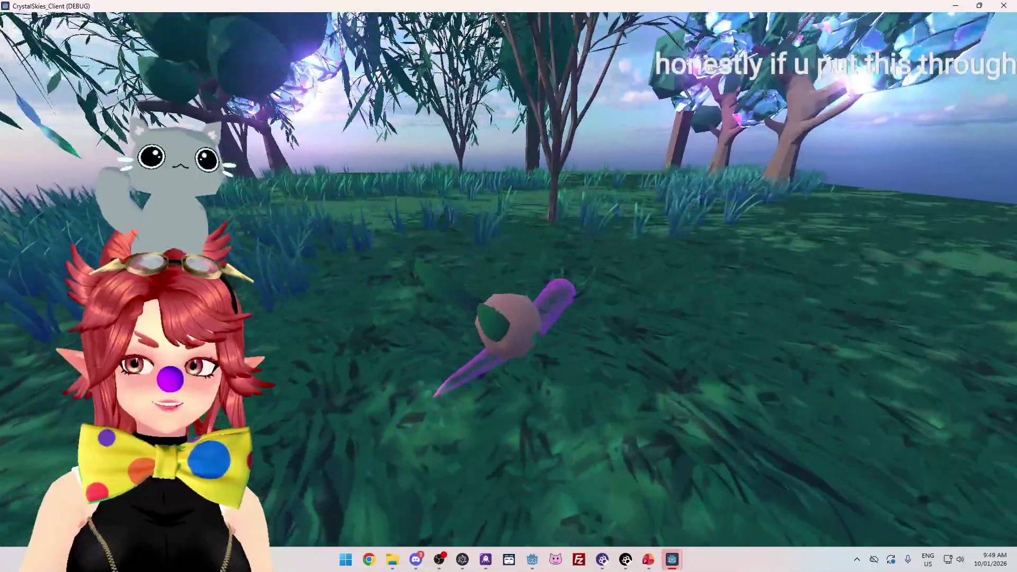
pyautogui.press('d')
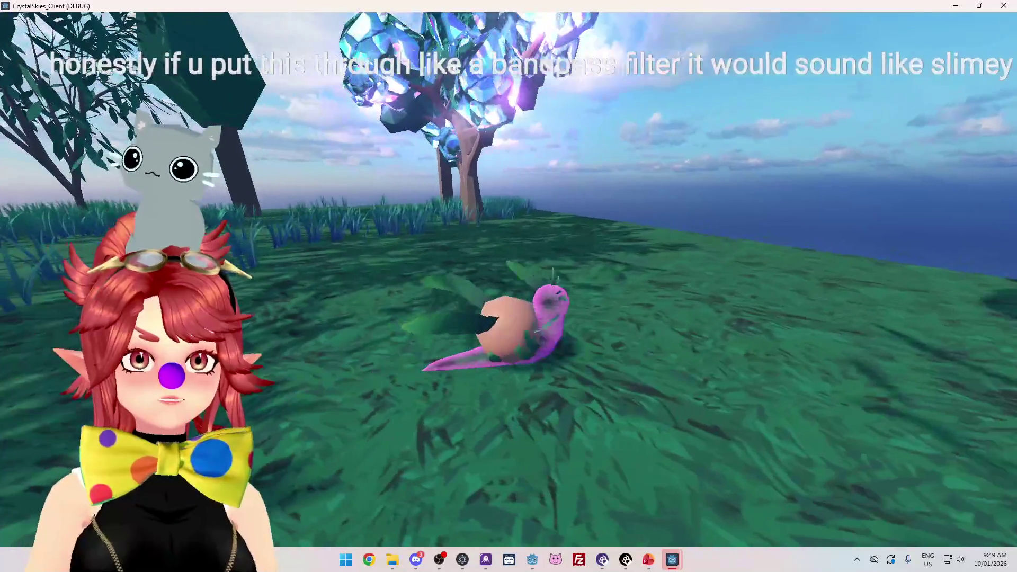
pyautogui.press('d')
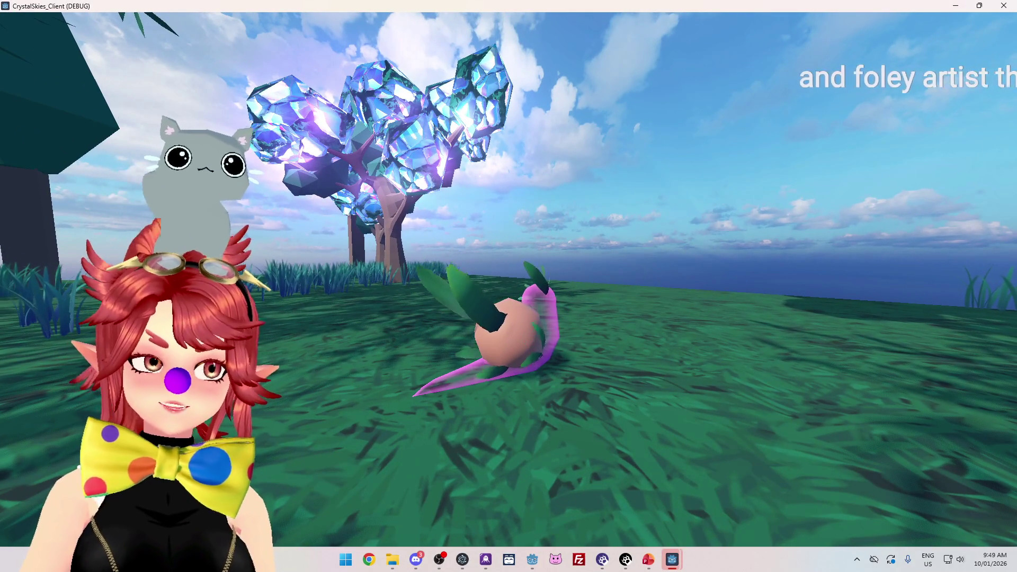
pyautogui.press('d')
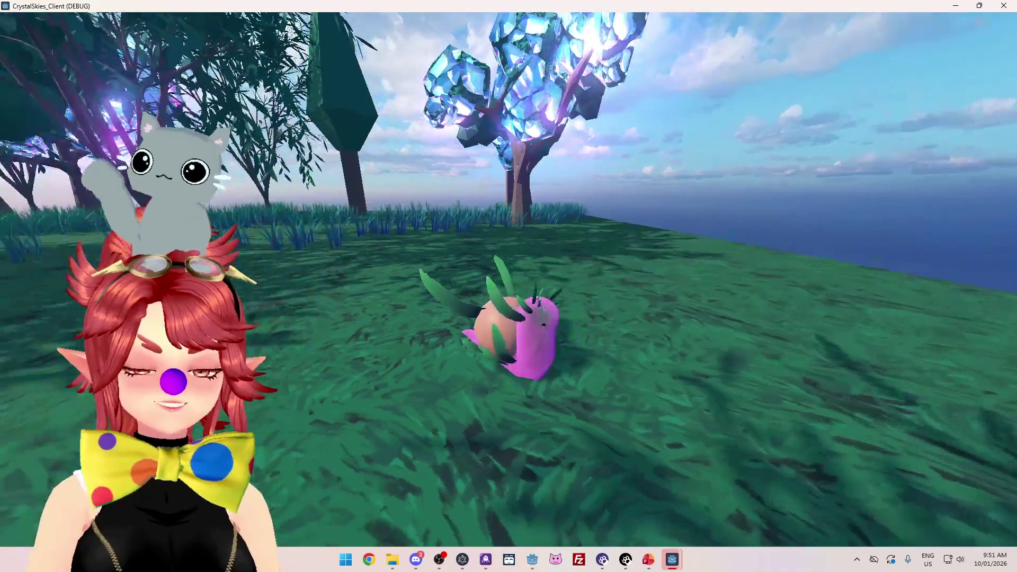
pyautogui.press('Escape')
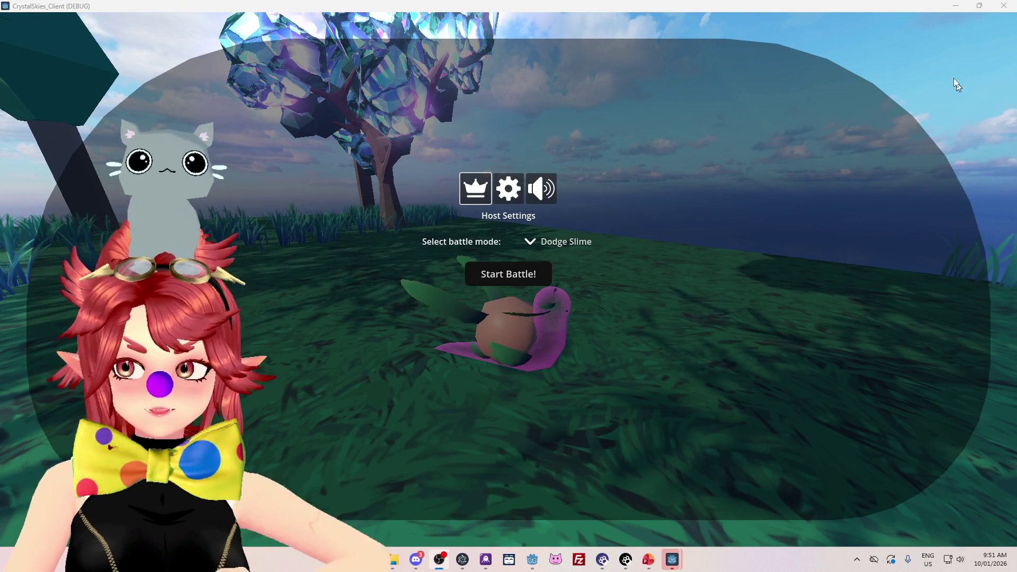
# Step: Close Host Settings, leave fullscreen, and stop the CrystalSkies_Client debug run in the Godot editor
pyautogui.press('Escape')
pyautogui.press('Escape')
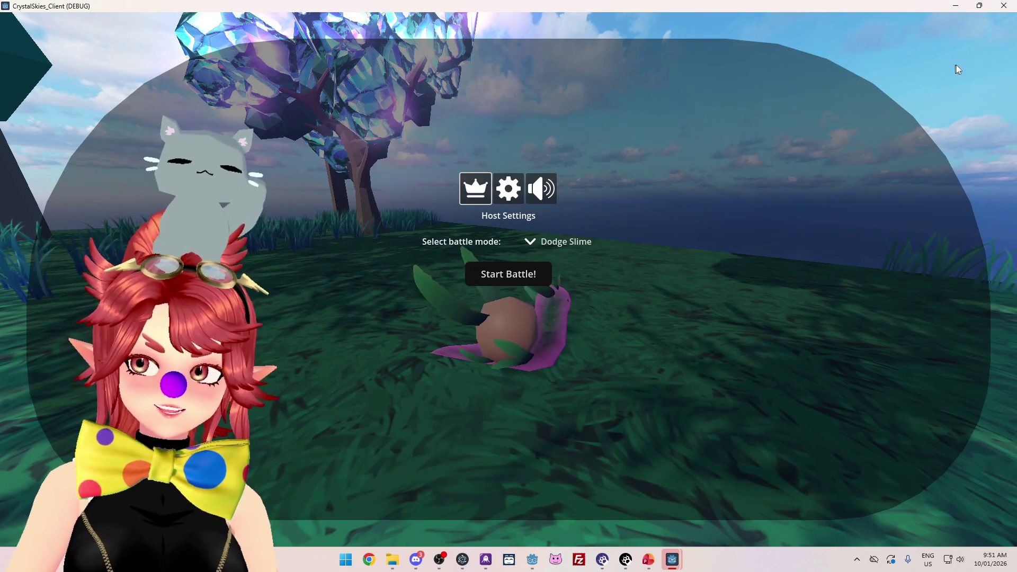
pyautogui.click(955, 5)
pyautogui.click(884, 27)
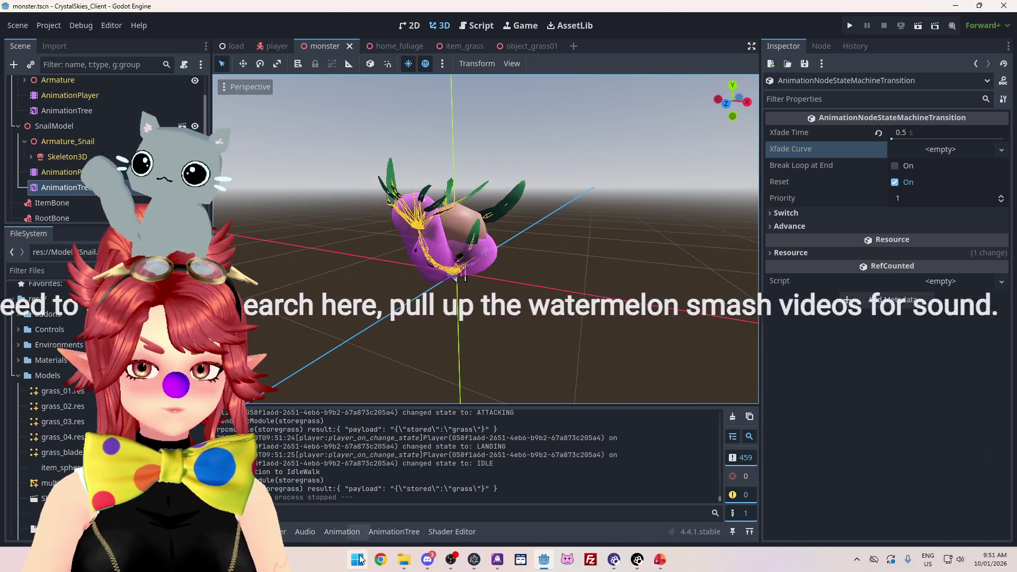
# Step: Start DaVinci Resolve from its pinned Start-menu tile to reach the Project Manager
pyautogui.click(359, 559)
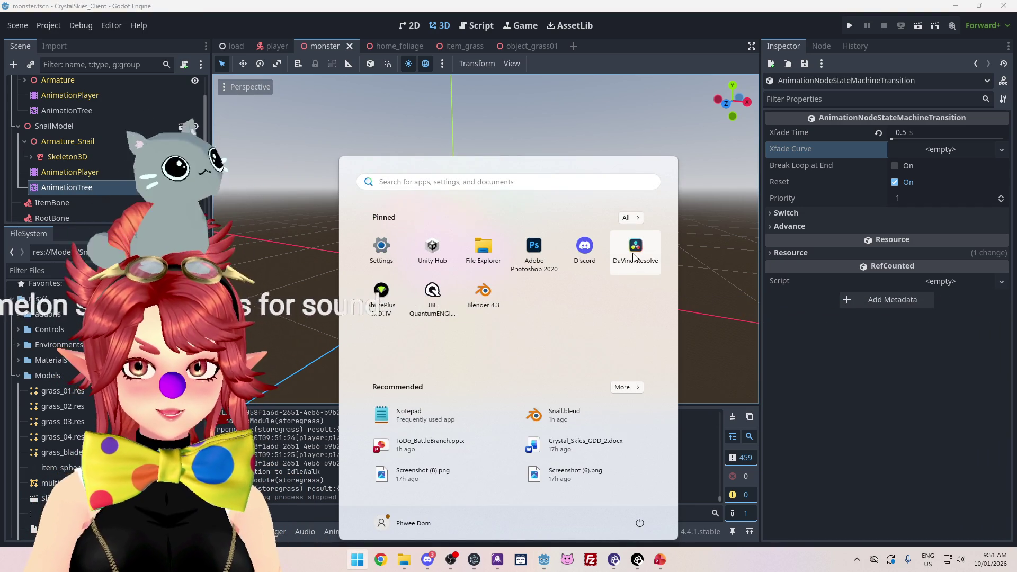
pyautogui.click(633, 257)
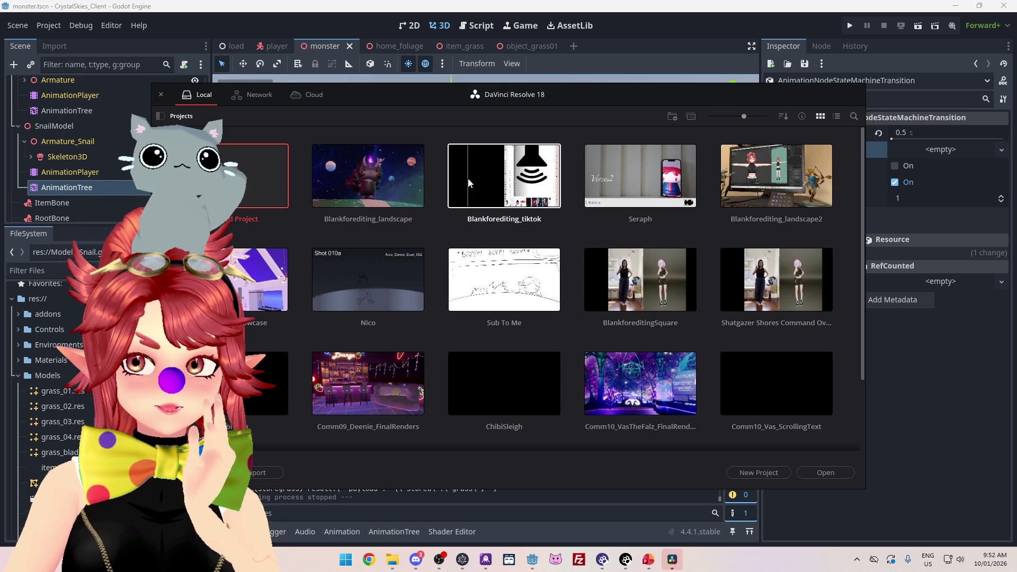
pyautogui.doubleClick(353, 185)
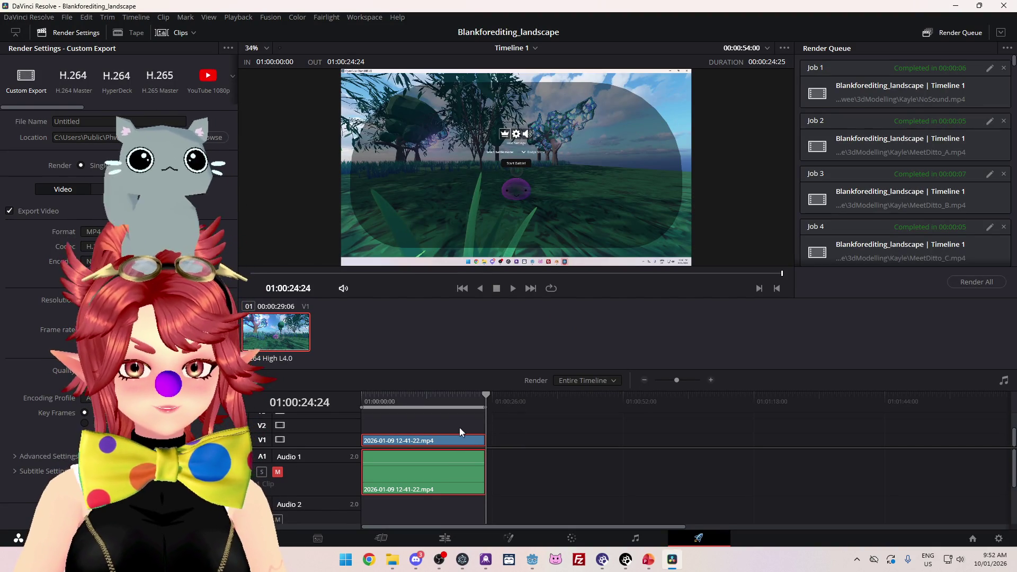
pyautogui.click(446, 538)
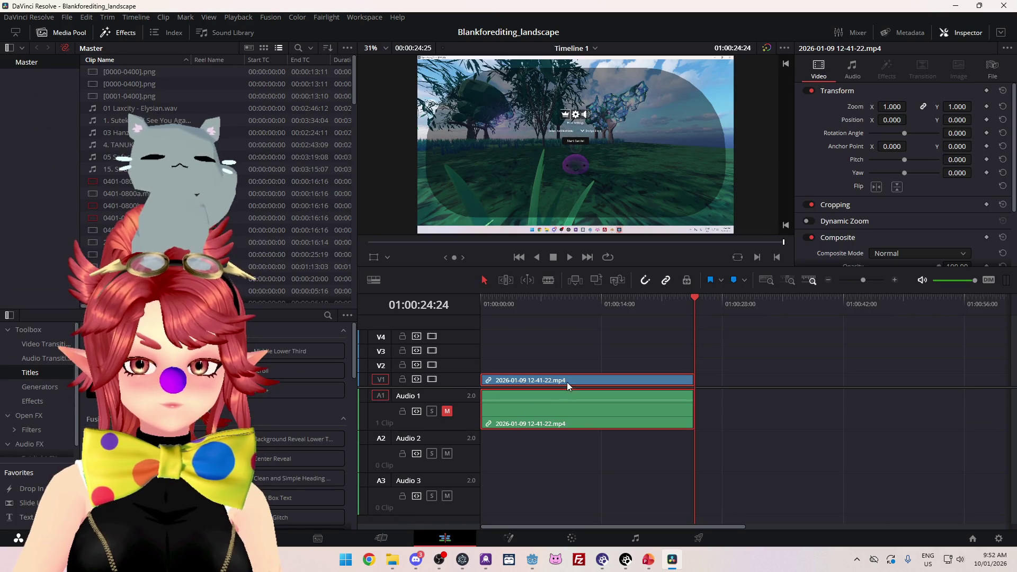
pyautogui.click(395, 560)
pyautogui.moveTo(413, 110)
pyautogui.mouseDown()
pyautogui.moveTo(652, 0)
pyautogui.moveTo(795, 0)
pyautogui.mouseUp()
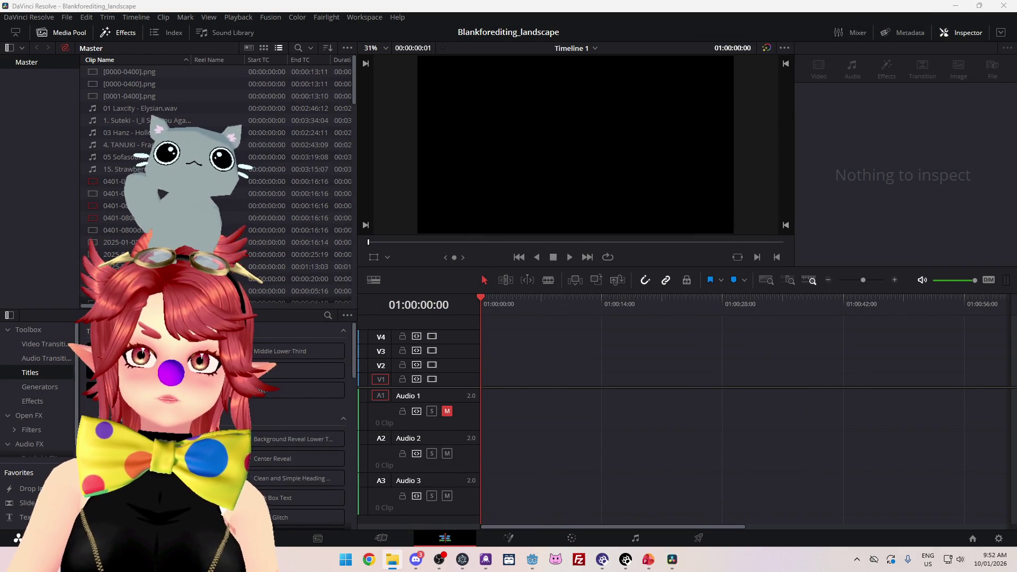
pyautogui.moveTo(744, 66)
pyautogui.mouseDown()
pyautogui.moveTo(545, 359)
pyautogui.moveTo(561, 386)
pyautogui.moveTo(517, 395)
pyautogui.mouseUp()
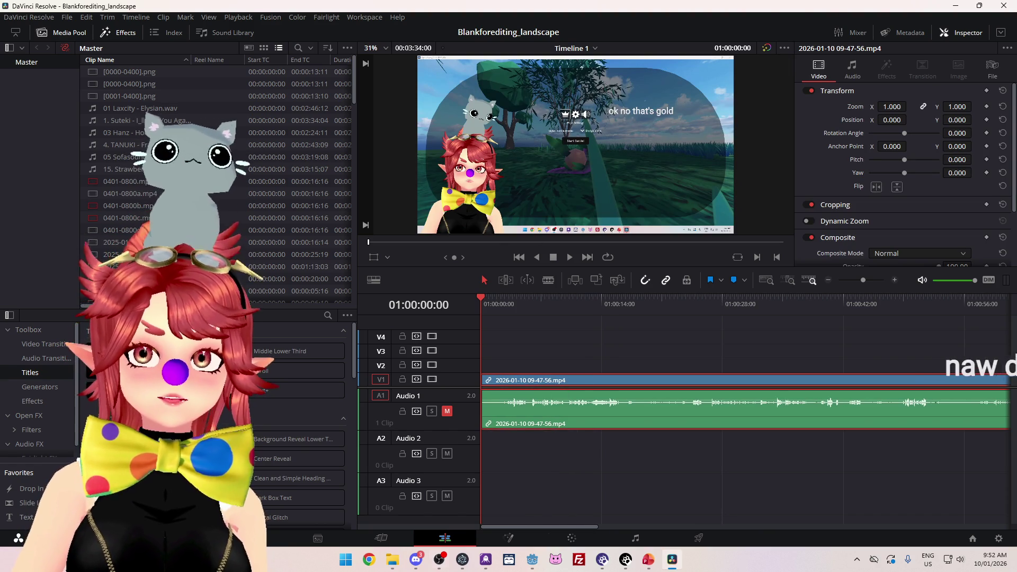
pyautogui.moveTo(356, 277); pyautogui.dragTo(232, 277)
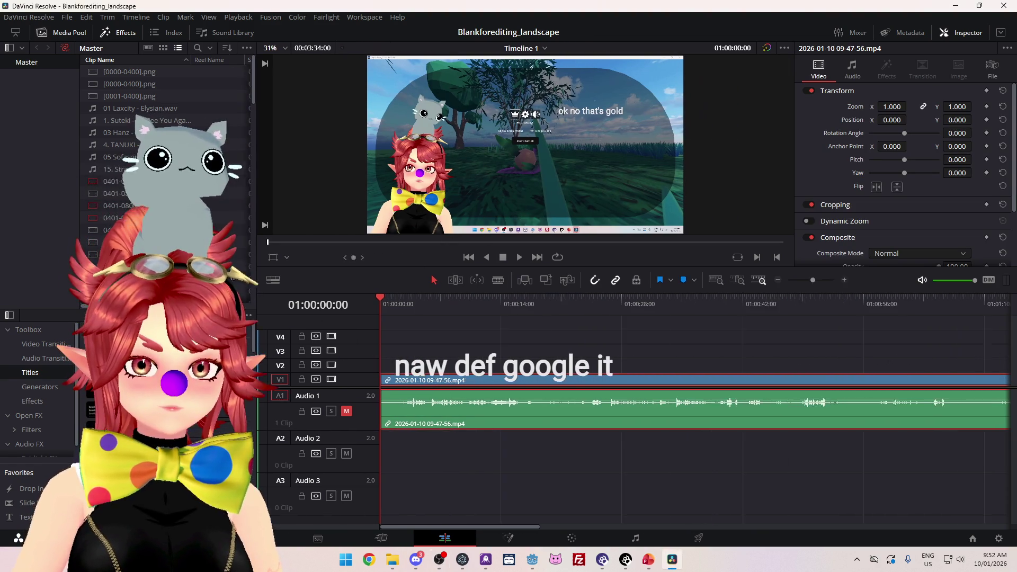
# Step: Raise the clip's audio volume, play the recording from the start, and enlarge the viewer
pyautogui.moveTo(438, 398); pyautogui.dragTo(453, 389)
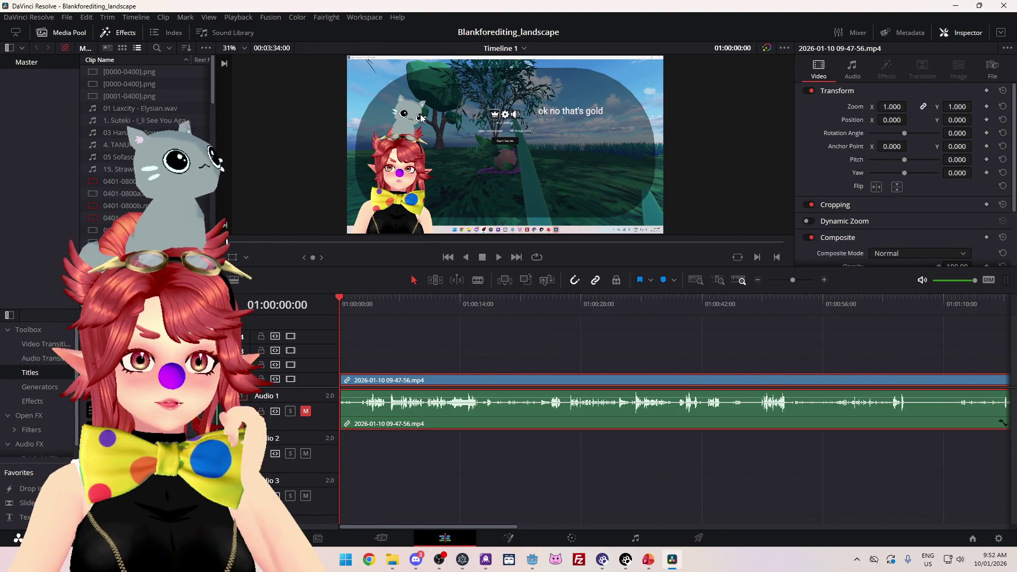
pyautogui.click(501, 260)
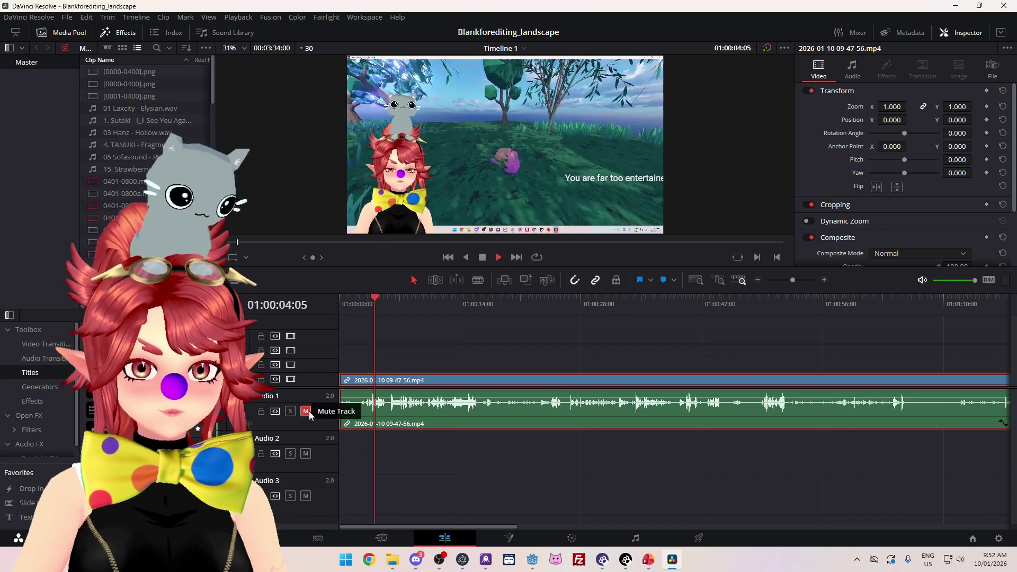
pyautogui.press('space')
pyautogui.moveTo(383, 297); pyautogui.dragTo(316, 413)
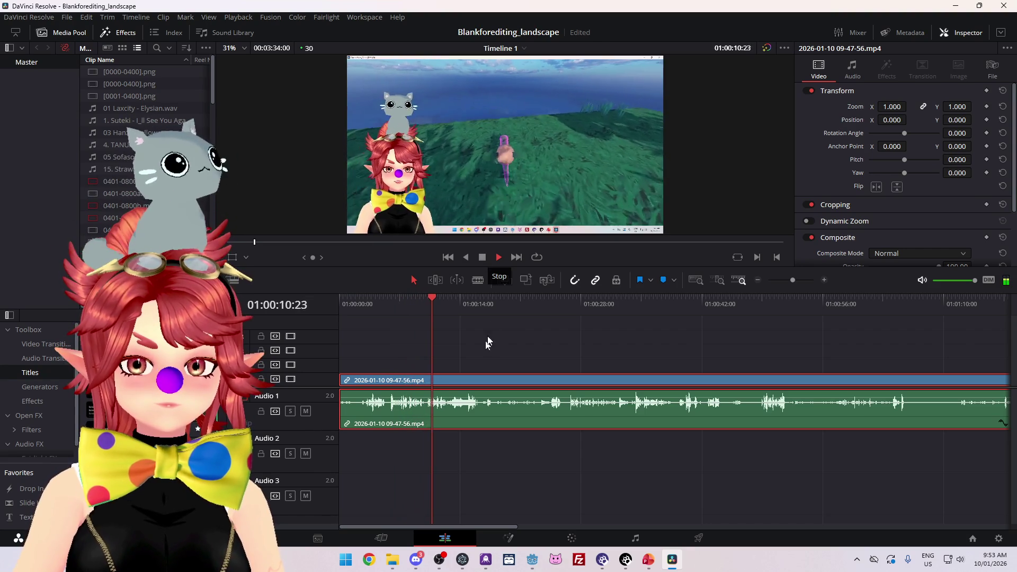
pyautogui.click(486, 301)
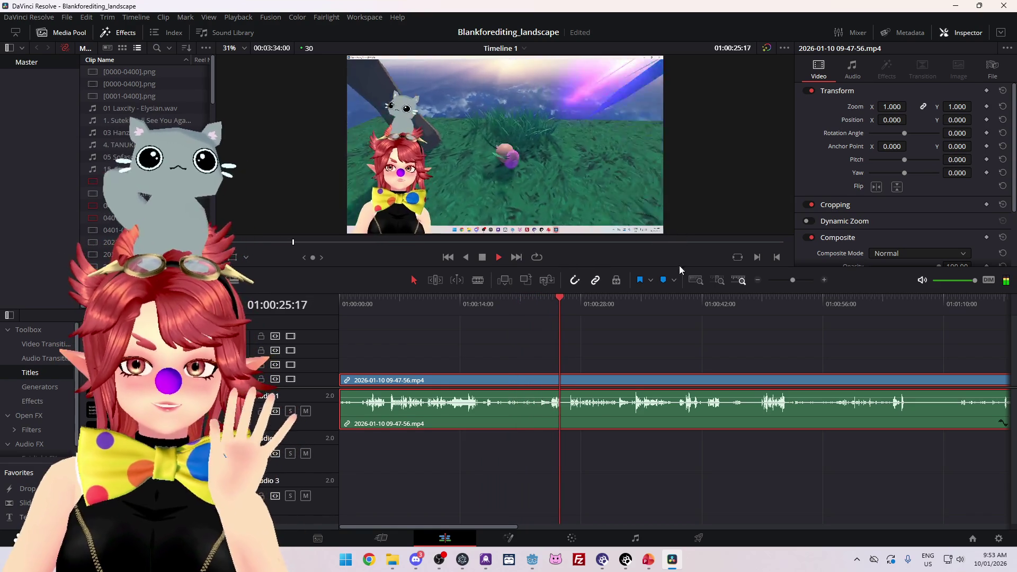
pyautogui.moveTo(678, 269); pyautogui.dragTo(667, 375)
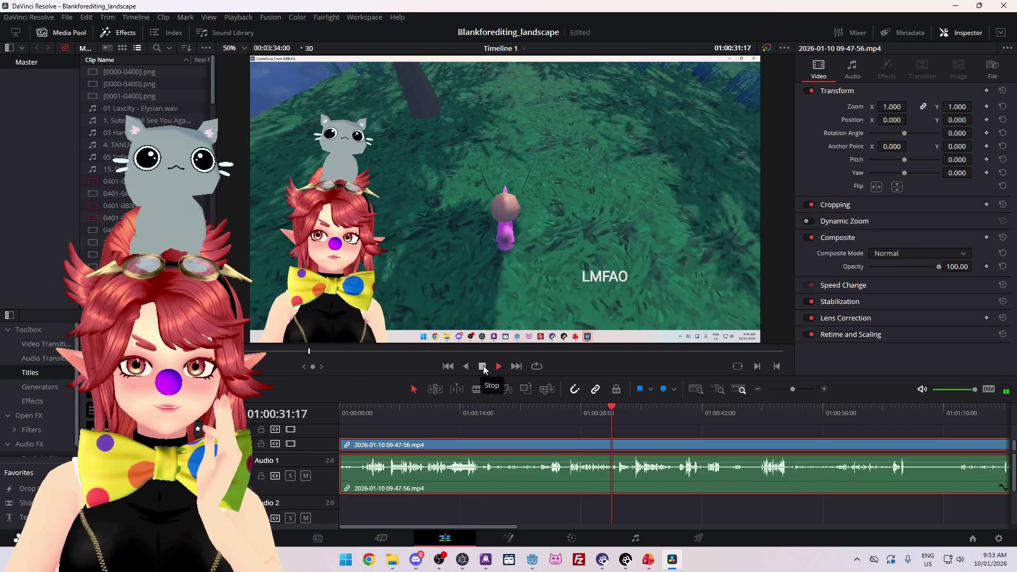
# Step: Blade the clip at 01:00:32:08, trim off the opening footage, and slide all clips to 01:00:00:00
pyautogui.click(485, 366)
pyautogui.click(618, 407)
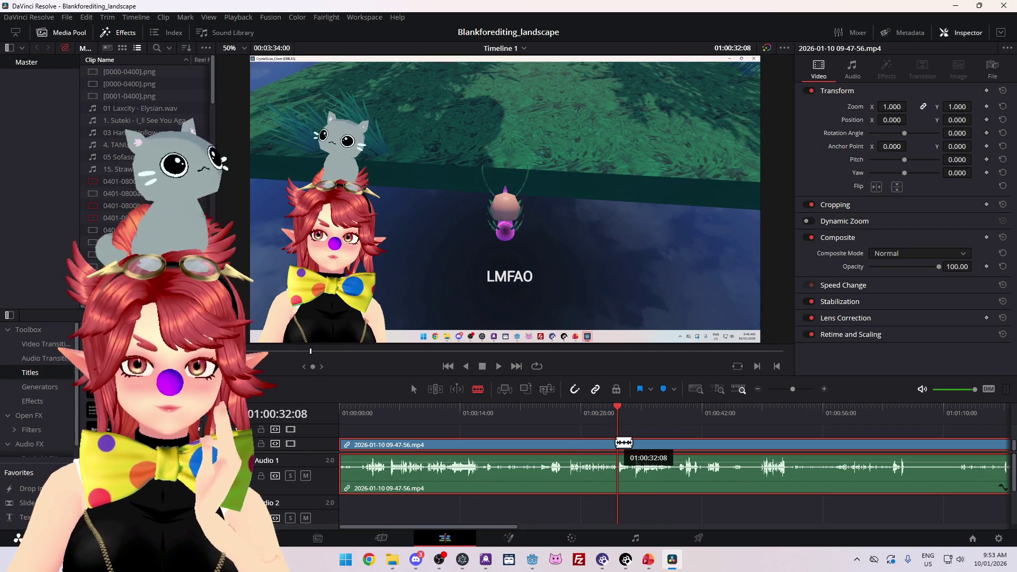
pyautogui.click(627, 443)
pyautogui.press('a')
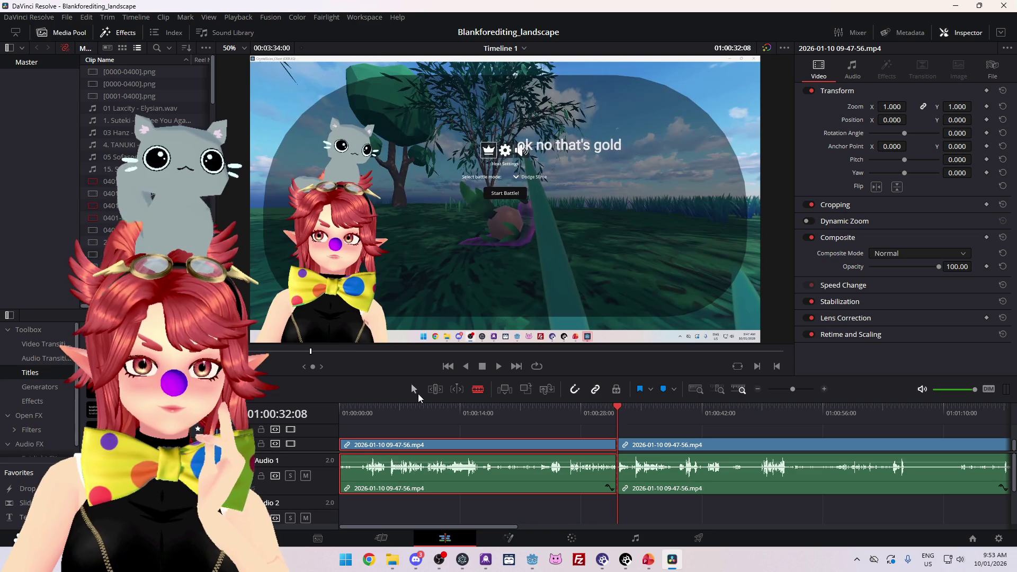
pyautogui.moveTo(359, 450)
pyautogui.mouseDown()
pyautogui.moveTo(540, 473)
pyautogui.moveTo(570, 488)
pyautogui.mouseUp()
pyautogui.moveTo(597, 423); pyautogui.dragTo(683, 493)
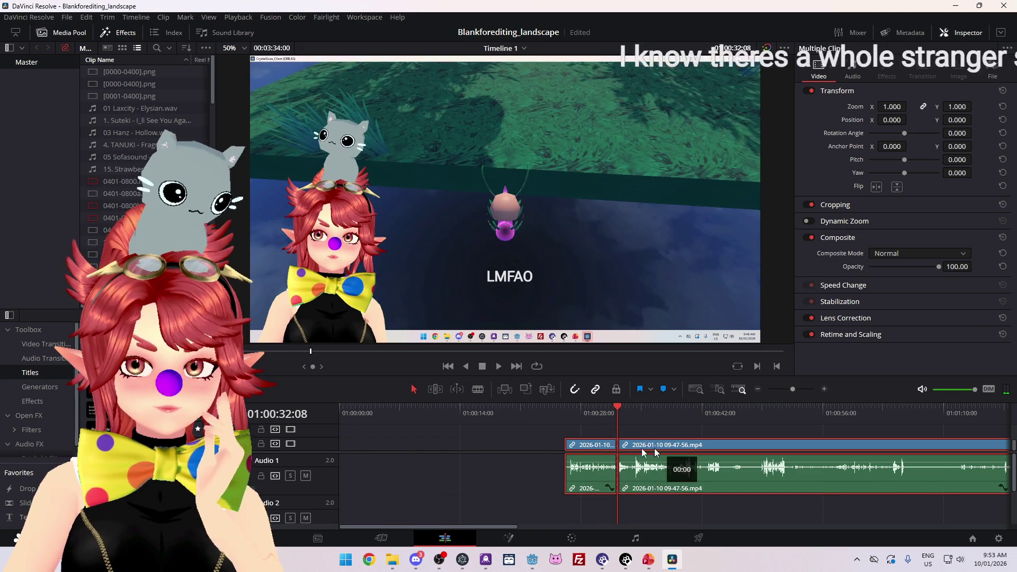
pyautogui.moveTo(631, 445); pyautogui.dragTo(405, 445)
pyautogui.click(380, 411)
# Step: Play the trimmed opening, split the clip at the playback point with Ctrl+B, and save
pyautogui.click(448, 366)
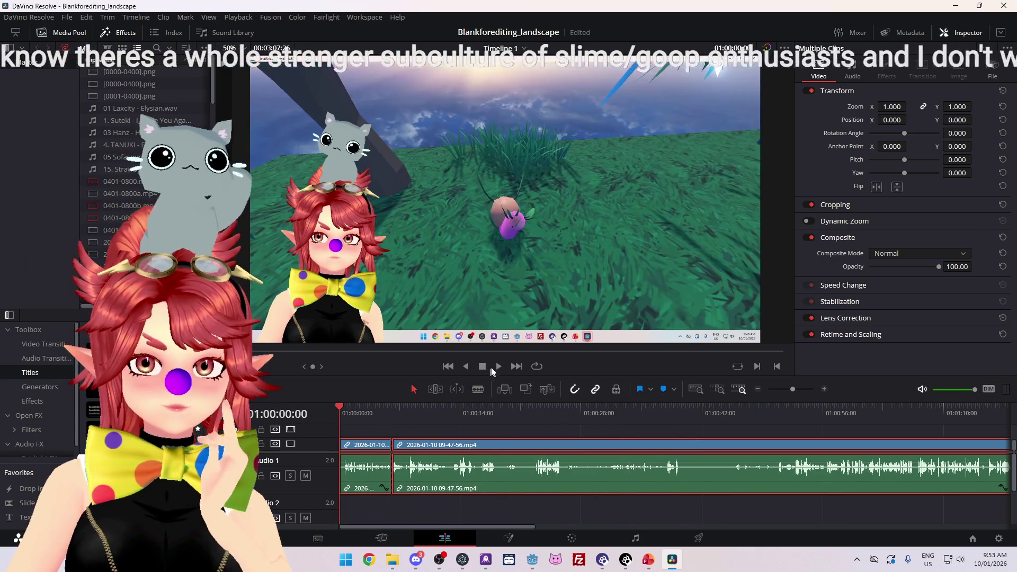
pyautogui.click(498, 366)
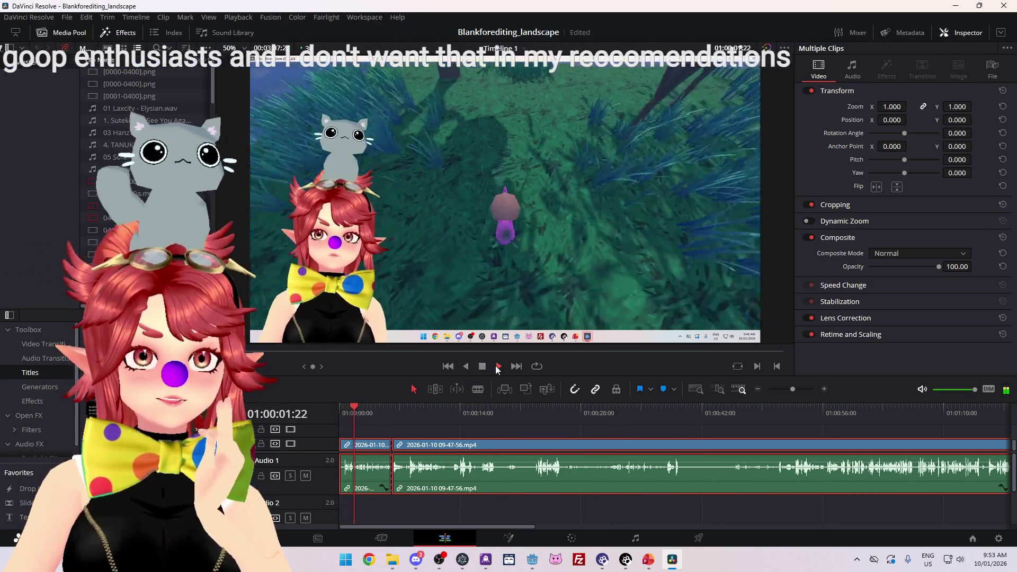
pyautogui.click(483, 366)
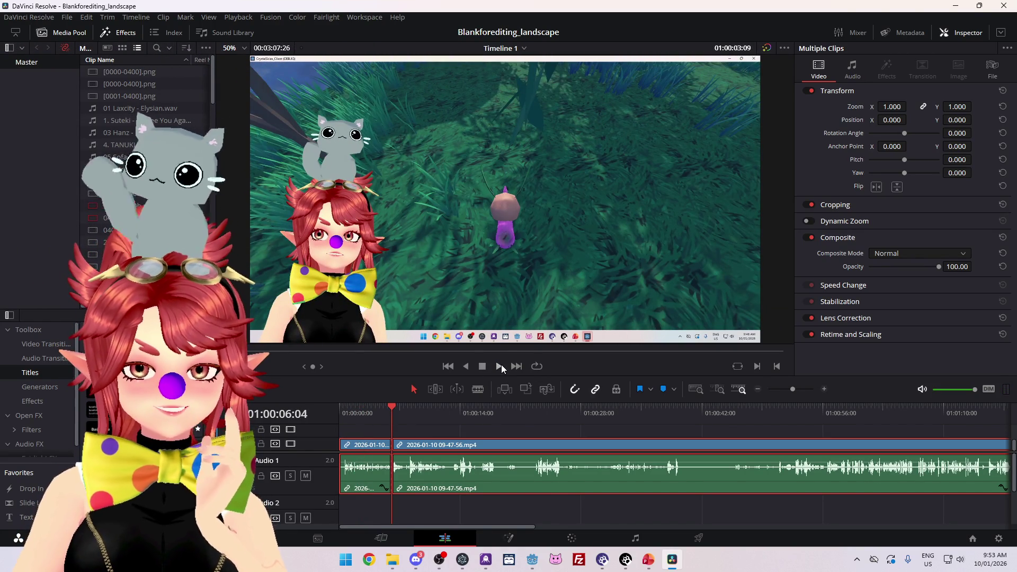
pyautogui.click(500, 367)
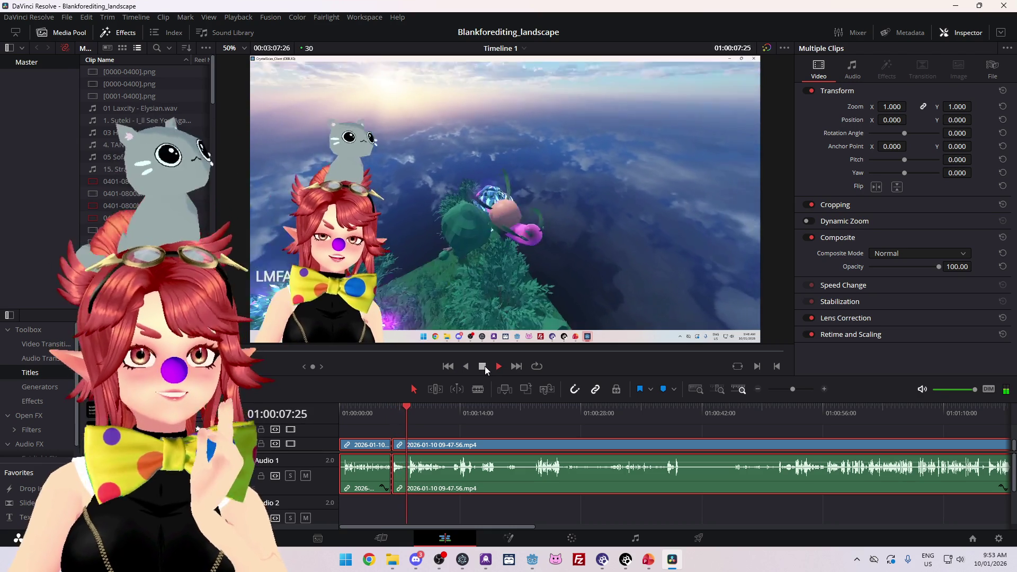
pyautogui.hotkey('ctrl', 'b')
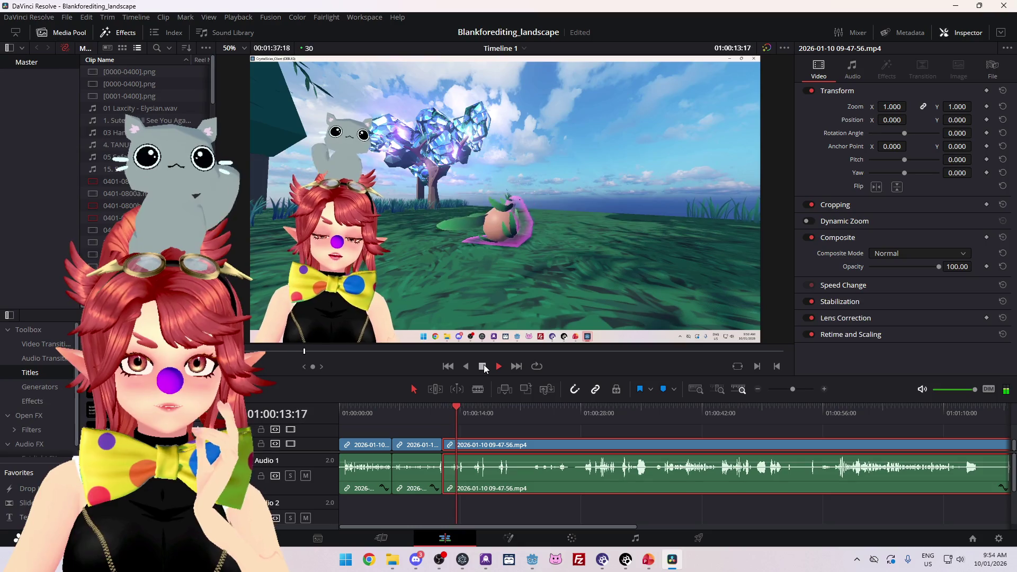
pyautogui.click(484, 365)
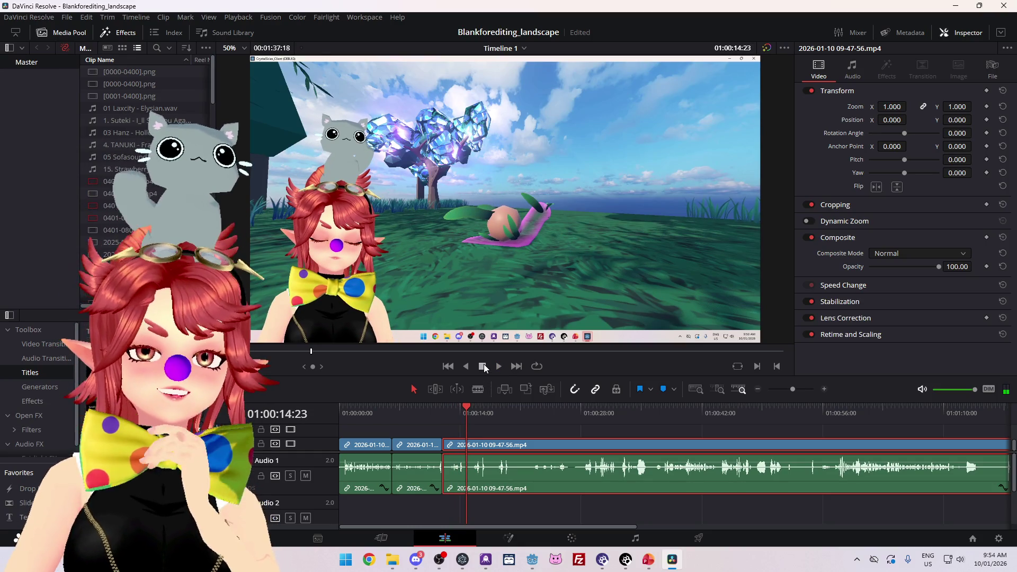
pyautogui.hotkey('ctrl', 's')
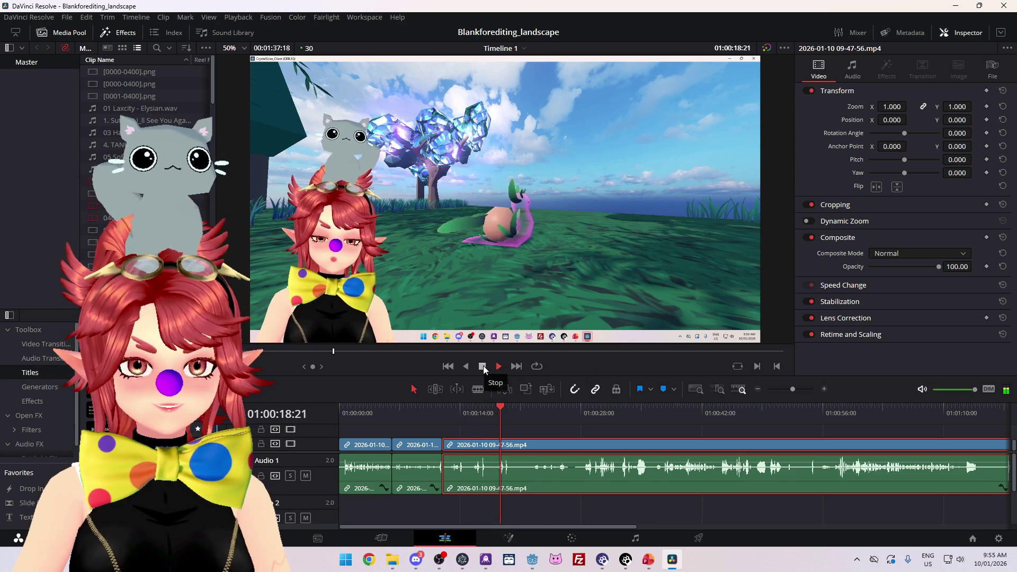
pyautogui.click(483, 365)
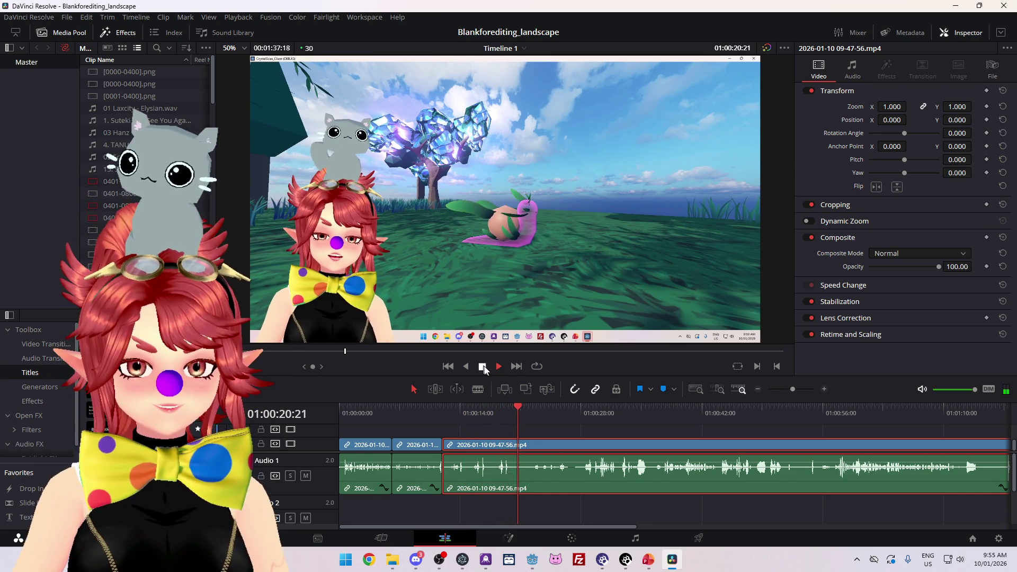
pyautogui.click(447, 413)
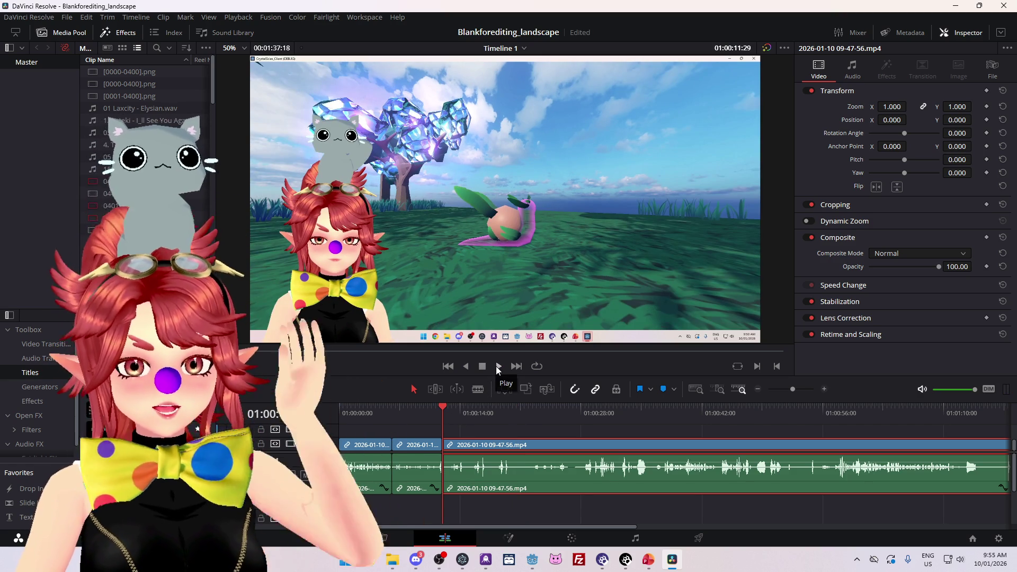
pyautogui.click(498, 366)
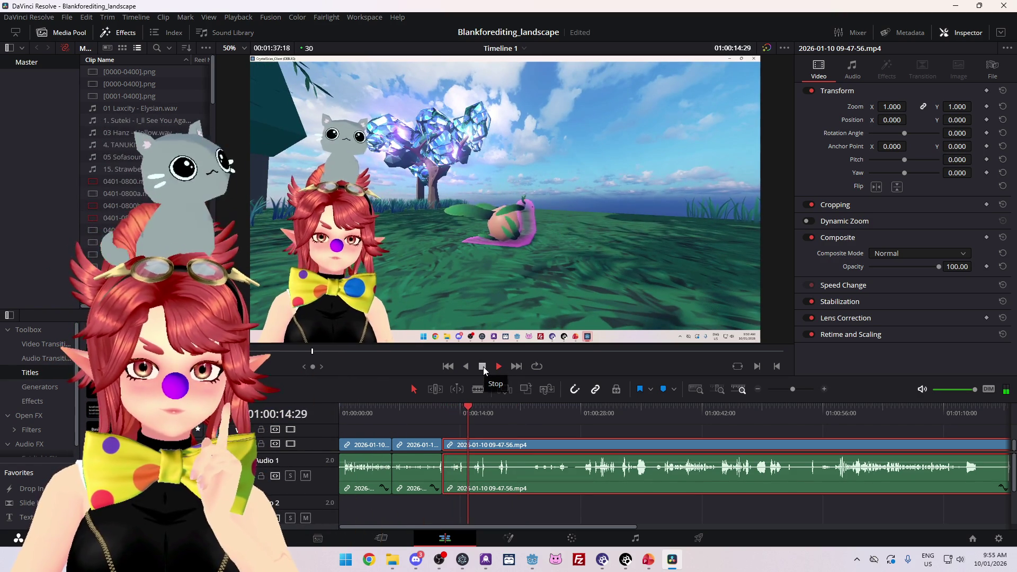
pyautogui.click(483, 366)
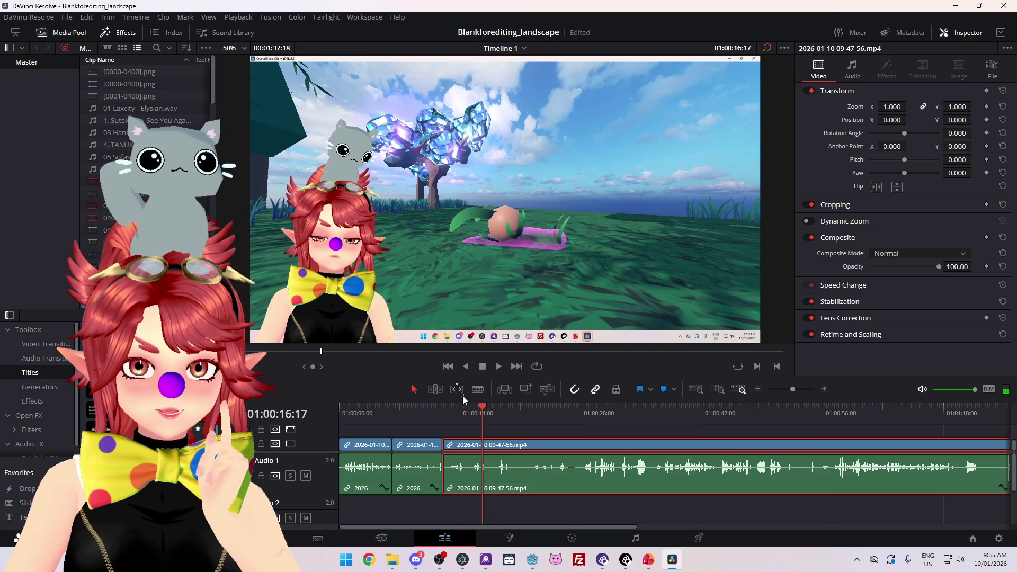
# Step: Review the footage around 11–12 seconds to find where the second clip should start
pyautogui.scroll(5, 506, 505)
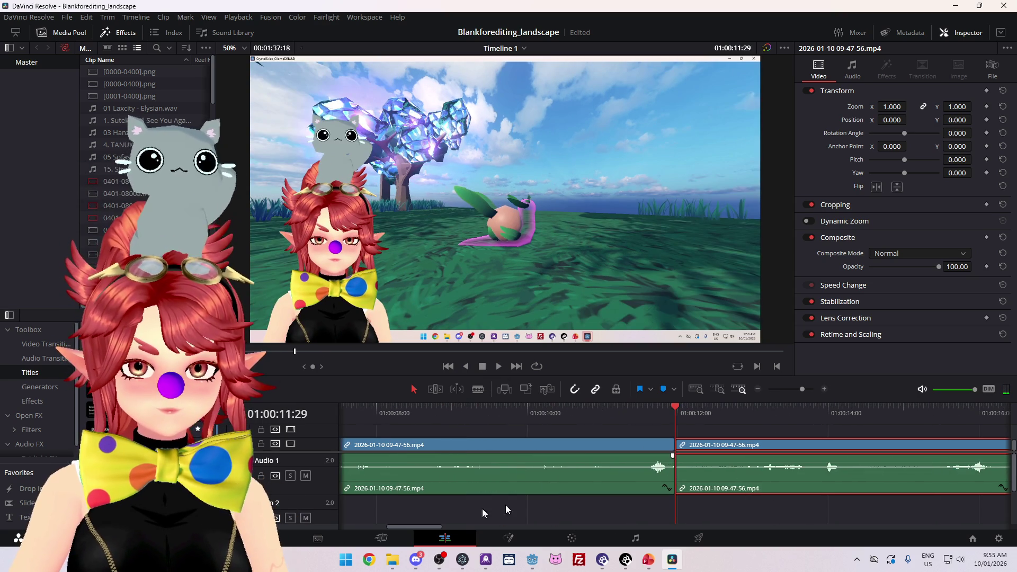
pyautogui.scroll(-3, 446, 525)
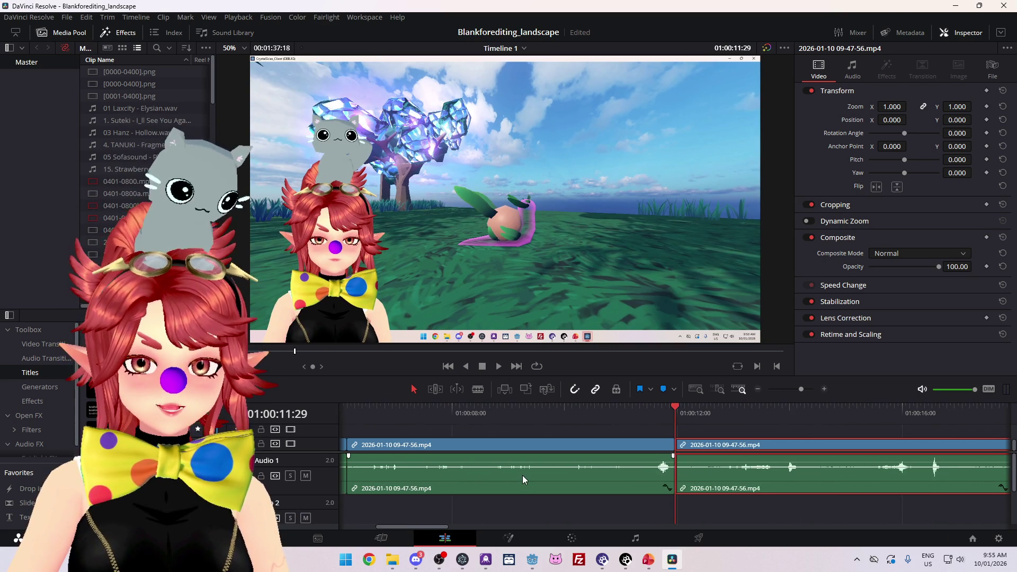
pyautogui.moveTo(441, 530); pyautogui.dragTo(468, 530)
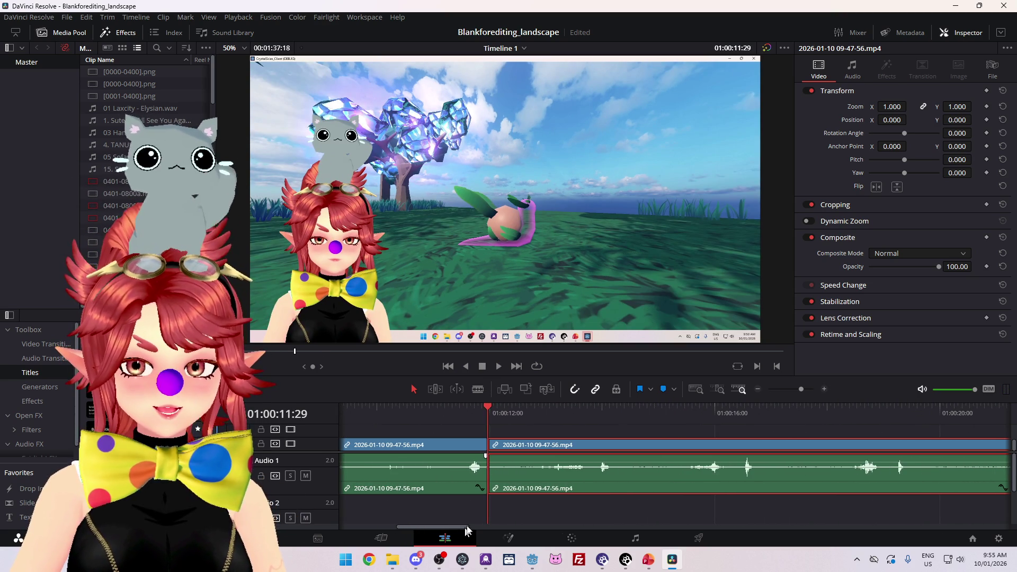
pyautogui.click(499, 367)
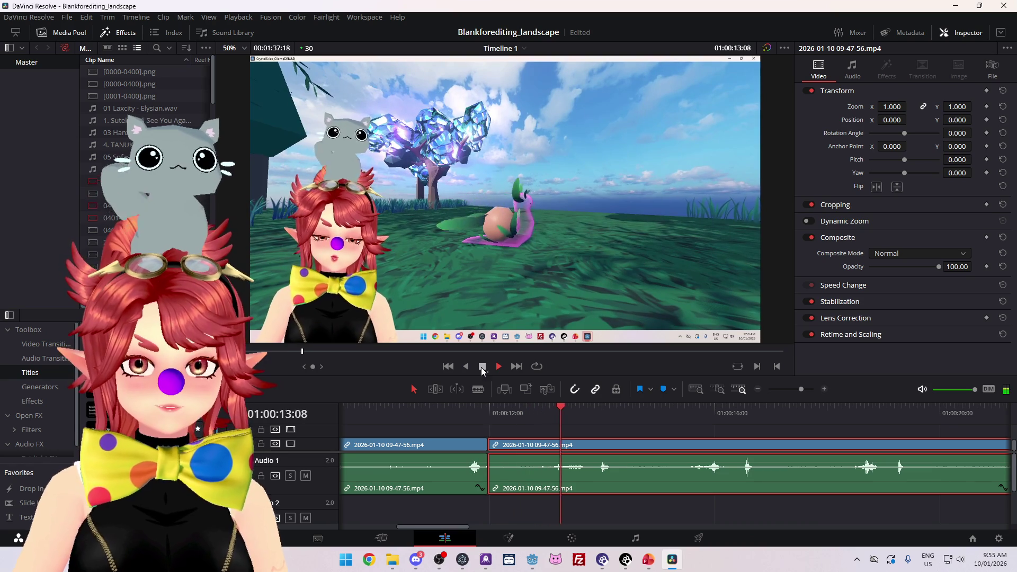
pyautogui.click(482, 367)
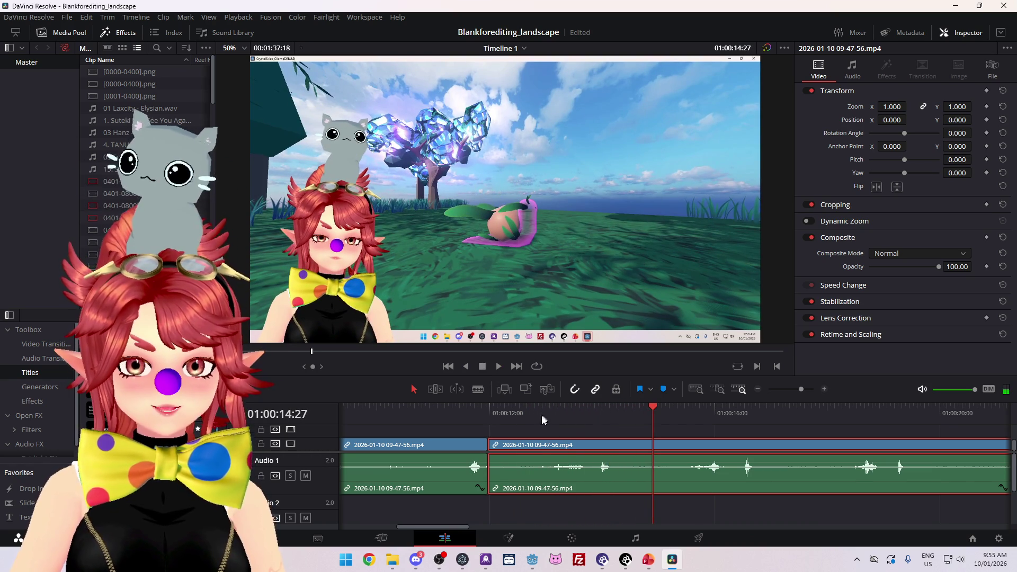
pyautogui.click(541, 414)
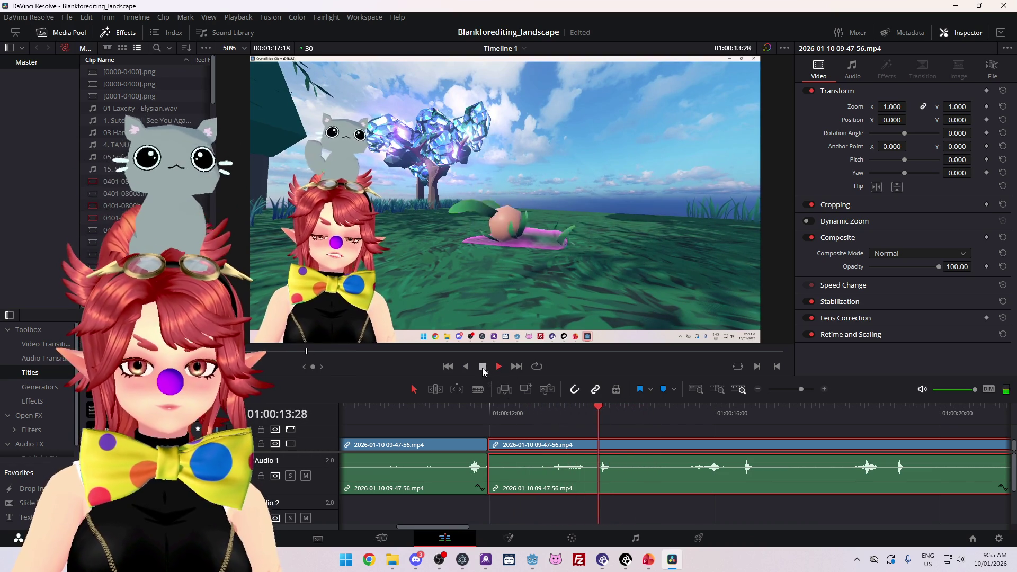
pyautogui.click(482, 367)
pyautogui.click(507, 411)
pyautogui.click(499, 366)
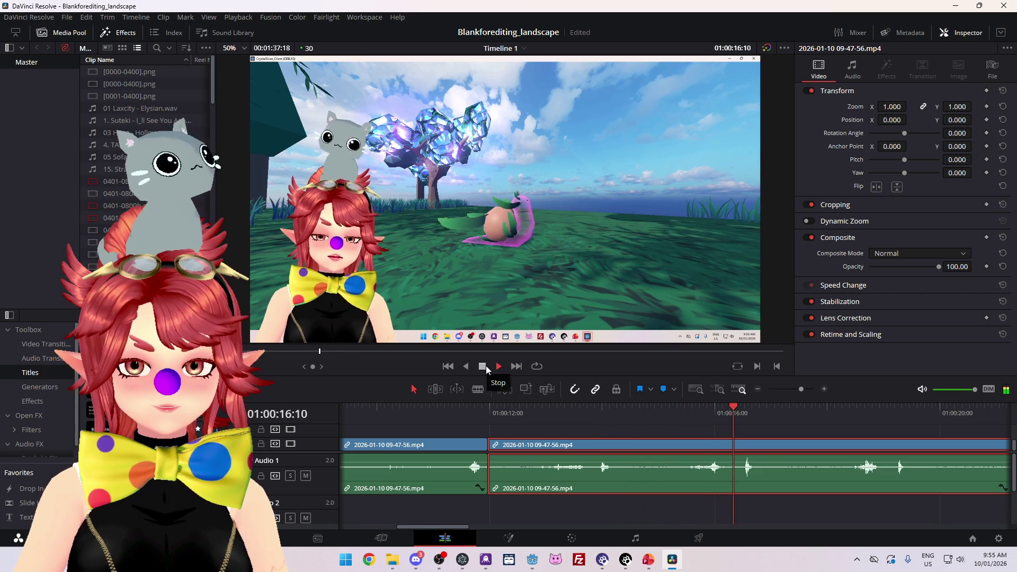
pyautogui.click(486, 366)
# Step: Trim the beginning off the second clip, replay it, and stop near 15 seconds for the next cut
pyautogui.moveTo(489, 445)
pyautogui.mouseDown()
pyautogui.moveTo(666, 454)
pyautogui.moveTo(515, 451)
pyautogui.mouseUp()
pyautogui.press('space')
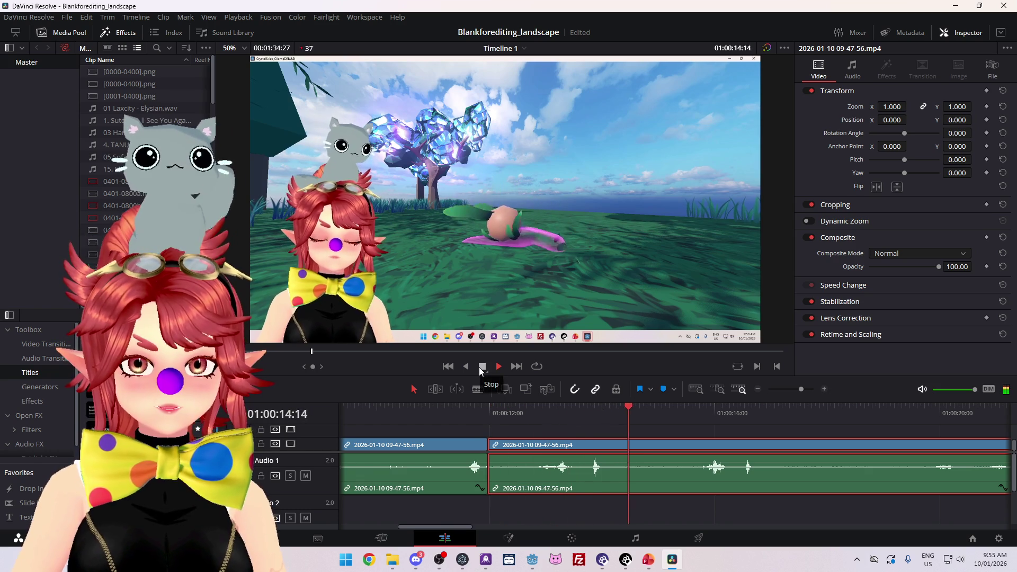
pyautogui.click(484, 368)
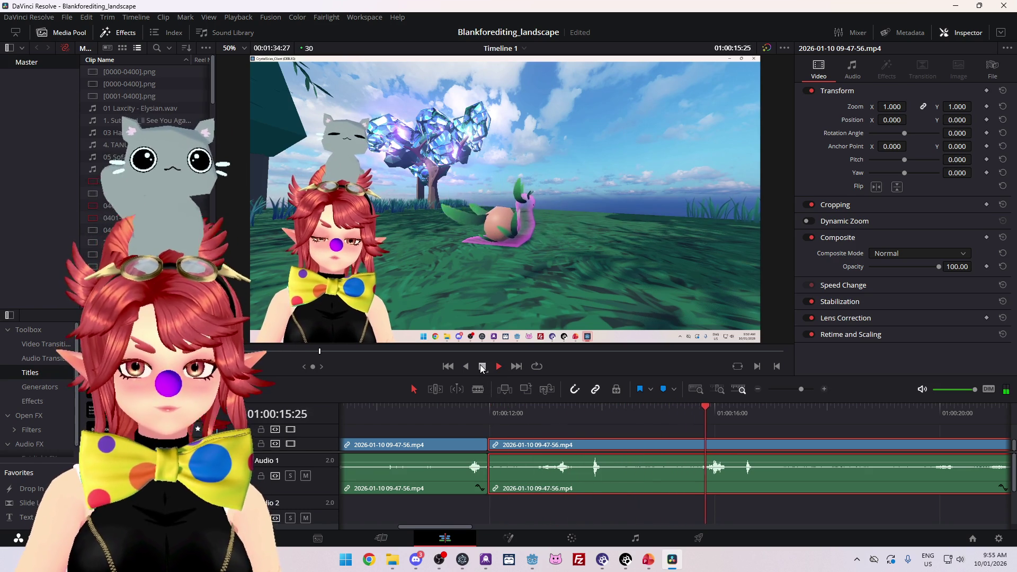
pyautogui.click(482, 367)
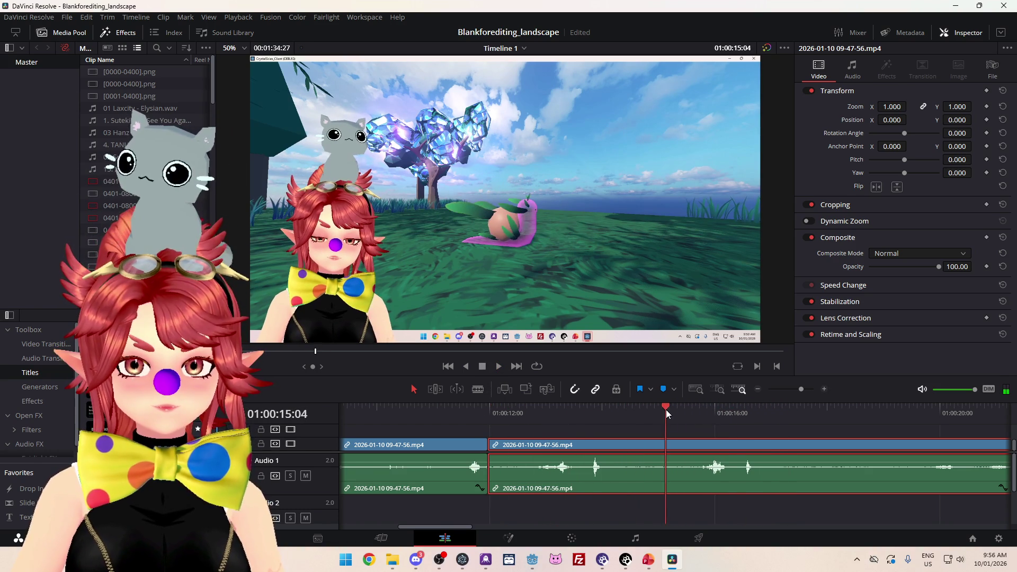
pyautogui.click(498, 367)
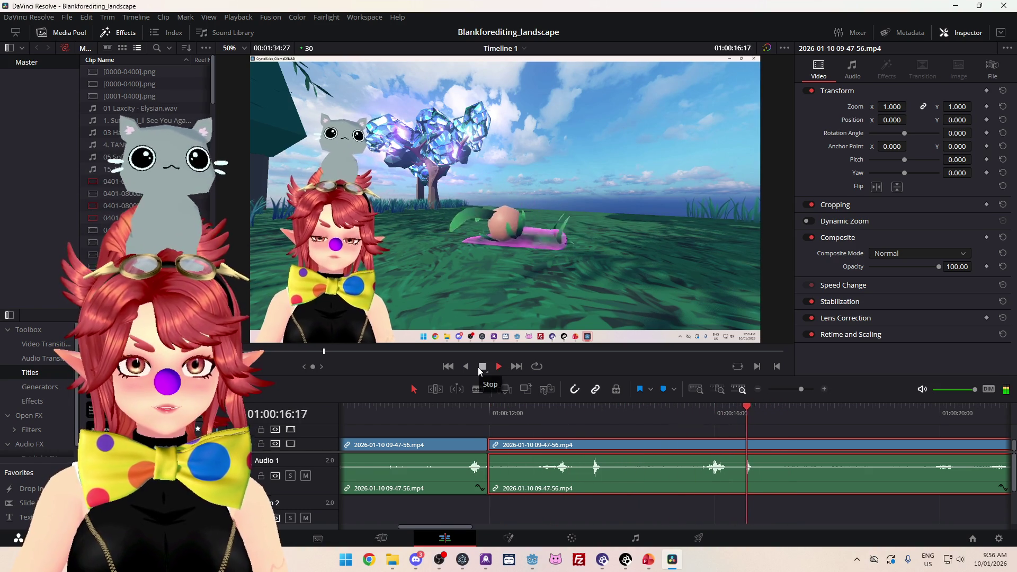
pyautogui.click(483, 367)
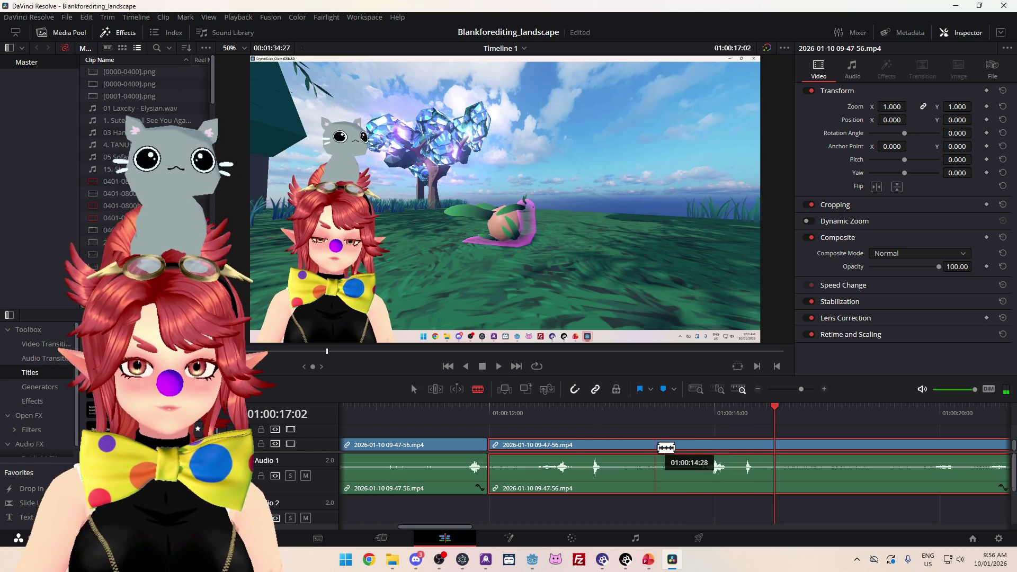
# Step: Blade the clip at the chosen moment and trim the right-hand clip's start further in
pyautogui.click(657, 445)
pyautogui.press('a')
pyautogui.hscroll(5, 605, 449)
pyautogui.moveTo(507, 444)
pyautogui.mouseDown()
pyautogui.moveTo(723, 445)
pyautogui.moveTo(550, 450)
pyautogui.mouseUp()
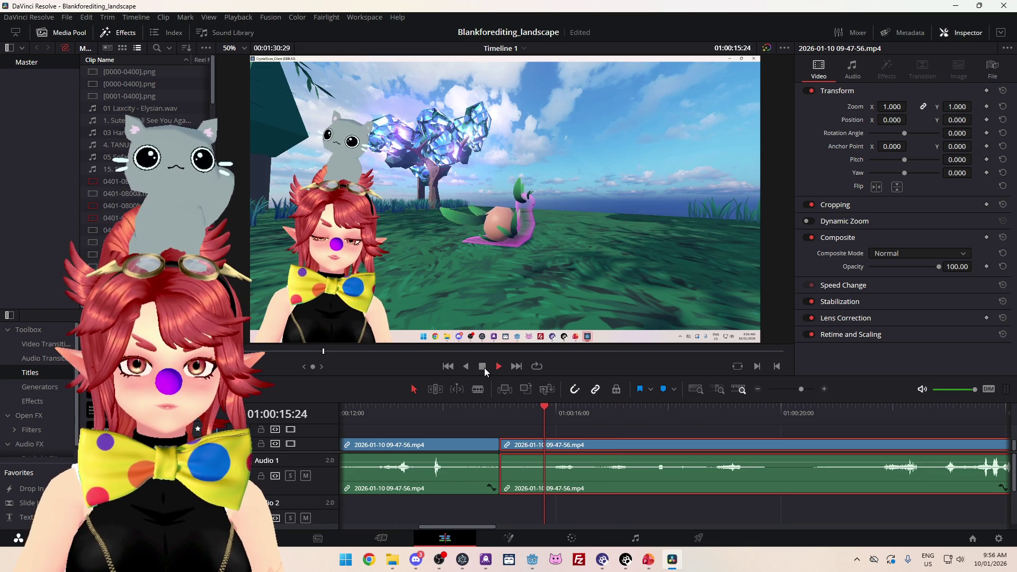
pyautogui.click(482, 366)
pyautogui.click(523, 412)
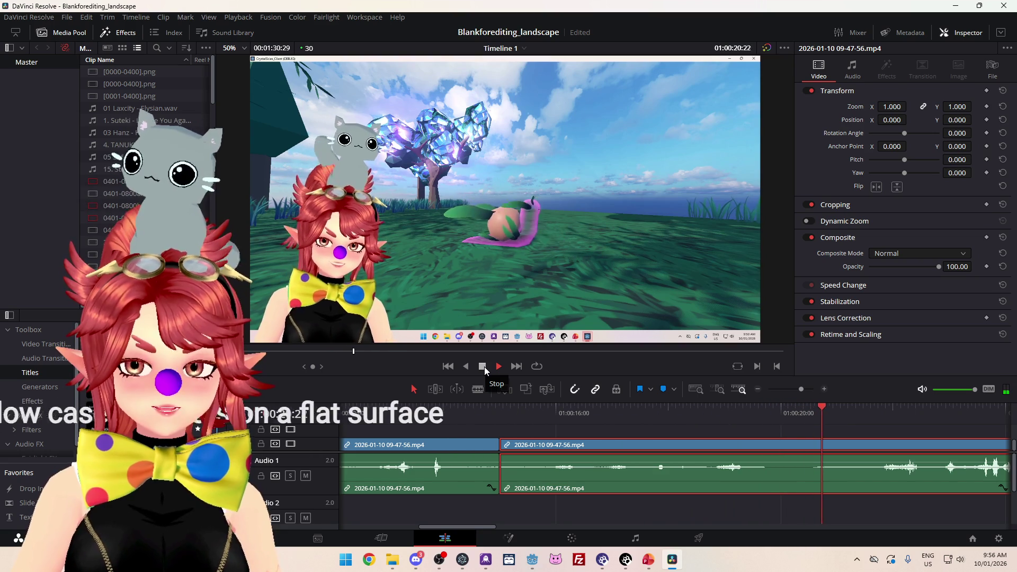
pyautogui.click(485, 367)
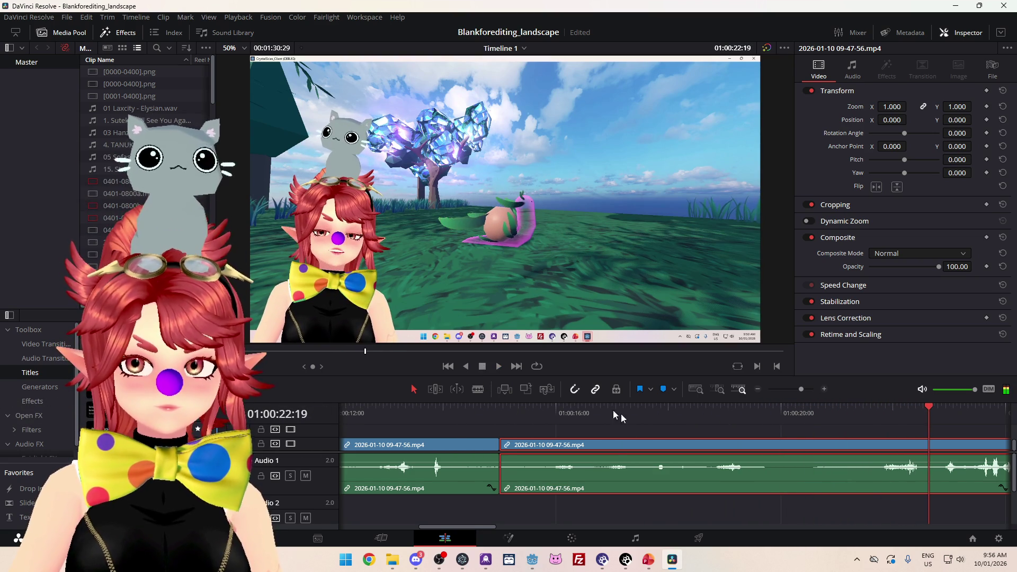
pyautogui.moveTo(506, 443)
pyautogui.mouseDown()
pyautogui.moveTo(829, 449)
pyautogui.moveTo(551, 450)
pyautogui.mouseUp()
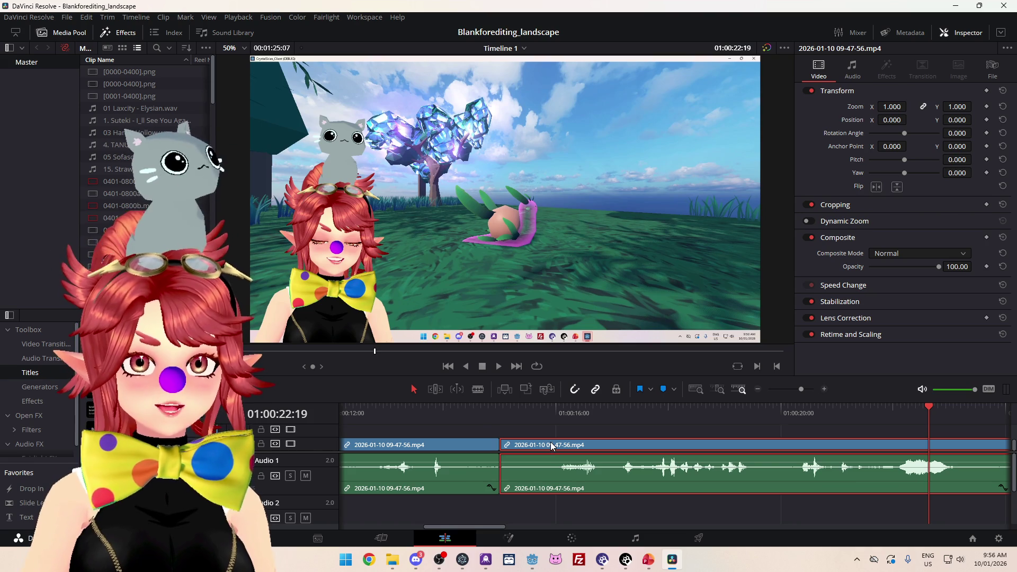
# Step: Replay the trimmed cut from 01:00:15:06 through 01:00:19:20 to check it
pyautogui.click(511, 409)
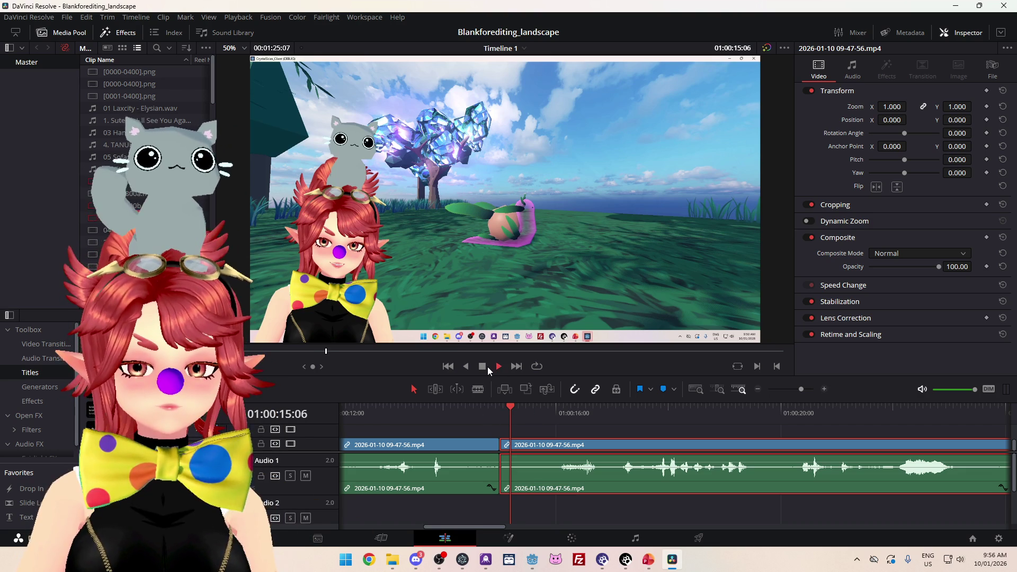
pyautogui.press('space')
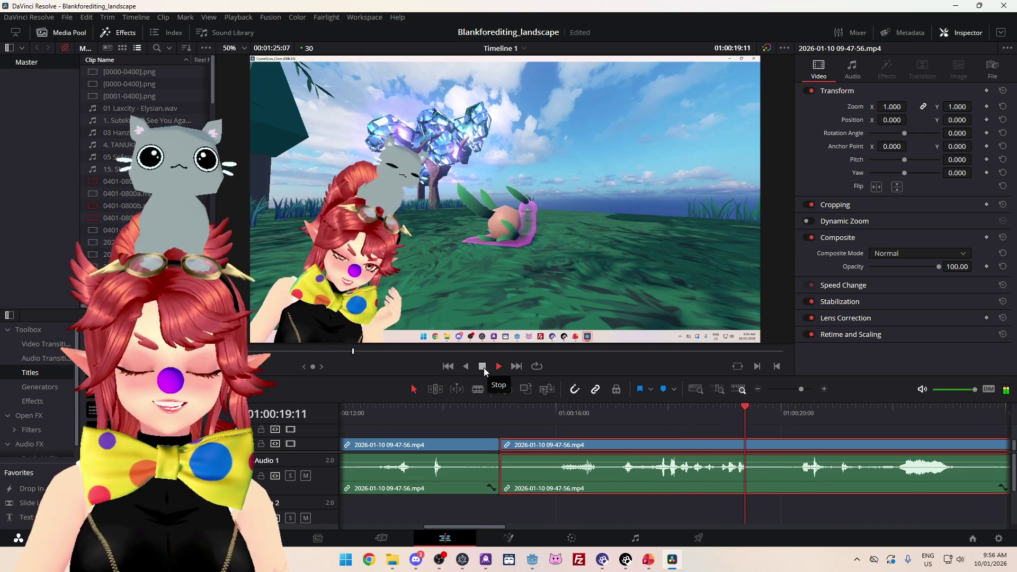
pyautogui.click(484, 368)
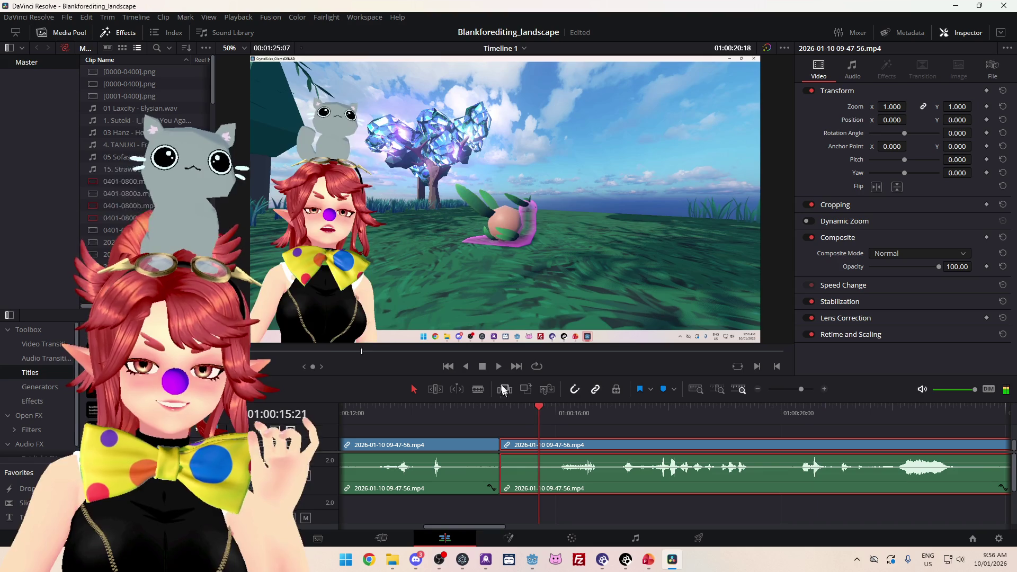
pyautogui.press('space')
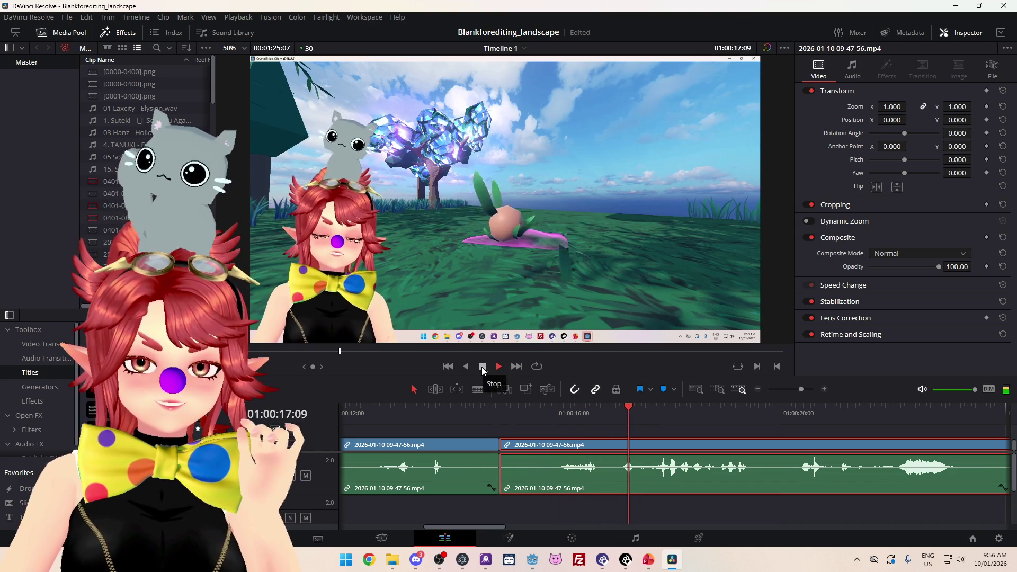
pyautogui.click(482, 367)
pyautogui.click(513, 406)
pyautogui.press('space')
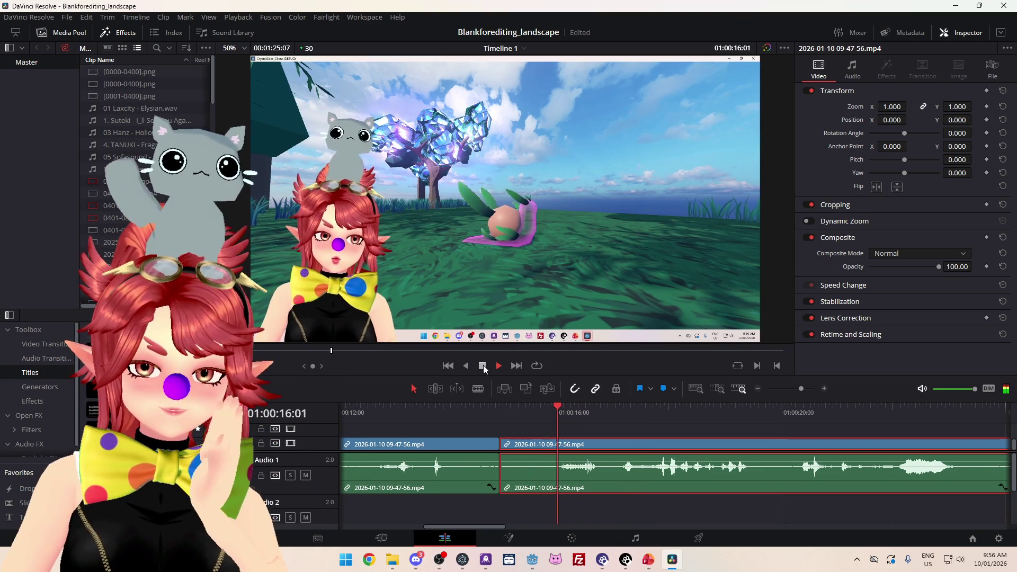
pyautogui.click(483, 366)
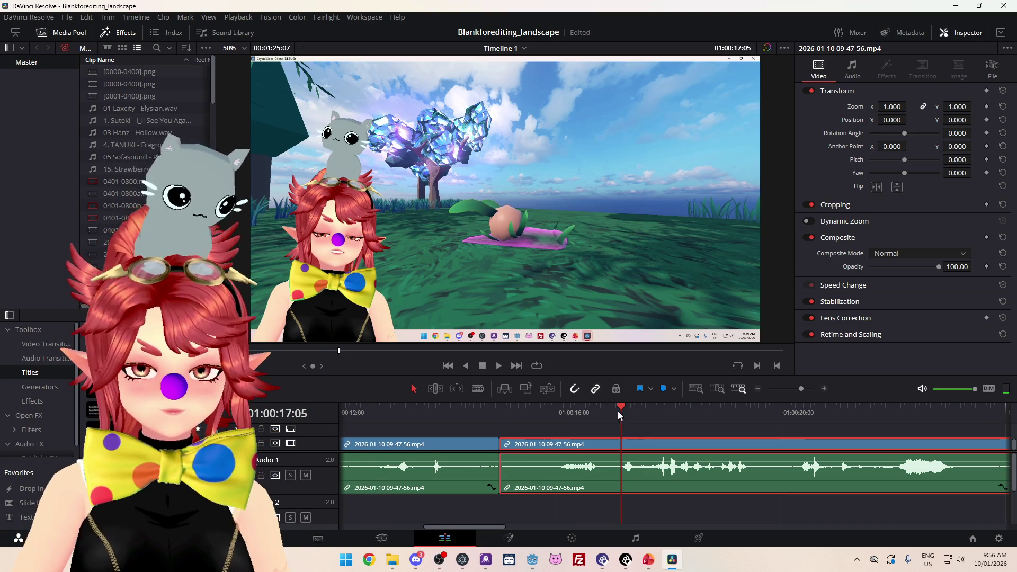
pyautogui.click(614, 409)
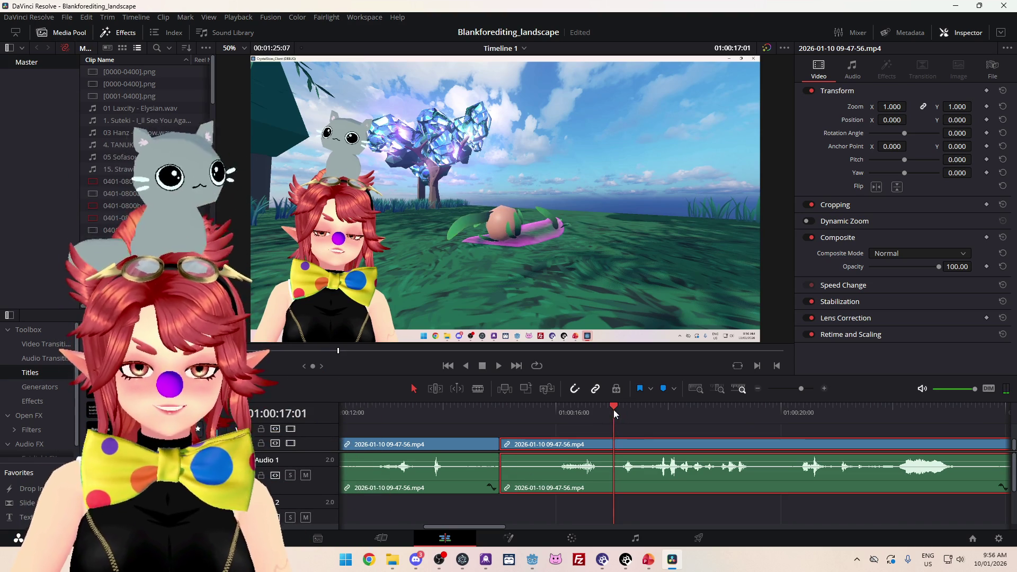
pyautogui.click(498, 366)
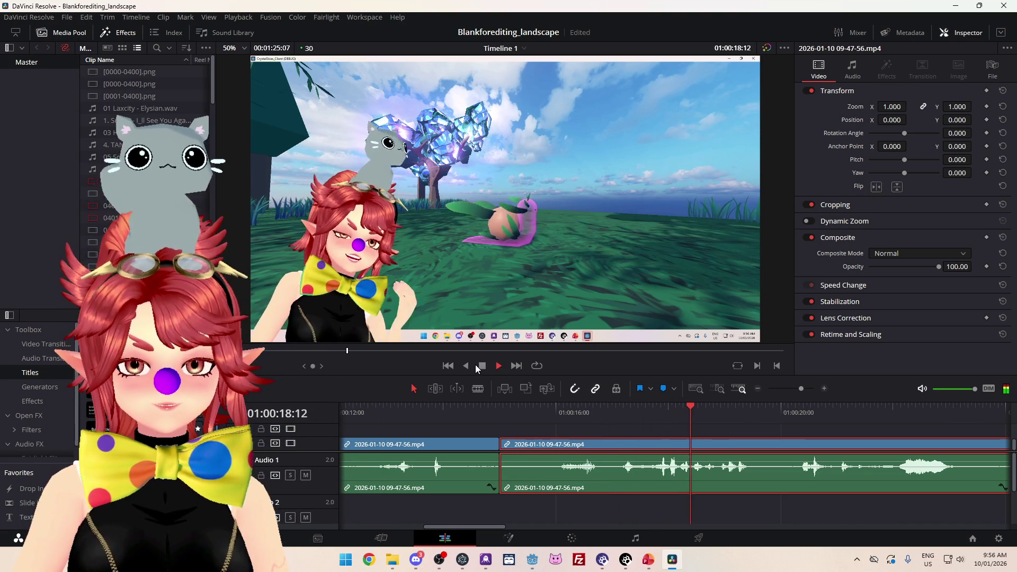
pyautogui.click(482, 365)
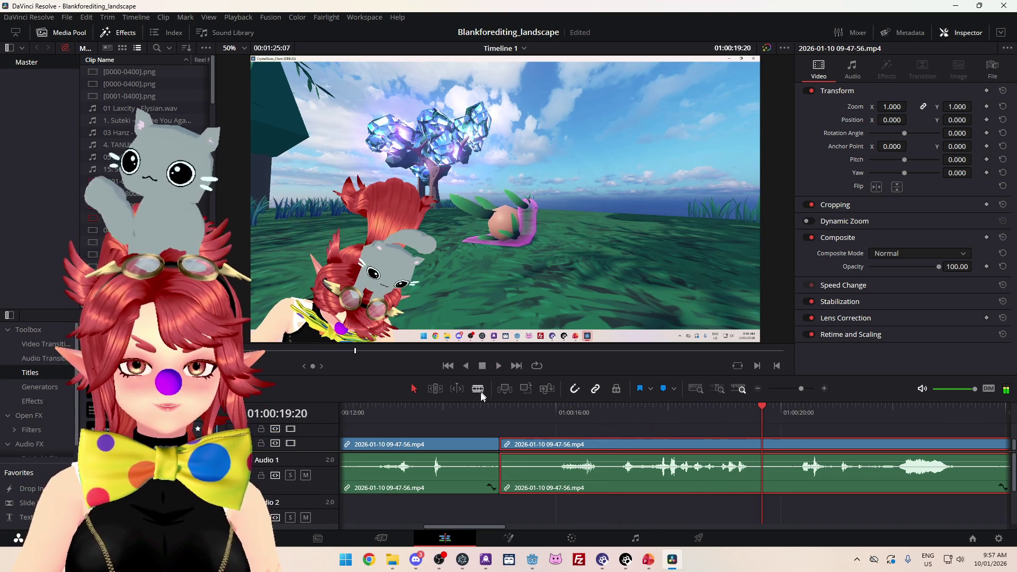
# Step: Split at 01:00:16:29, trim the third clip's start, and slide it left to close the gap
pyautogui.click(611, 444)
pyautogui.click(610, 412)
pyautogui.click(498, 366)
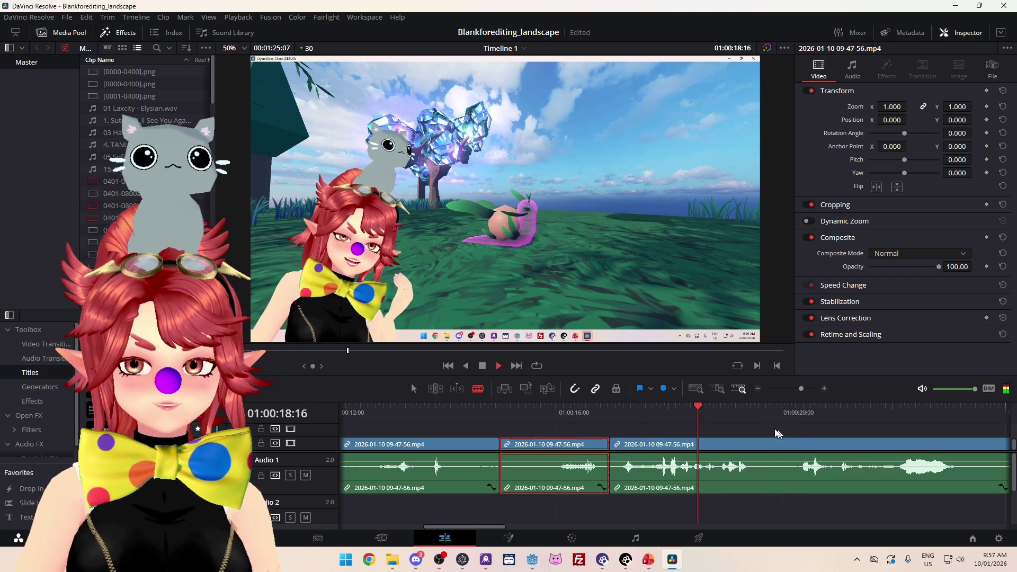
pyautogui.click(483, 369)
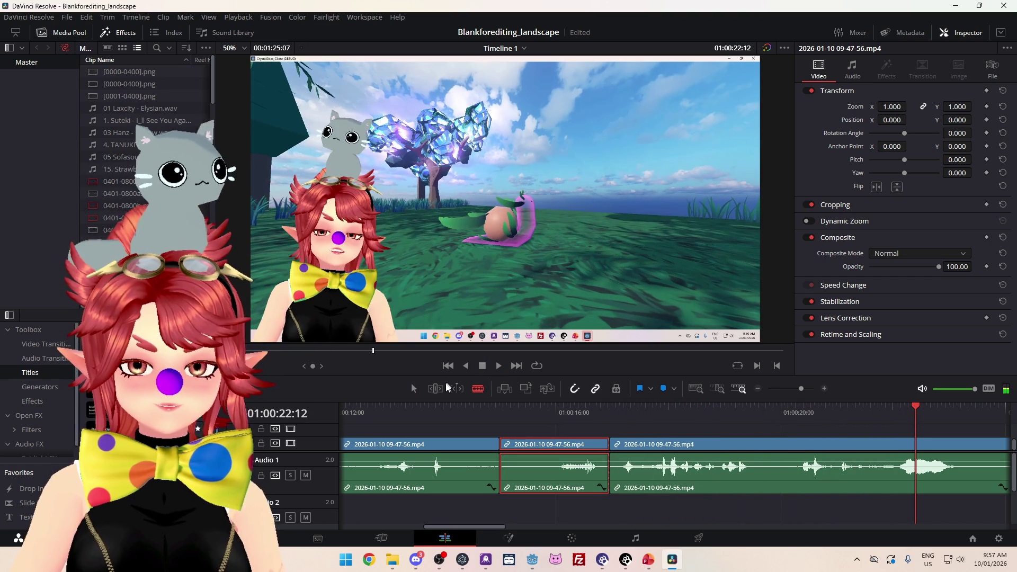
pyautogui.press('a')
pyautogui.moveTo(617, 444)
pyautogui.mouseDown()
pyautogui.moveTo(962, 444)
pyautogui.moveTo(633, 444)
pyautogui.mouseUp()
pyautogui.click(652, 407)
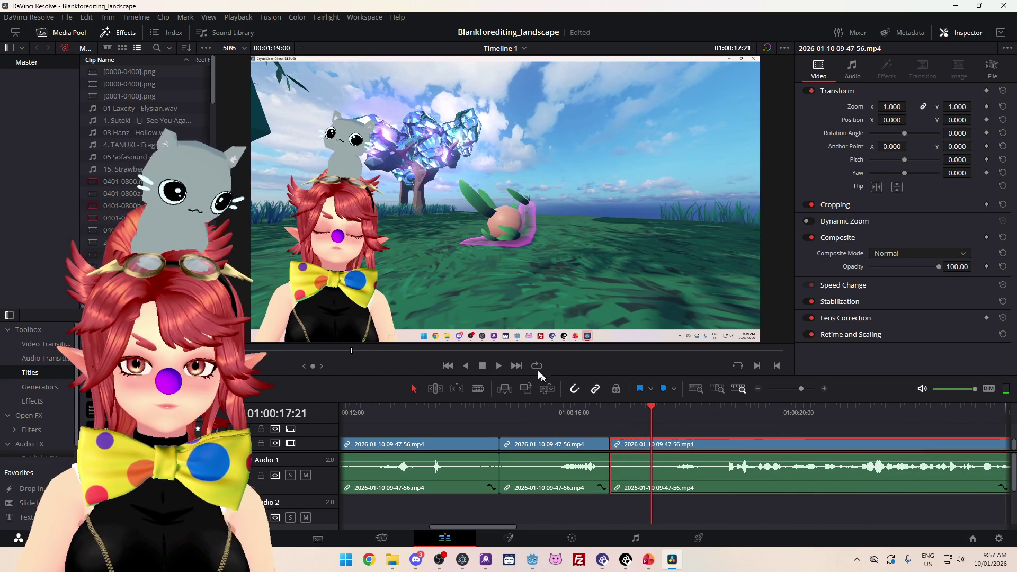
pyautogui.click(499, 366)
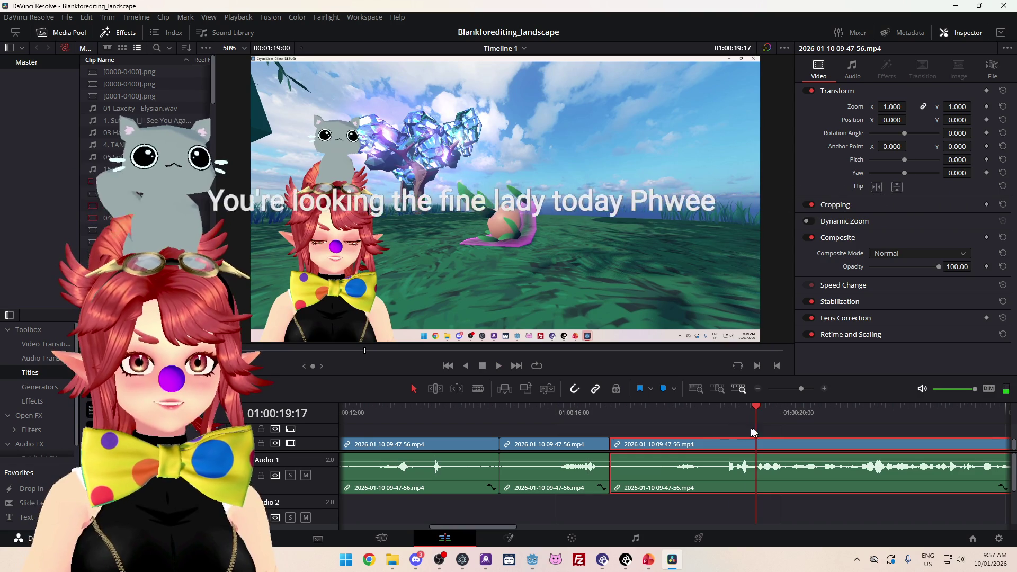
pyautogui.scroll(-3, 759, 434)
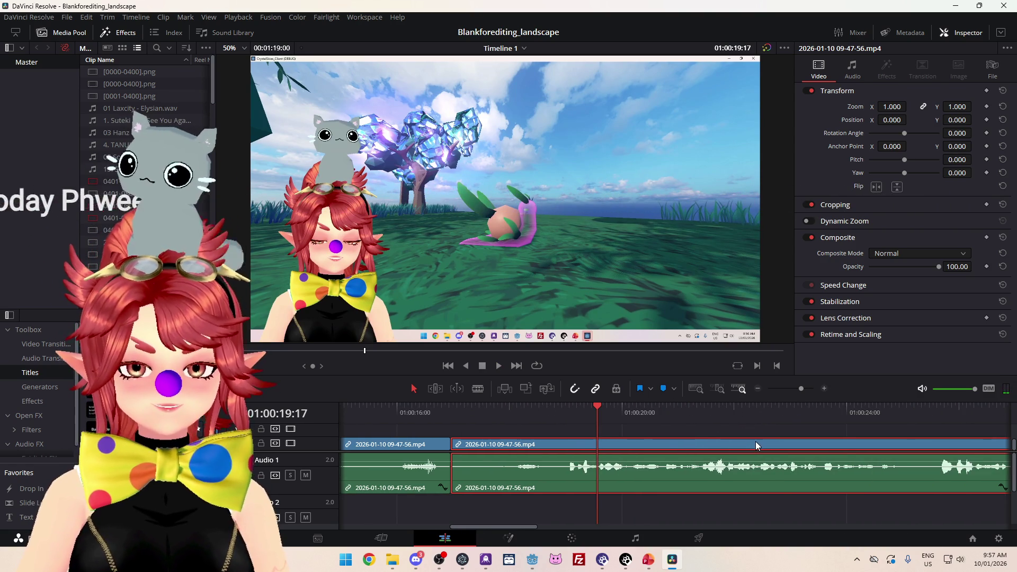
pyautogui.scroll(-2, 740, 444)
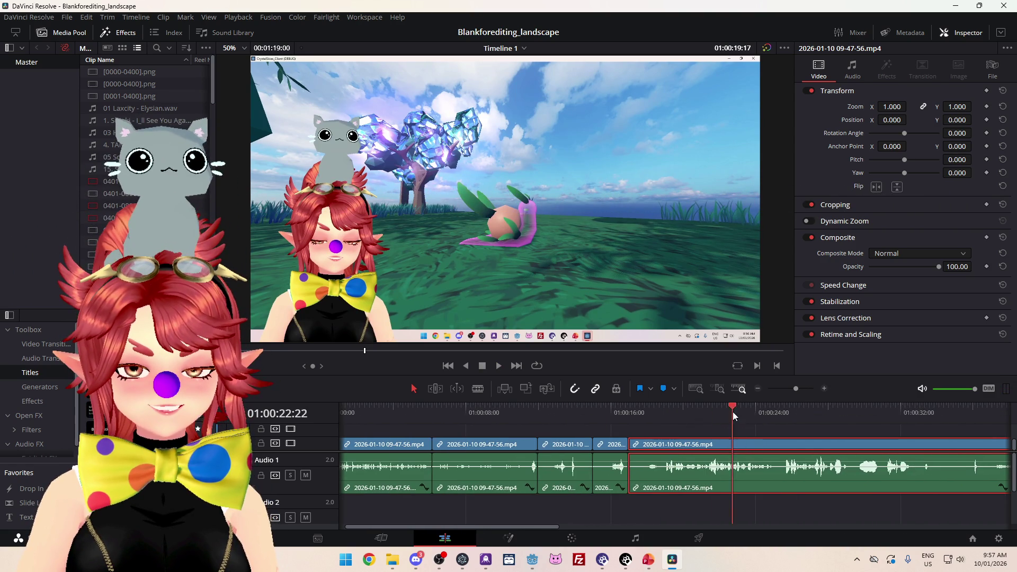
# Step: Scrub ahead to 01:00:34:02, trim the last clip's start later, and play from about 01:00:16
pyautogui.click(824, 423)
pyautogui.moveTo(823, 421)
pyautogui.mouseDown()
pyautogui.moveTo(939, 429)
pyautogui.moveTo(893, 428)
pyautogui.moveTo(917, 428)
pyautogui.mouseUp()
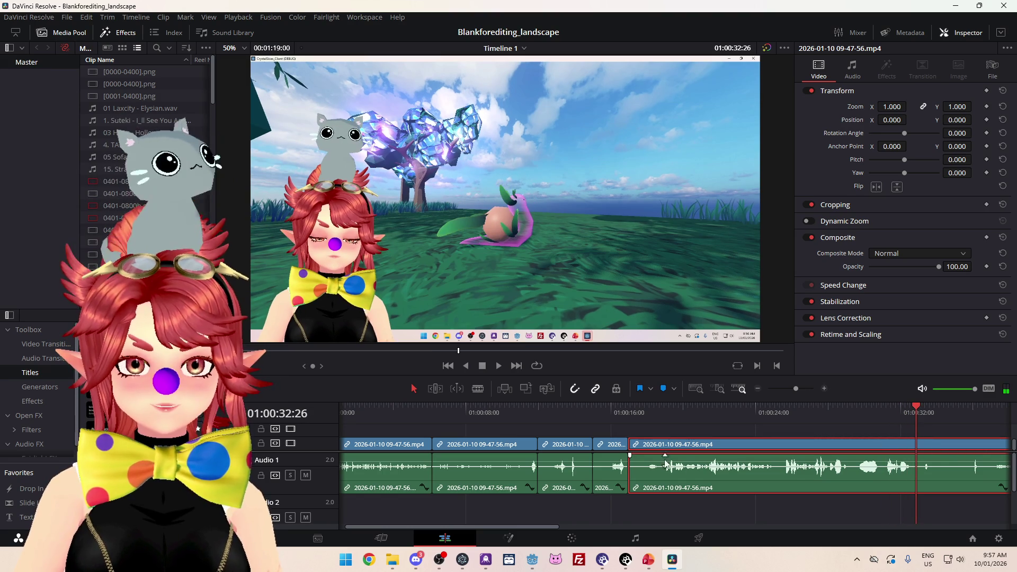
pyautogui.moveTo(635, 439)
pyautogui.mouseDown()
pyautogui.moveTo(926, 448)
pyautogui.moveTo(651, 456)
pyautogui.moveTo(657, 444)
pyautogui.mouseUp()
pyautogui.click(634, 411)
pyautogui.click(499, 366)
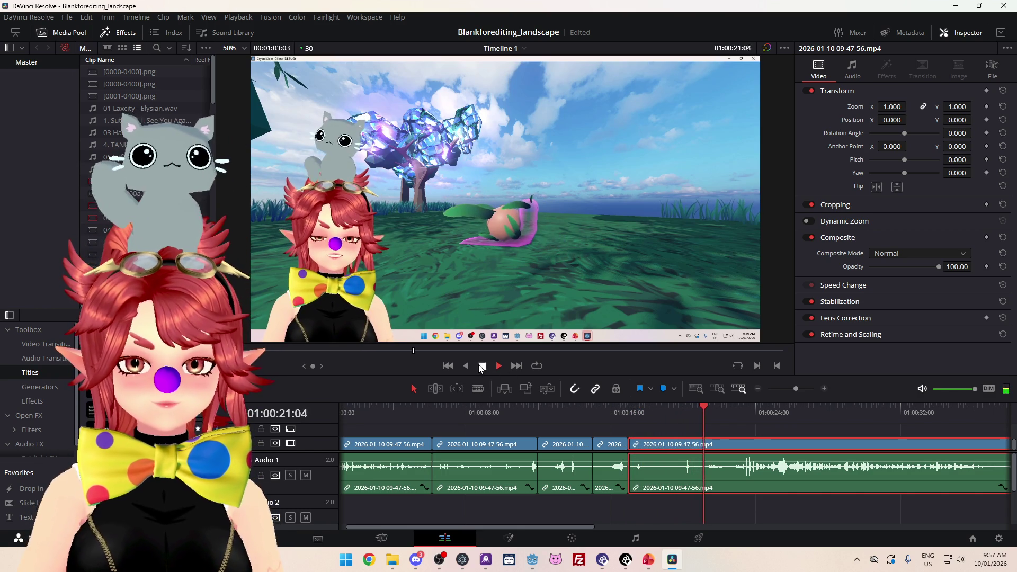
# Step: Blade the clip twice in close succession and preview the remaining footage
pyautogui.click(488, 389)
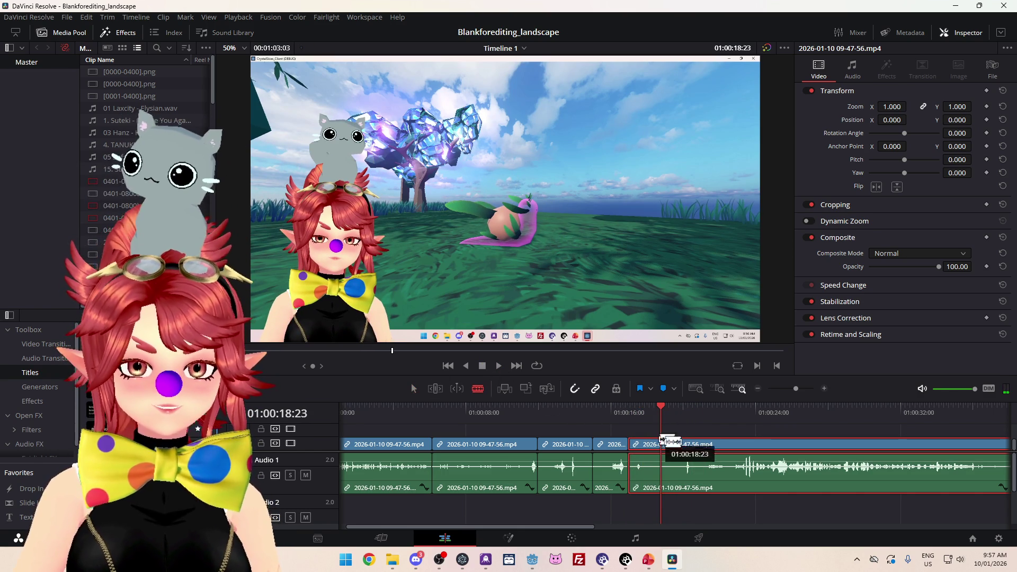
pyautogui.click(661, 444)
pyautogui.click(701, 445)
pyautogui.press('a')
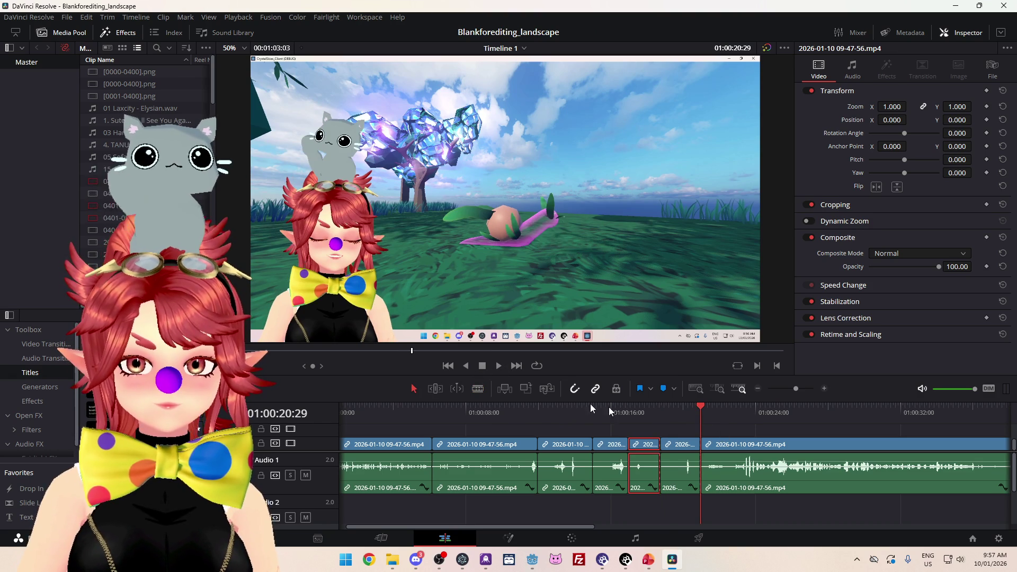
pyautogui.press('space')
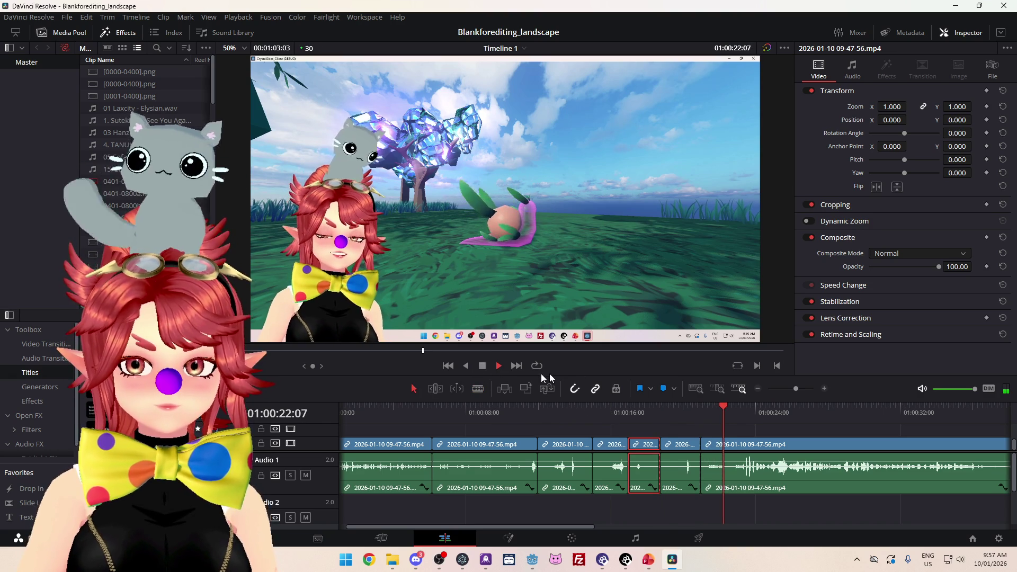
pyautogui.moveTo(742, 417); pyautogui.dragTo(973, 413)
# Step: Fine-tune the long clip's start trim and play it back to 01:00:26:06
pyautogui.moveTo(706, 444)
pyautogui.mouseDown()
pyautogui.moveTo(984, 445)
pyautogui.moveTo(709, 449)
pyautogui.mouseUp()
pyautogui.moveTo(728, 413)
pyautogui.mouseDown()
pyautogui.moveTo(828, 406)
pyautogui.moveTo(794, 409)
pyautogui.moveTo(802, 409)
pyautogui.mouseUp()
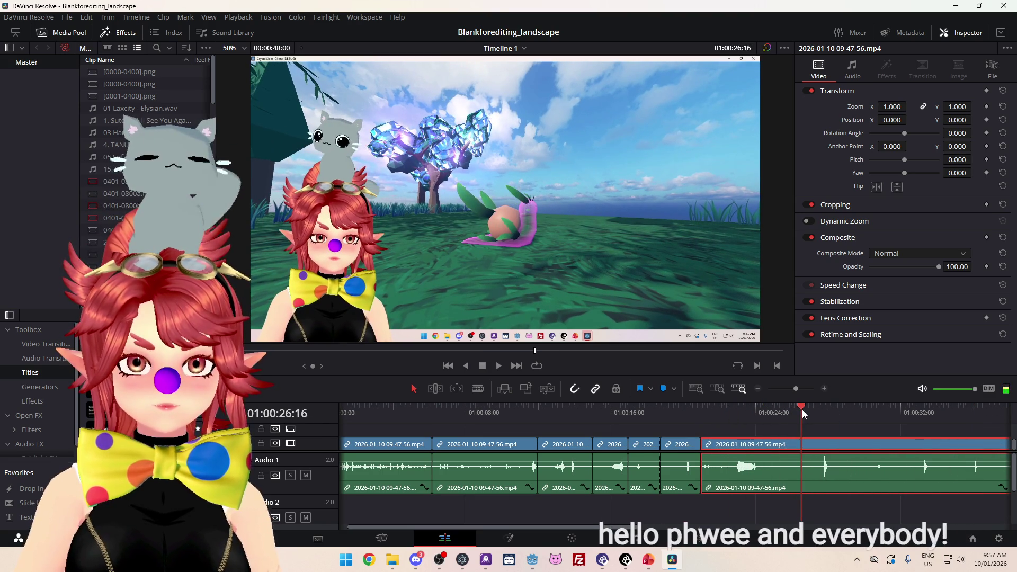
pyautogui.moveTo(710, 450)
pyautogui.mouseDown()
pyautogui.moveTo(805, 445)
pyautogui.moveTo(731, 452)
pyautogui.mouseUp()
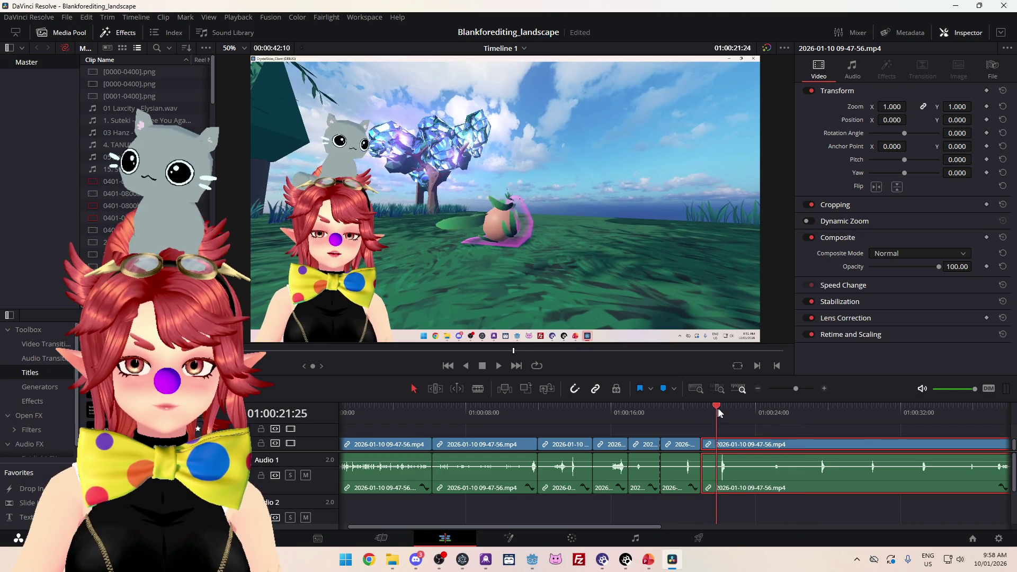
pyautogui.moveTo(719, 413); pyautogui.dragTo(714, 412)
pyautogui.click(500, 367)
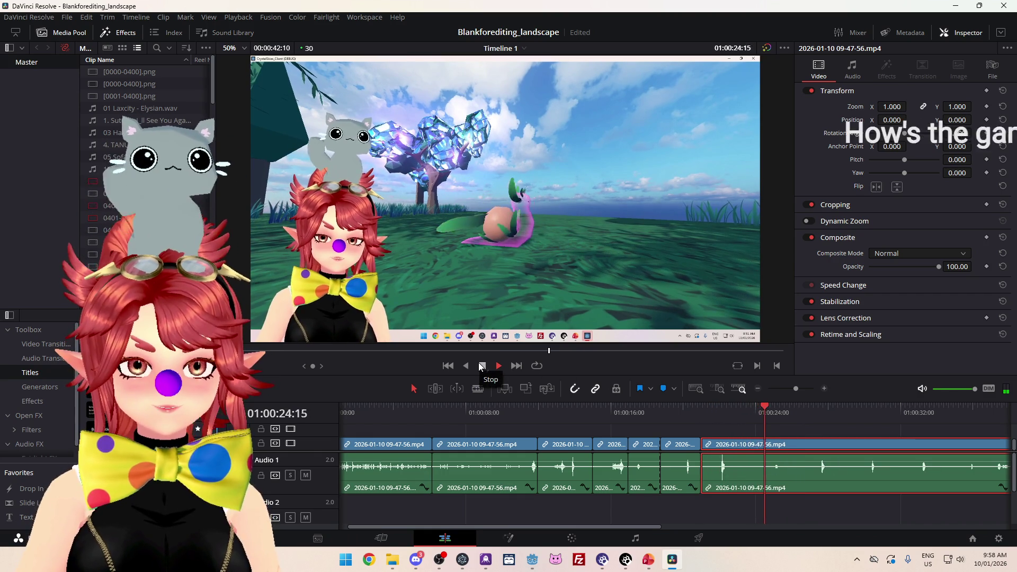
pyautogui.click(482, 365)
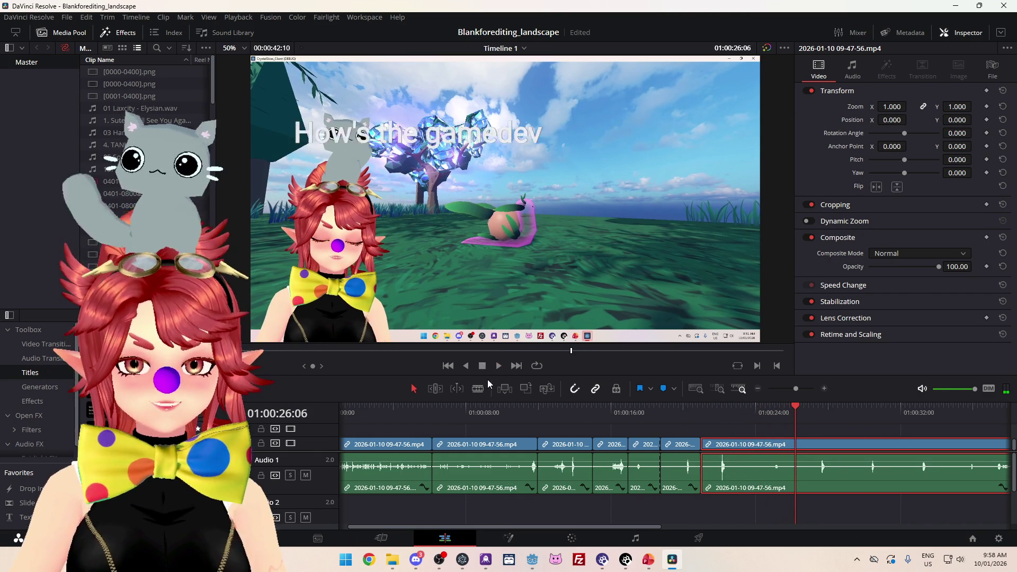
# Step: Cut the last clip at the playhead, trim off its head, and keep it against the previous clip
pyautogui.click(478, 389)
pyautogui.click(745, 448)
pyautogui.press('a')
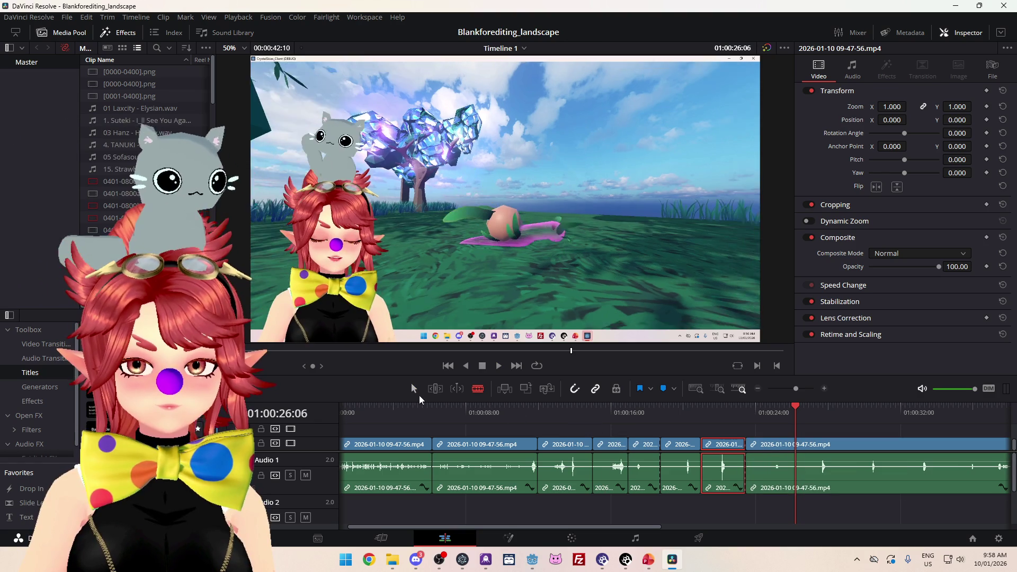
pyautogui.moveTo(753, 448)
pyautogui.mouseDown()
pyautogui.moveTo(811, 434)
pyautogui.moveTo(834, 454)
pyautogui.moveTo(784, 451)
pyautogui.mouseUp()
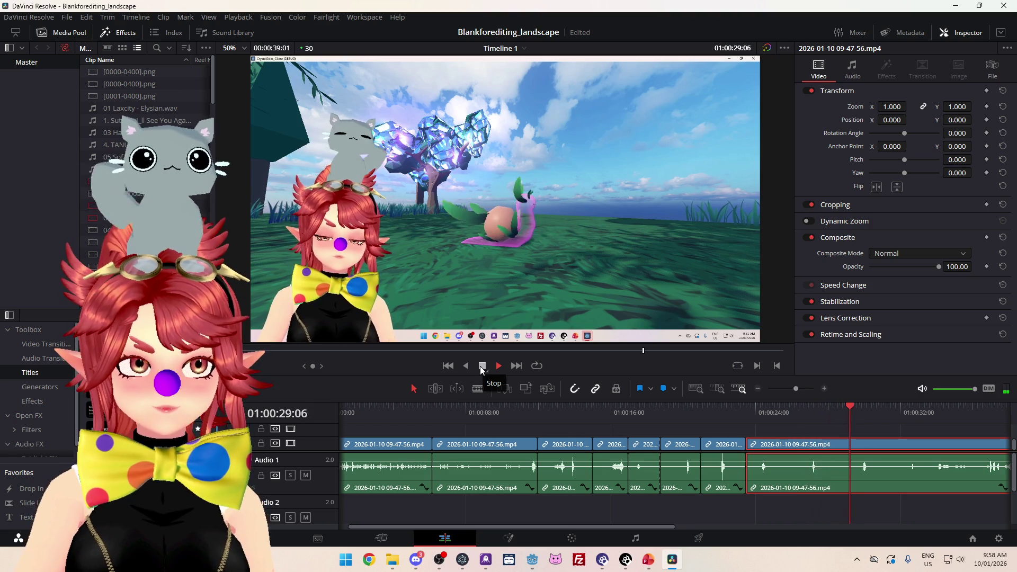
pyautogui.click(481, 369)
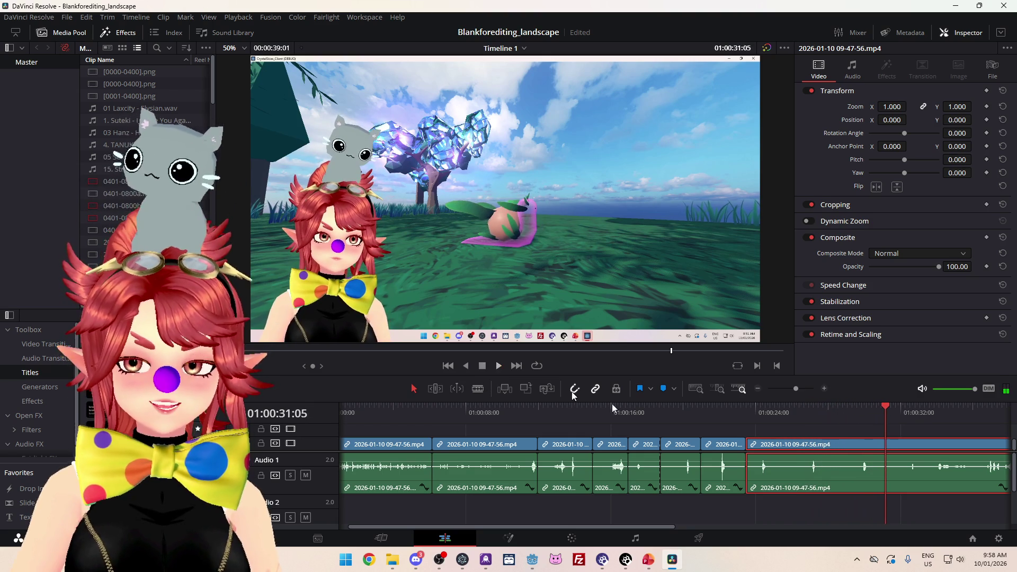
pyautogui.moveTo(756, 458)
pyautogui.mouseDown()
pyautogui.moveTo(862, 455)
pyautogui.moveTo(778, 449)
pyautogui.moveTo(794, 448)
pyautogui.mouseUp()
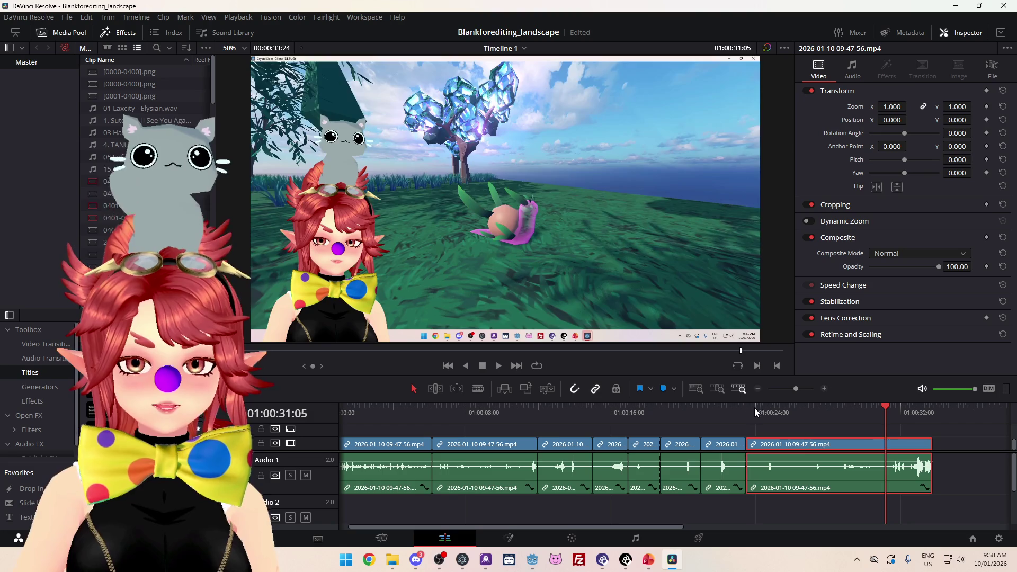
pyautogui.click(748, 408)
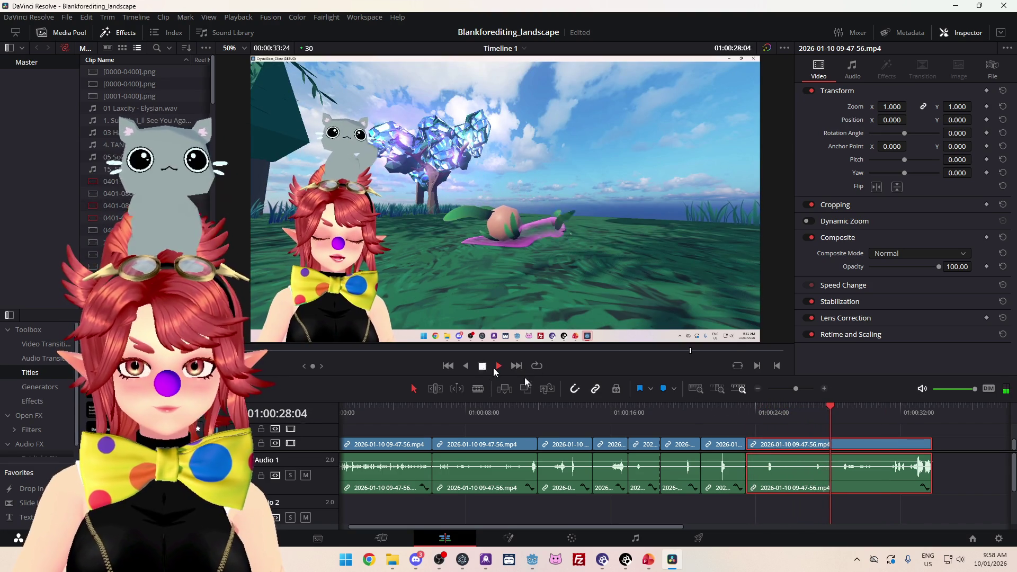
# Step: Shorten the last clip's start, close the gap, and trim its tail much shorter
pyautogui.moveTo(750, 444); pyautogui.dragTo(799, 448)
pyautogui.moveTo(836, 450); pyautogui.dragTo(783, 450)
pyautogui.click(750, 413)
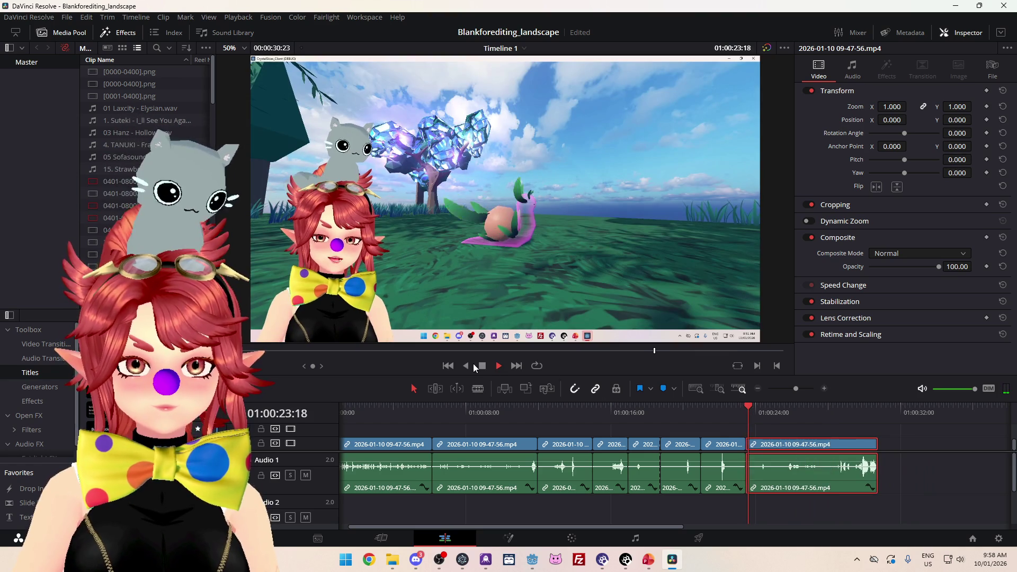
pyautogui.press('space')
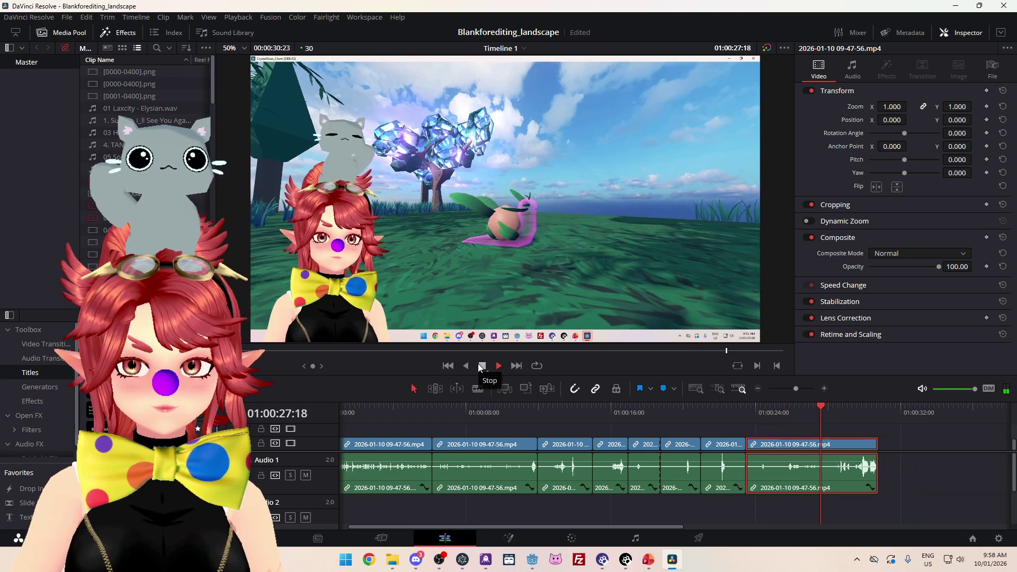
pyautogui.click(479, 364)
pyautogui.moveTo(872, 450); pyautogui.dragTo(775, 451)
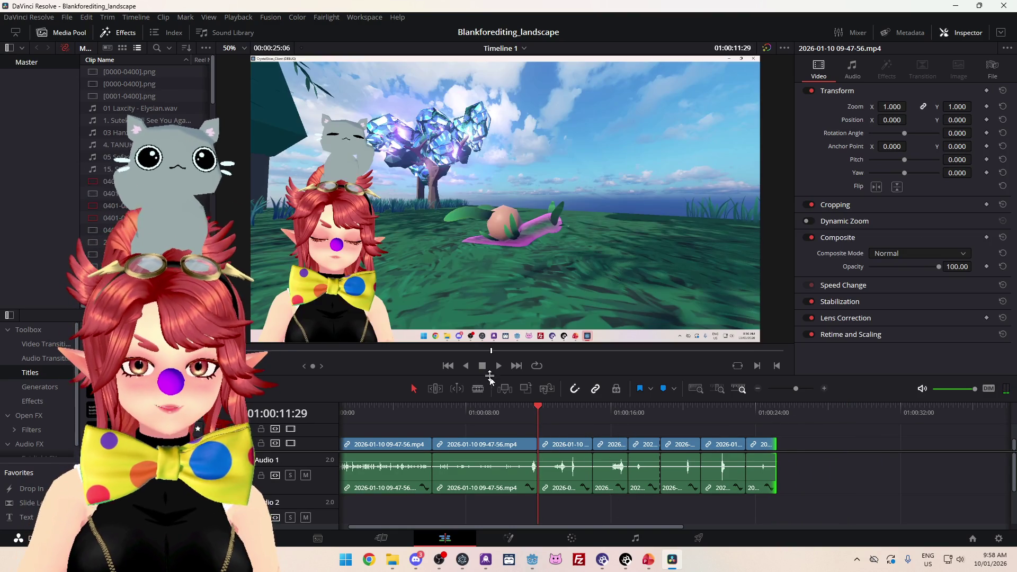
# Step: Play the earlier section and blade the clip at 01:00:13:21
pyautogui.click(499, 365)
pyautogui.click(482, 366)
pyautogui.scroll(3, 684, 468)
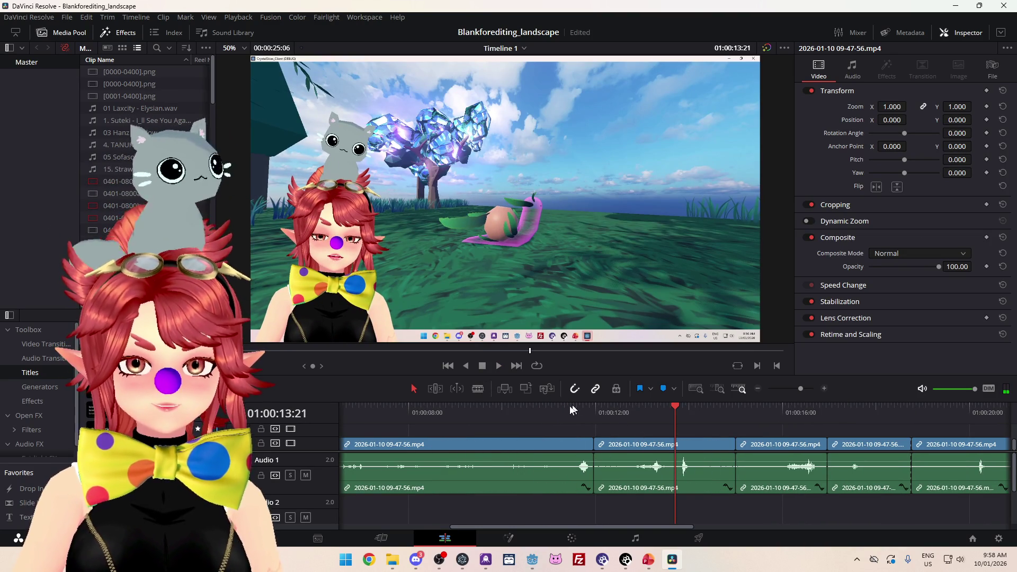
pyautogui.click(685, 454)
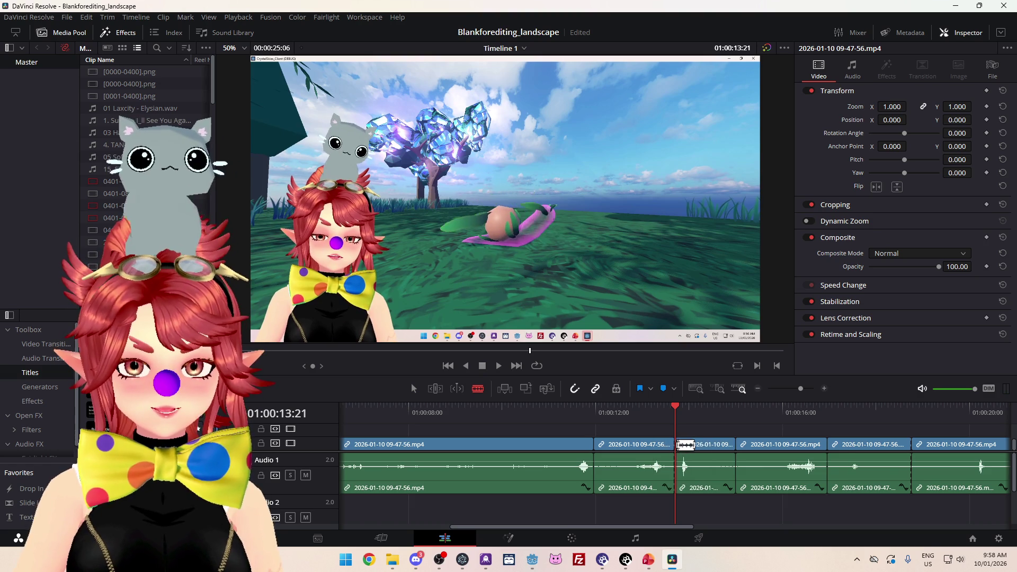
# Step: Drag the later clips rightward to open gaps, then select the five clips after the first section
pyautogui.click(414, 389)
pyautogui.scroll(-5, 698, 468)
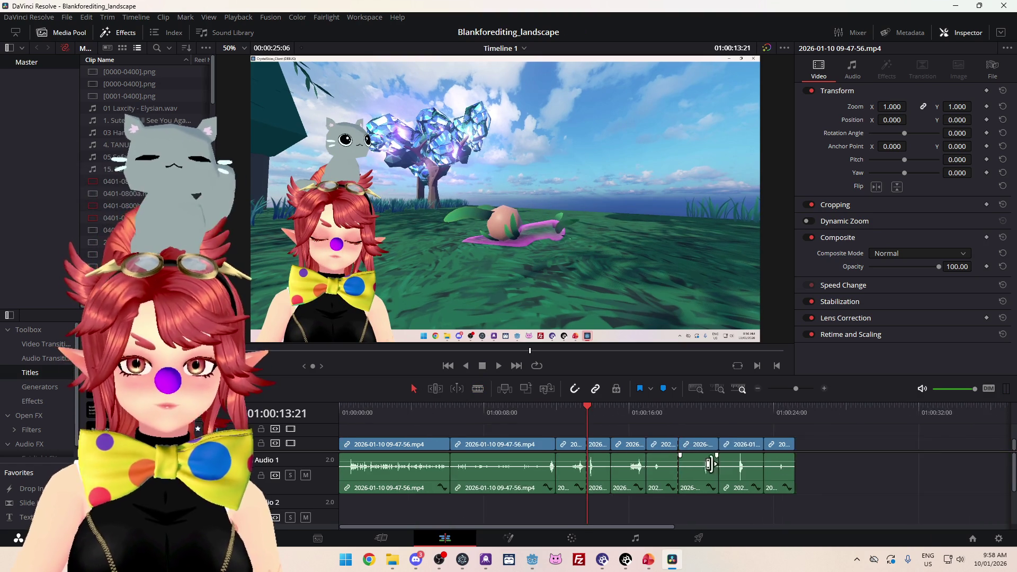
pyautogui.scroll(2, 696, 473)
pyautogui.moveTo(774, 450); pyautogui.dragTo(835, 455)
pyautogui.moveTo(741, 450); pyautogui.dragTo(799, 450)
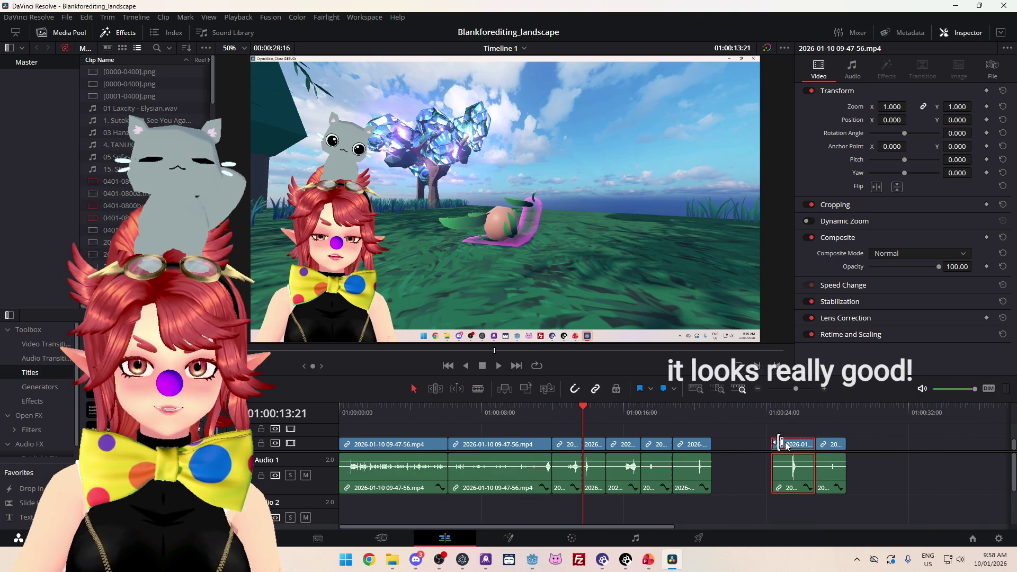
pyautogui.moveTo(693, 446); pyautogui.dragTo(754, 446)
pyautogui.moveTo(656, 444); pyautogui.dragTo(716, 445)
pyautogui.moveTo(597, 449); pyautogui.dragTo(911, 448)
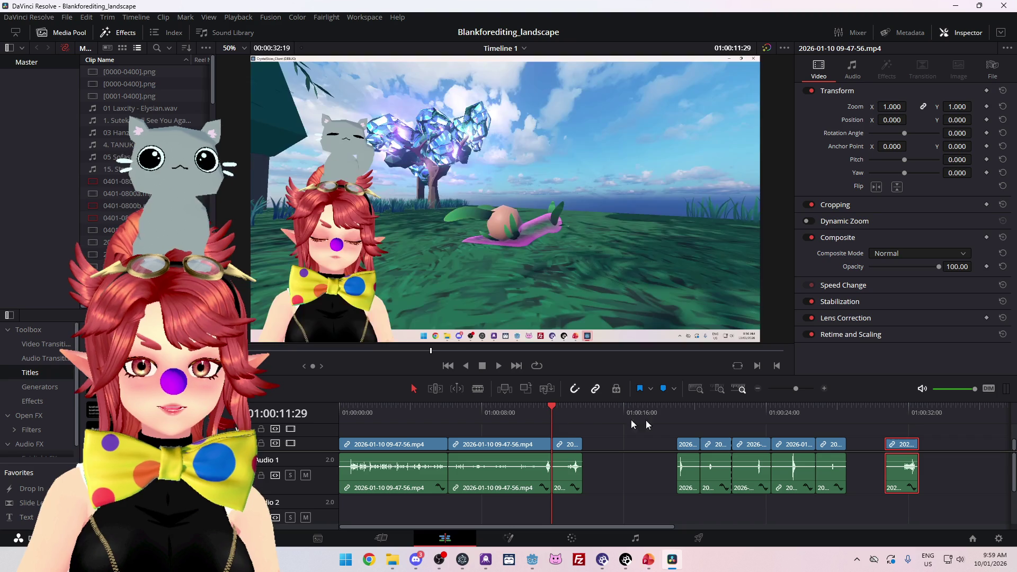
pyautogui.moveTo(671, 430)
pyautogui.mouseDown()
pyautogui.moveTo(833, 462)
pyautogui.moveTo(742, 452)
pyautogui.mouseUp()
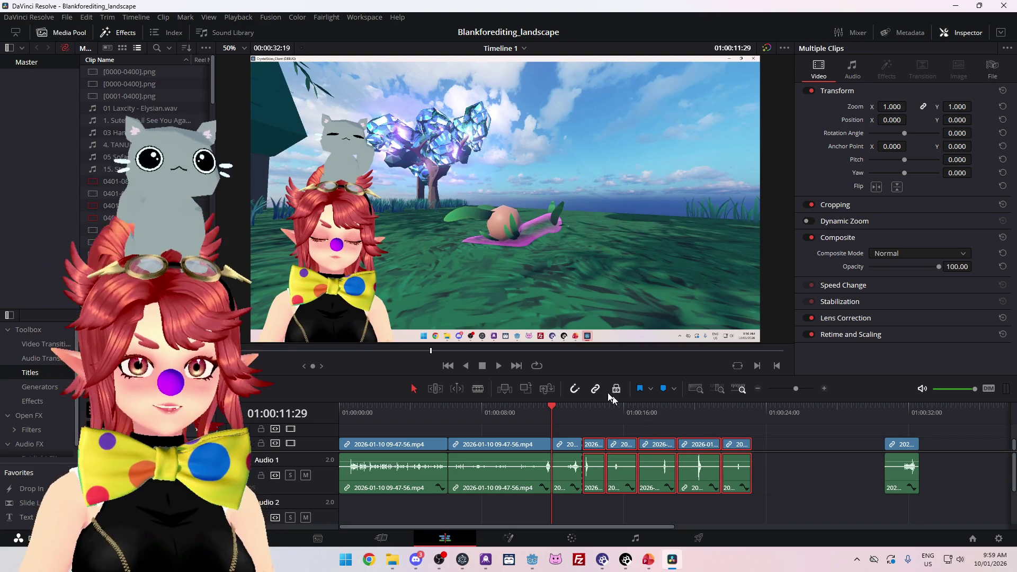
# Step: Play the rearranged section, then replay it from 01:00:11:29
pyautogui.click(498, 366)
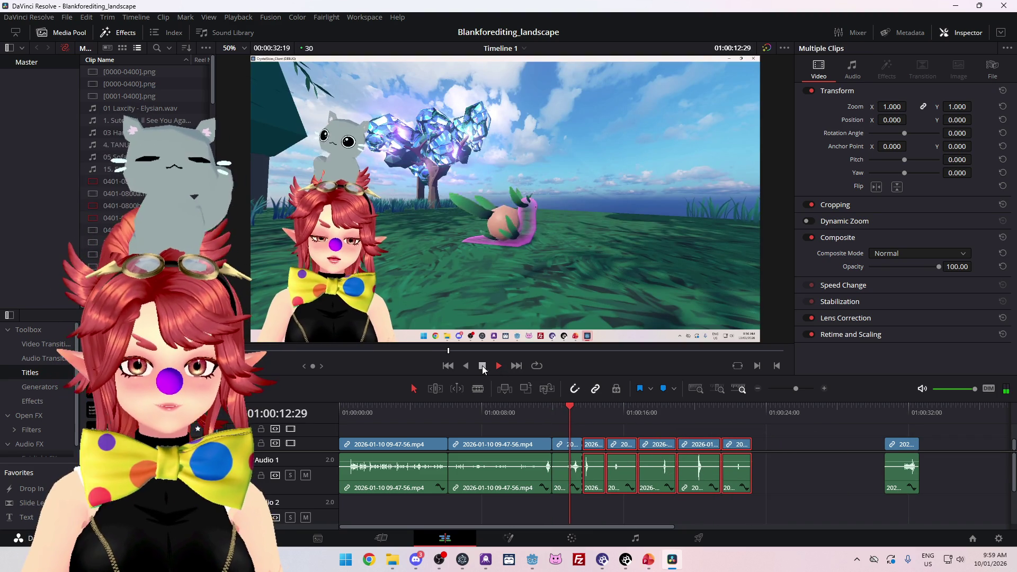
pyautogui.click(482, 365)
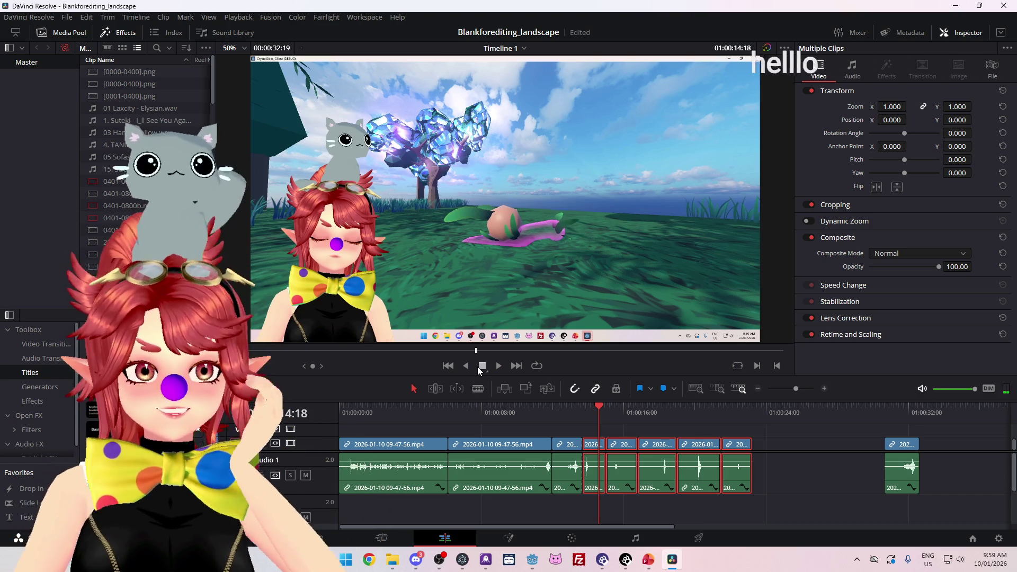
pyautogui.click(552, 412)
pyautogui.click(499, 365)
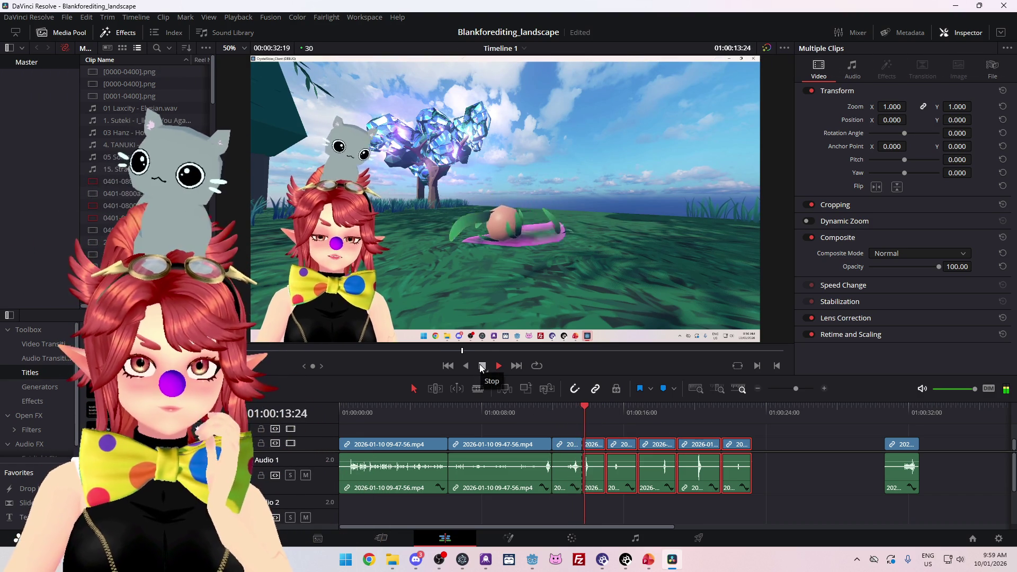
pyautogui.click(482, 365)
# Step: Move one short clip later, shift four clips left to close the gap, and replay from 01:00:12:16
pyautogui.click(605, 439)
pyautogui.moveTo(596, 444); pyautogui.dragTo(786, 446)
pyautogui.moveTo(619, 428); pyautogui.dragTo(742, 485)
pyautogui.moveTo(625, 449); pyautogui.dragTo(602, 449)
pyautogui.click(563, 412)
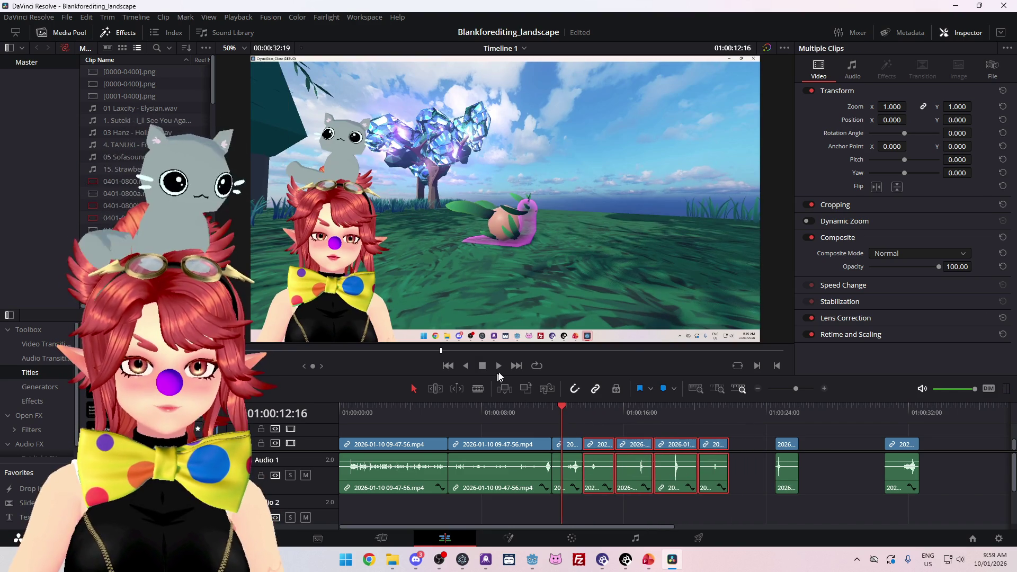
pyautogui.click(499, 365)
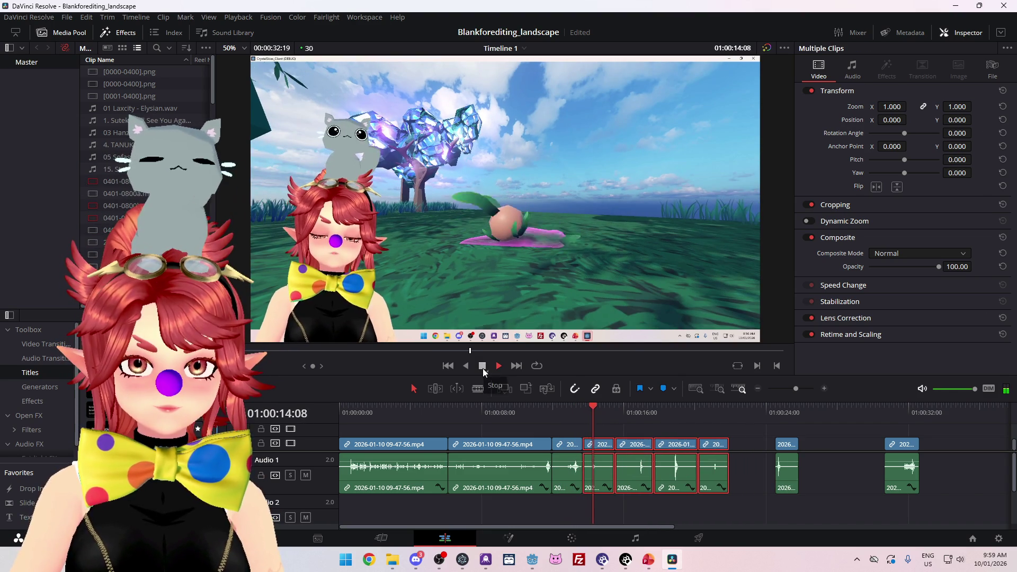
pyautogui.click(482, 367)
# Step: Move a clip beside the 01:00:26 clip, nudge the last clip later, return the short clip near 01:00:15, and preview
pyautogui.click(606, 440)
pyautogui.moveTo(602, 449); pyautogui.dragTo(824, 455)
pyautogui.moveTo(887, 444)
pyautogui.mouseDown()
pyautogui.moveTo(936, 454)
pyautogui.moveTo(928, 450)
pyautogui.mouseUp()
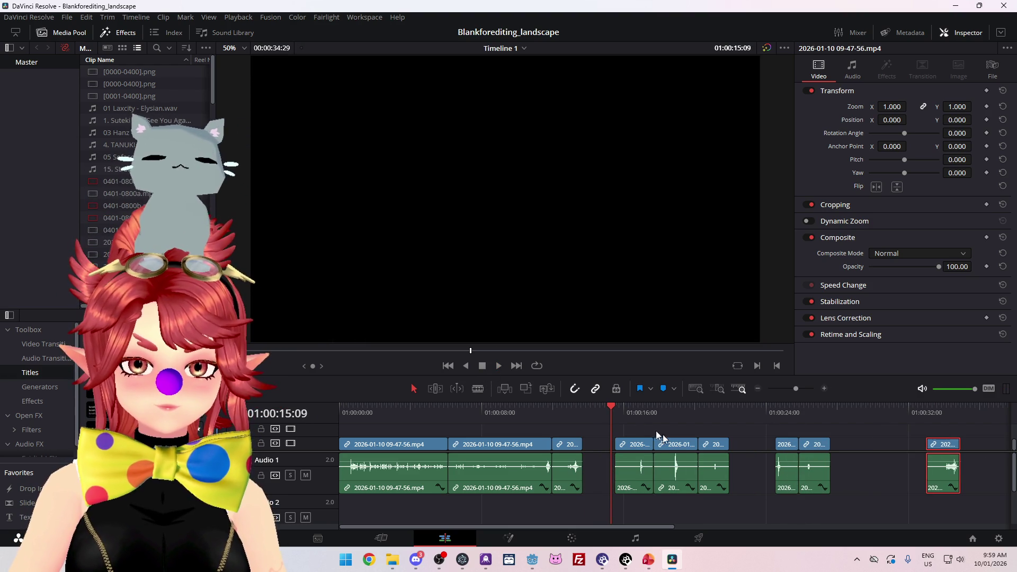
pyautogui.moveTo(620, 444)
pyautogui.mouseDown()
pyautogui.moveTo(641, 445)
pyautogui.moveTo(600, 449)
pyautogui.mouseUp()
pyautogui.click(500, 366)
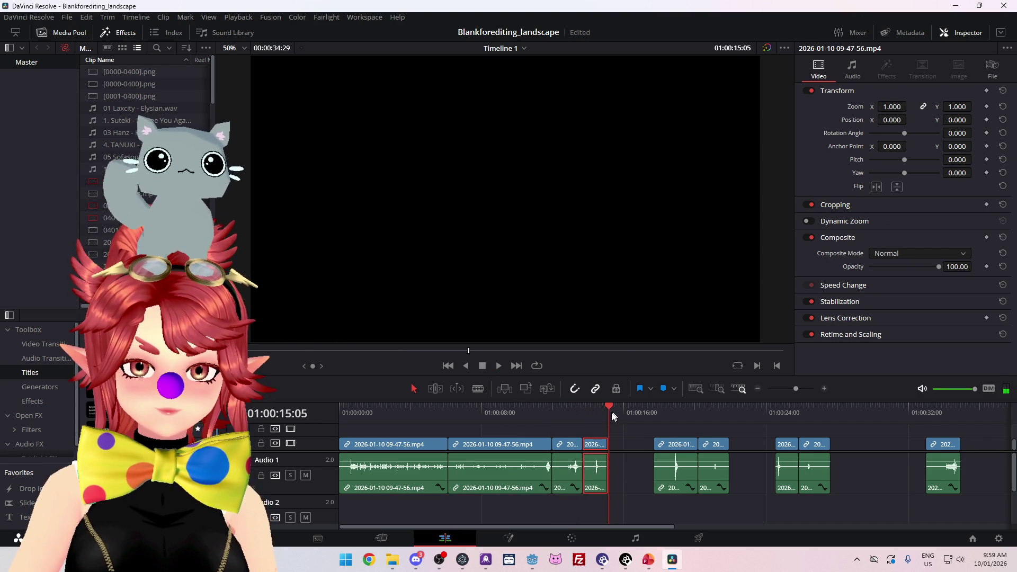
# Step: Try the short clip later in the timeline, move a clip back after the first section, and play it
pyautogui.moveTo(596, 448); pyautogui.dragTo(844, 457)
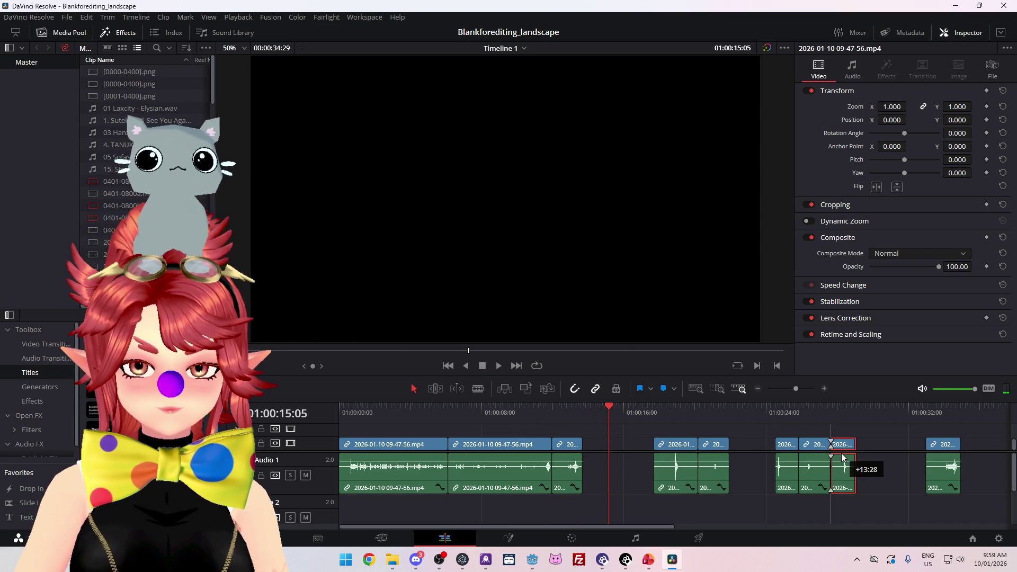
pyautogui.moveTo(662, 444)
pyautogui.mouseDown()
pyautogui.moveTo(591, 444)
pyautogui.moveTo(603, 447)
pyautogui.mouseUp()
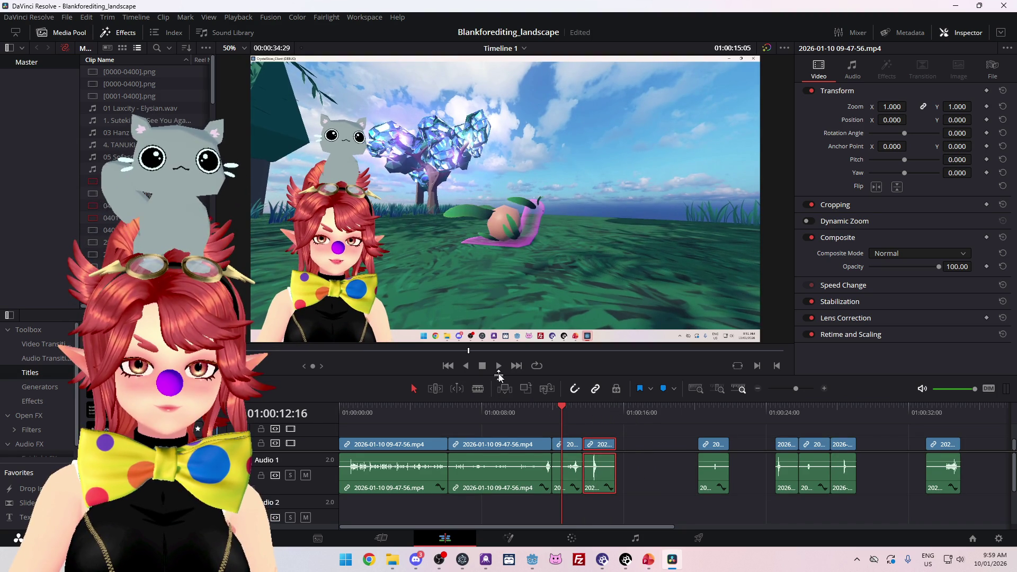
pyautogui.click(499, 366)
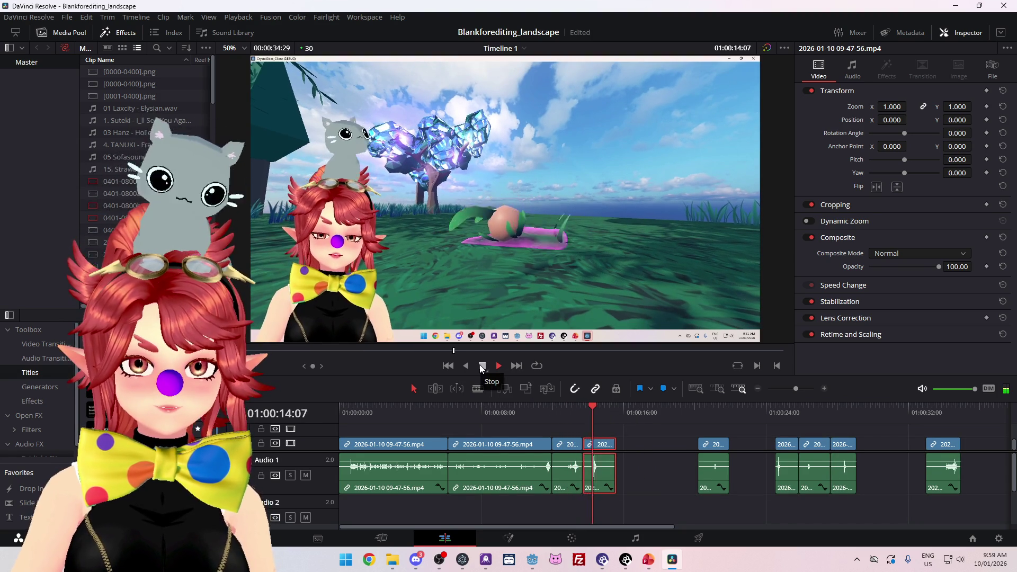
pyautogui.click(481, 367)
# Step: Test the short clip among the later clips, return it after the first section, and preview
pyautogui.moveTo(600, 449); pyautogui.dragTo(875, 468)
pyautogui.moveTo(713, 448); pyautogui.dragTo(595, 449)
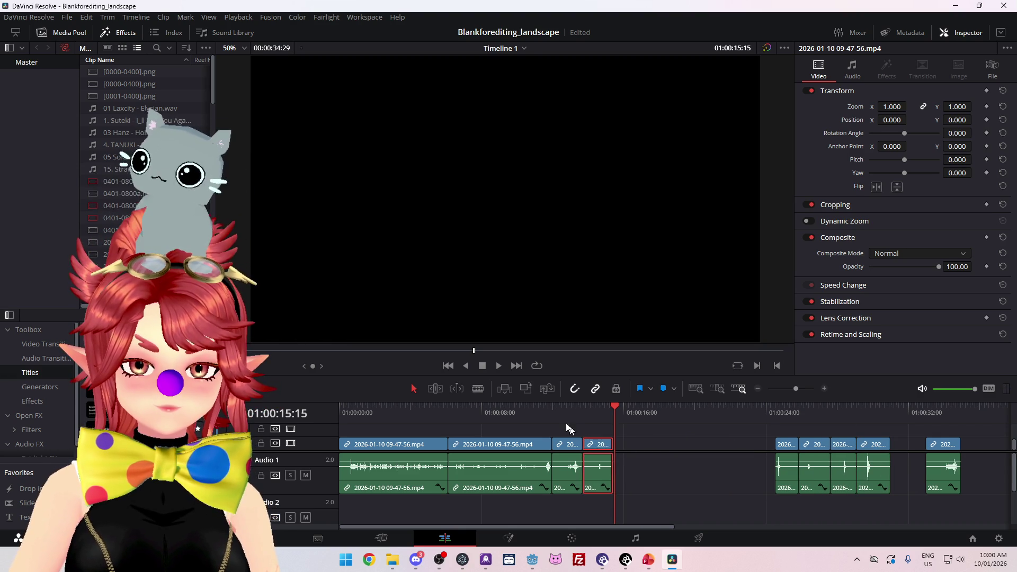
pyautogui.click(498, 366)
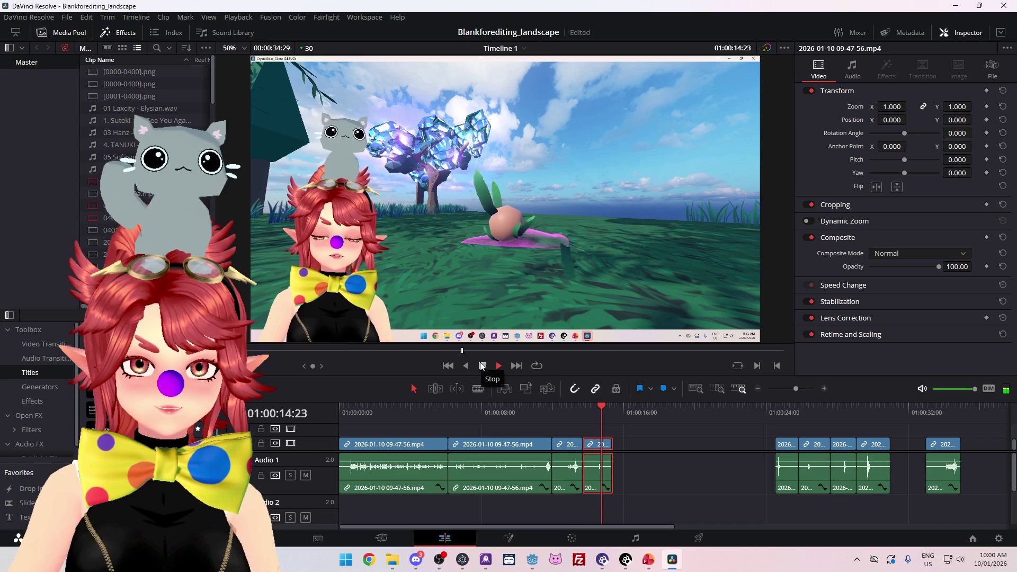
pyautogui.click(481, 365)
# Step: Move a clip to about 01:00:17, bring the end clip near the first section, extend a clip's end, and replay from 01:00:15:04
pyautogui.moveTo(791, 449)
pyautogui.mouseDown()
pyautogui.moveTo(659, 454)
pyautogui.moveTo(685, 454)
pyautogui.mouseUp()
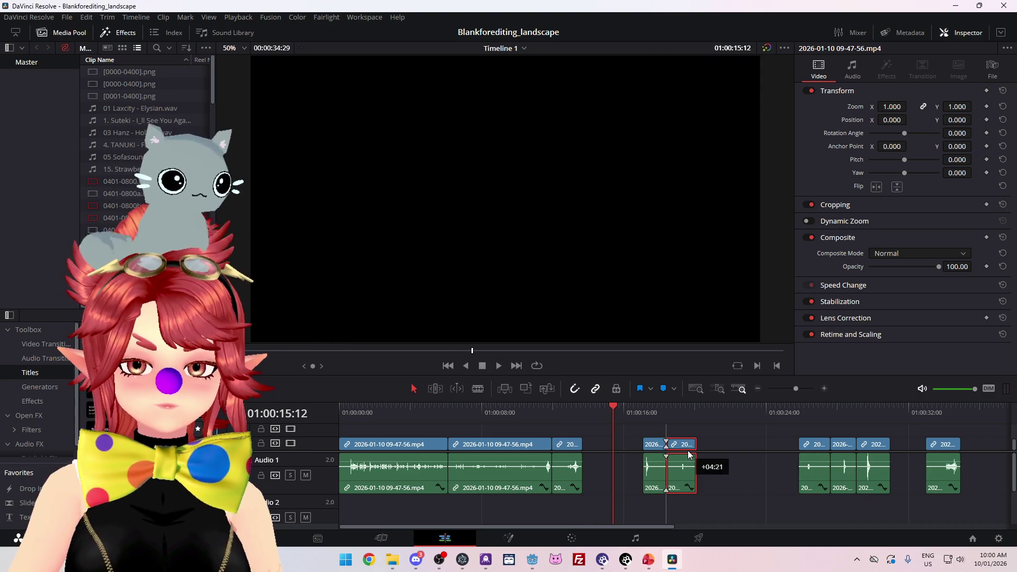
pyautogui.moveTo(937, 449)
pyautogui.mouseDown()
pyautogui.moveTo(611, 447)
pyautogui.moveTo(623, 449)
pyautogui.mouseUp()
pyautogui.press('space')
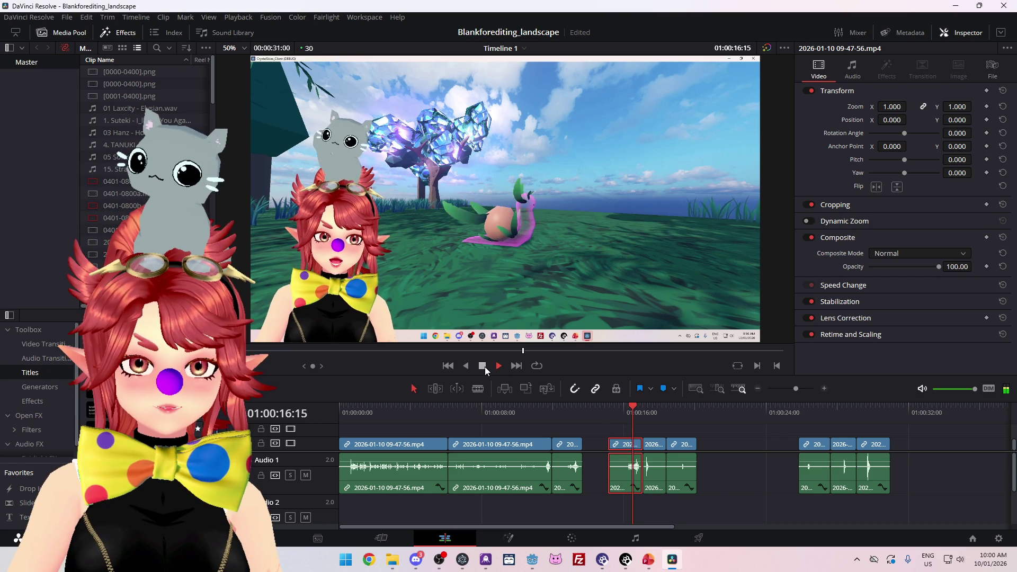
pyautogui.click(485, 367)
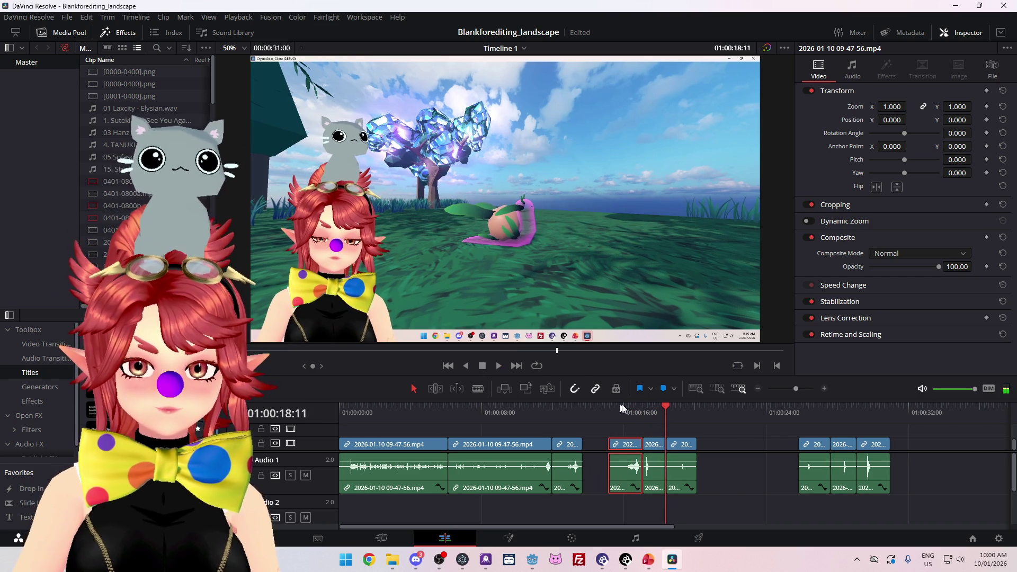
pyautogui.moveTo(660, 446)
pyautogui.mouseDown()
pyautogui.moveTo(721, 447)
pyautogui.moveTo(673, 448)
pyautogui.mouseUp()
pyautogui.click(609, 412)
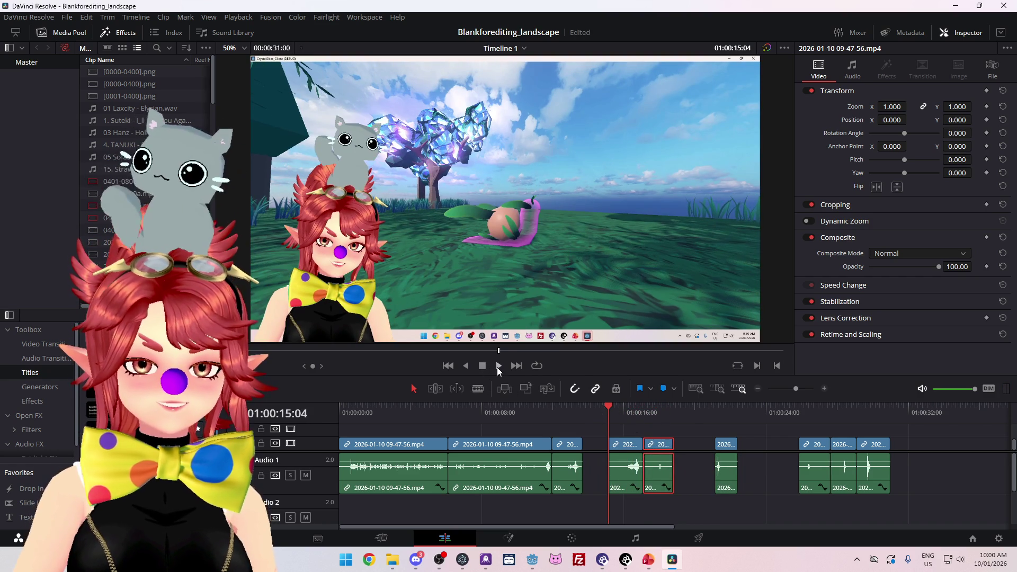
pyautogui.click(499, 367)
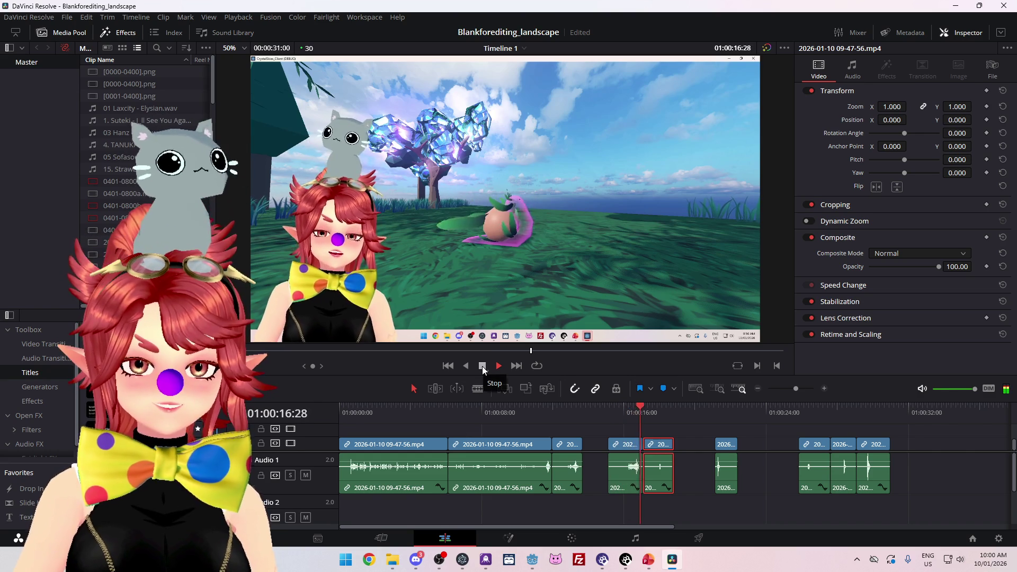
# Step: Delete the three clips after the 01:00:24 mark
pyautogui.click(482, 366)
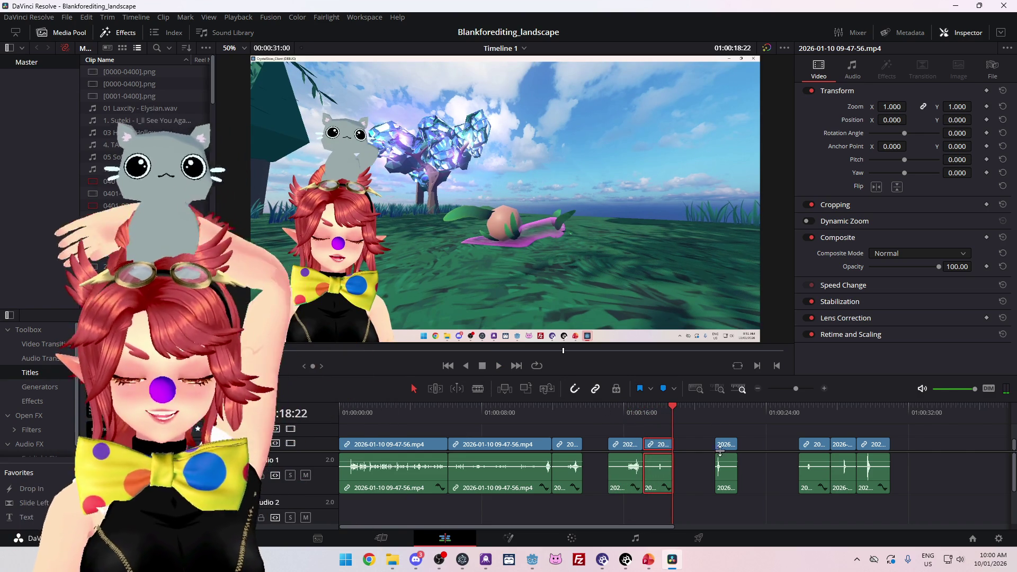
pyautogui.moveTo(791, 438); pyautogui.dragTo(882, 491)
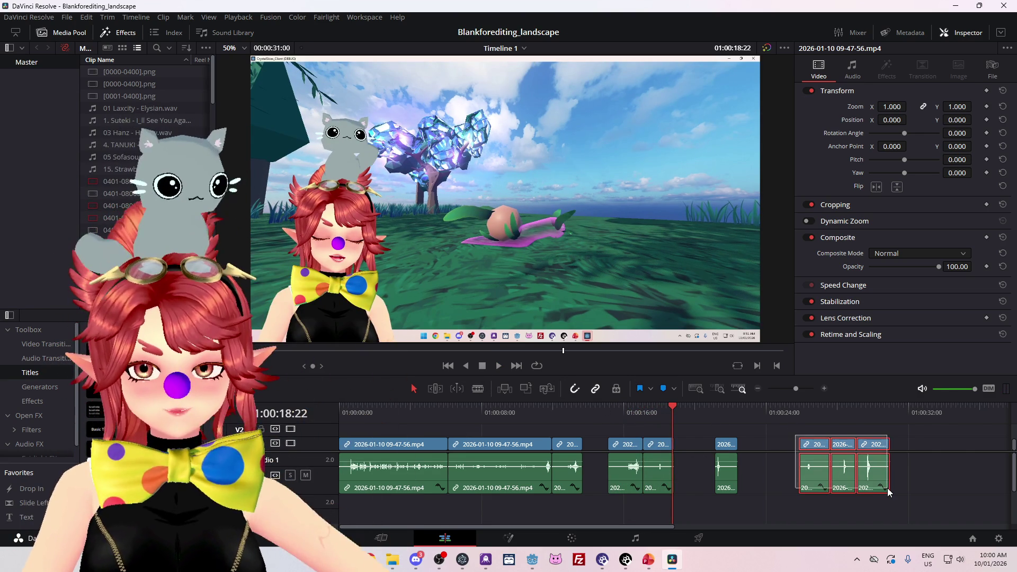
pyautogui.press('Delete')
# Step: Trim the starts of the clips near 17 and 16 seconds, and move the last clip beside the earlier clips
pyautogui.click(694, 440)
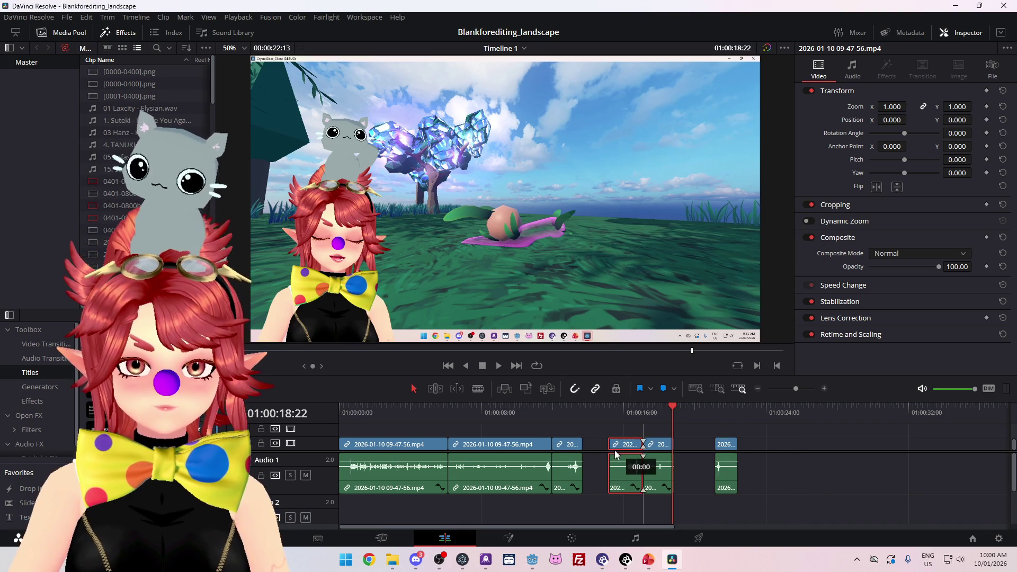
pyautogui.scroll(3, 678, 455)
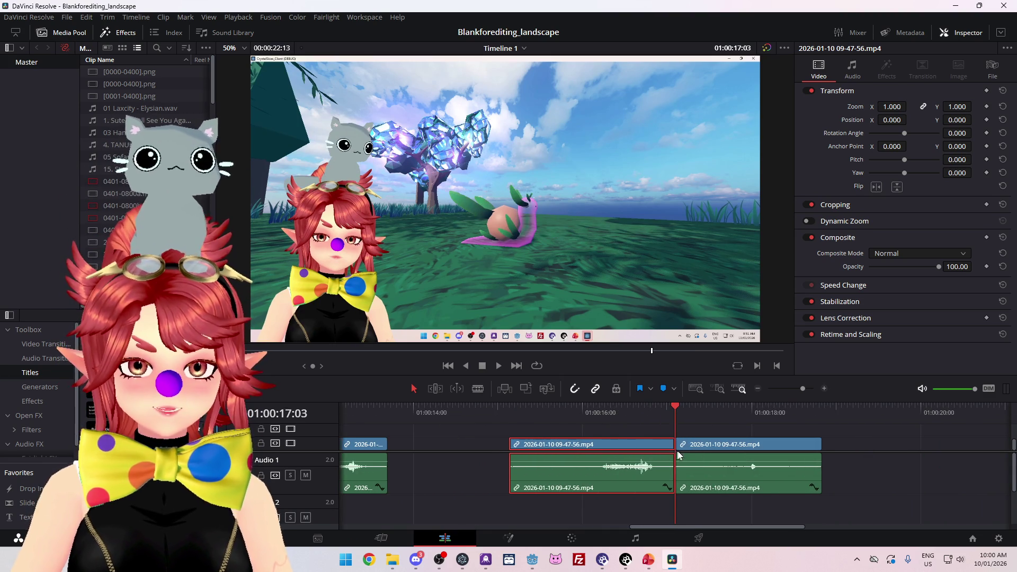
pyautogui.moveTo(710, 411)
pyautogui.mouseDown()
pyautogui.moveTo(647, 413)
pyautogui.moveTo(714, 418)
pyautogui.mouseUp()
pyautogui.moveTo(677, 445)
pyautogui.mouseDown()
pyautogui.moveTo(716, 445)
pyautogui.moveTo(692, 447)
pyautogui.mouseUp()
pyautogui.scroll(-2, 610, 462)
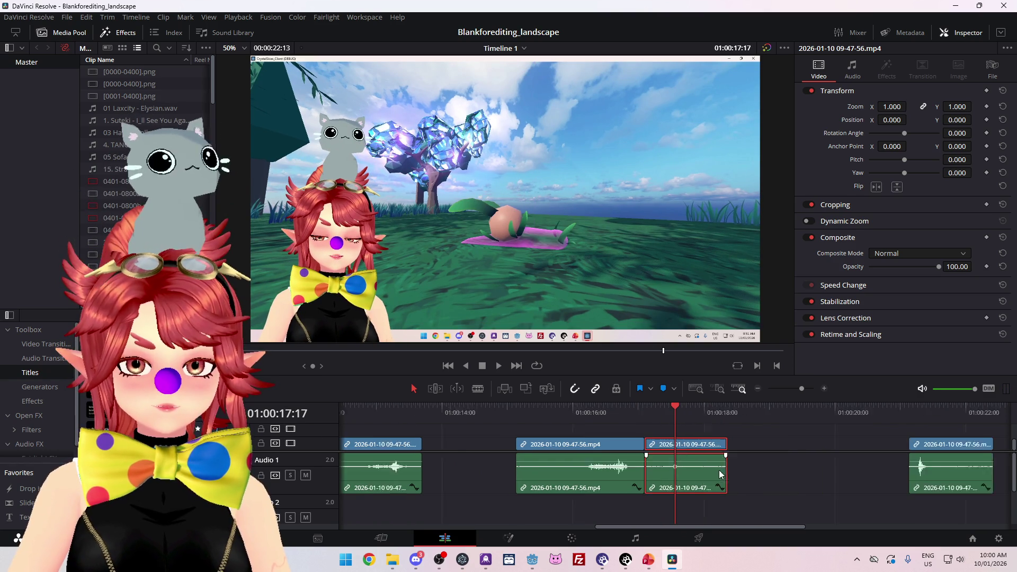
pyautogui.moveTo(567, 447); pyautogui.dragTo(599, 447)
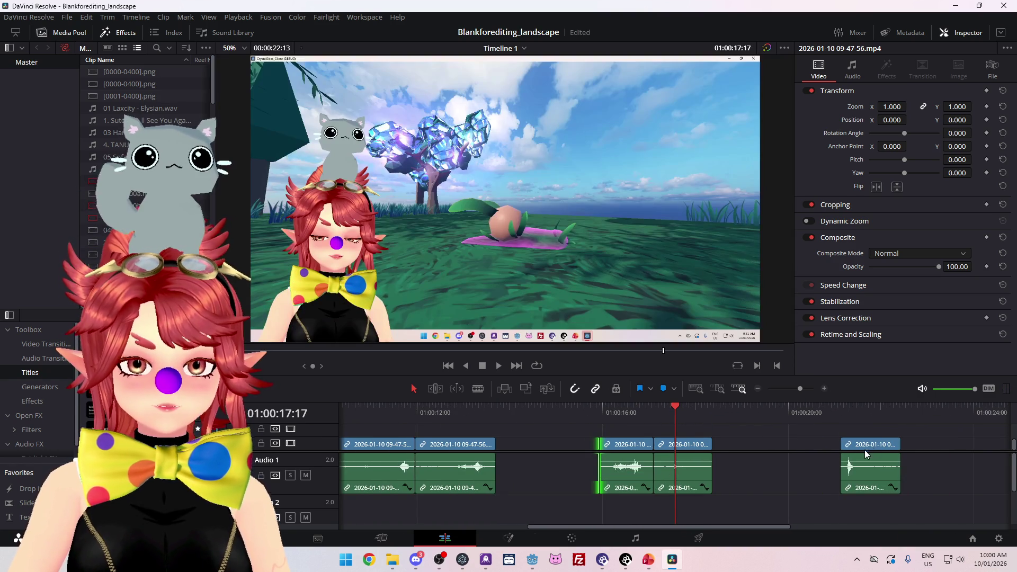
pyautogui.moveTo(864, 449); pyautogui.dragTo(521, 454)
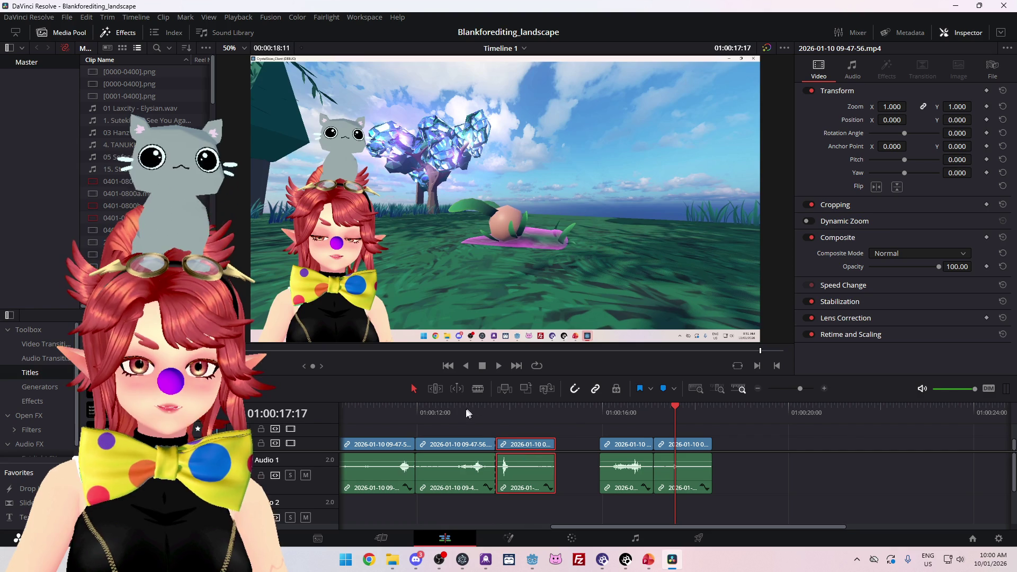
# Step: Play the edit from about 12 seconds, then scrub back to the cut near 17 seconds
pyautogui.click(459, 412)
pyautogui.press('space')
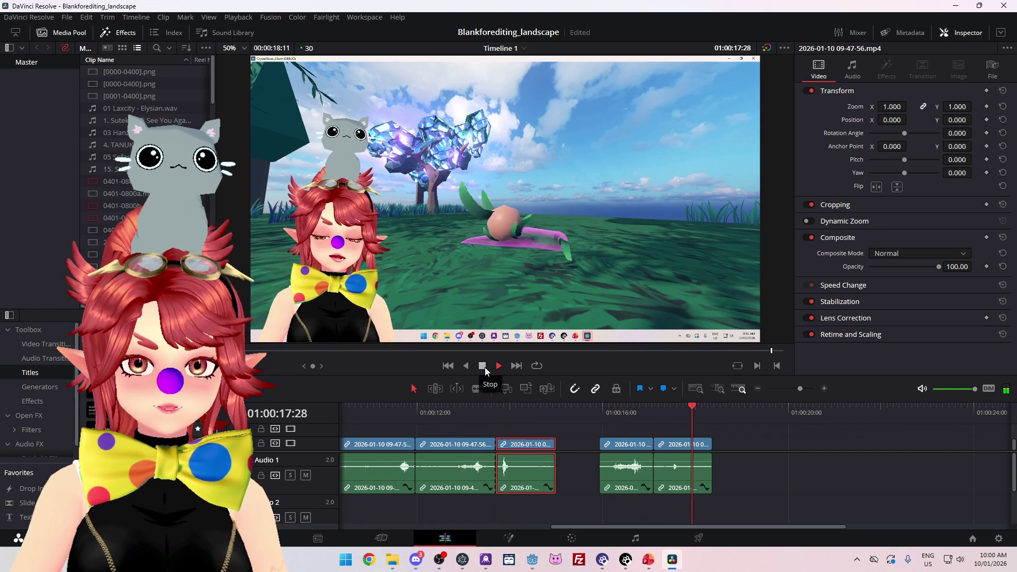
pyautogui.click(485, 368)
pyautogui.moveTo(691, 405)
pyautogui.mouseDown()
pyautogui.moveTo(636, 408)
pyautogui.moveTo(643, 410)
pyautogui.mouseUp()
# Step: Step frames around the cut near 17 seconds and shorten the end of the clip before it
pyautogui.scroll(2, 698, 445)
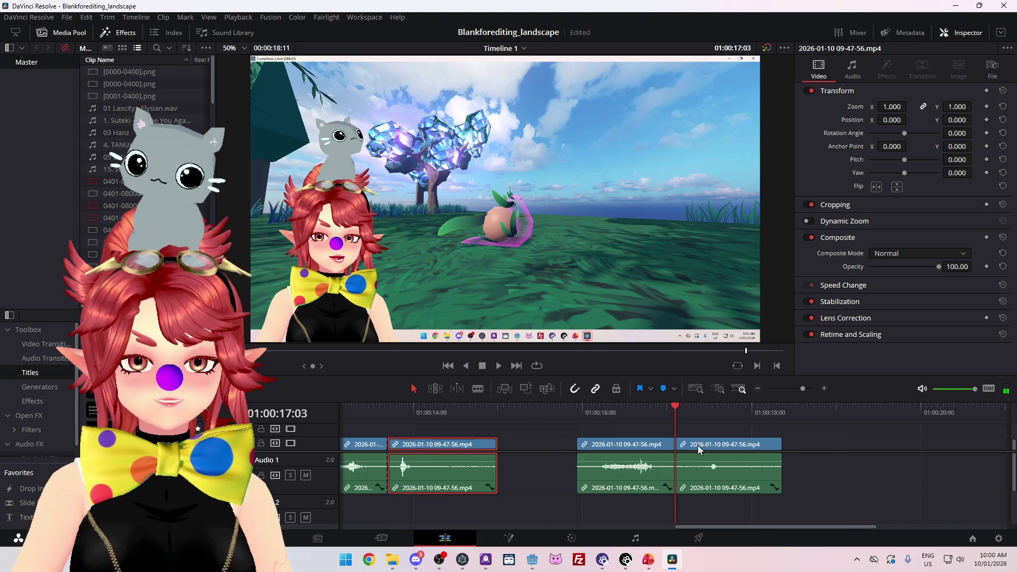
pyautogui.scroll(2, 698, 445)
pyautogui.press('Left')
pyautogui.press('Left')
pyautogui.press('Right')
pyautogui.press('Right')
pyautogui.press('Right')
# Step: Trim a few more frames off that clip's end and pull the next clip left to close the gap
pyautogui.press('Right')
pyautogui.press('Right')
pyautogui.press('Right')
pyautogui.click(689, 445)
pyautogui.click(689, 446)
pyautogui.moveTo(668, 445)
pyautogui.mouseDown()
pyautogui.moveTo(656, 438)
pyautogui.moveTo(678, 447)
pyautogui.mouseUp()
pyautogui.click(629, 411)
pyautogui.press('Right')
pyautogui.press('Right')
pyautogui.press('Right')
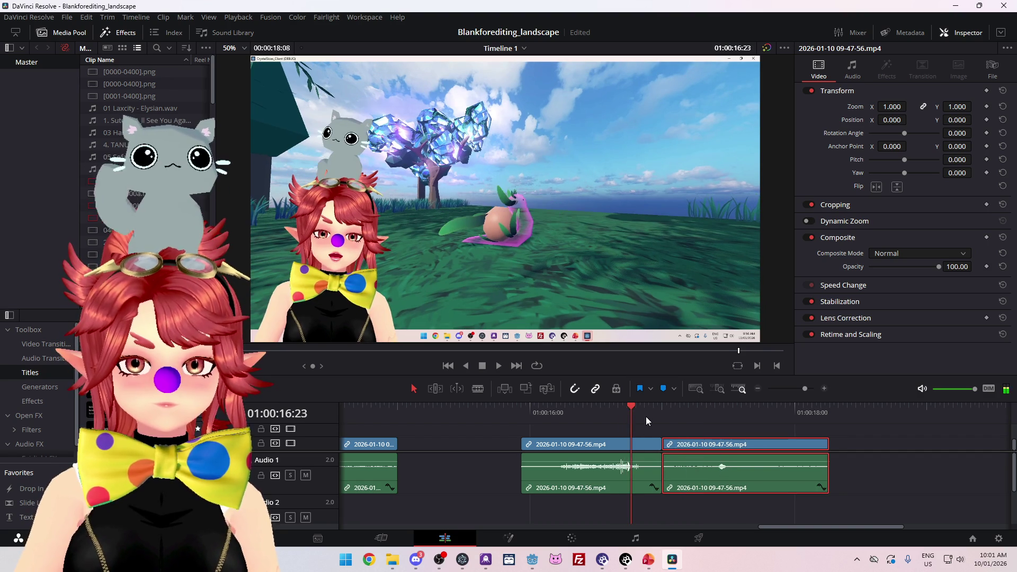
pyautogui.press('Right')
pyautogui.press('Right')
pyautogui.press('Right')
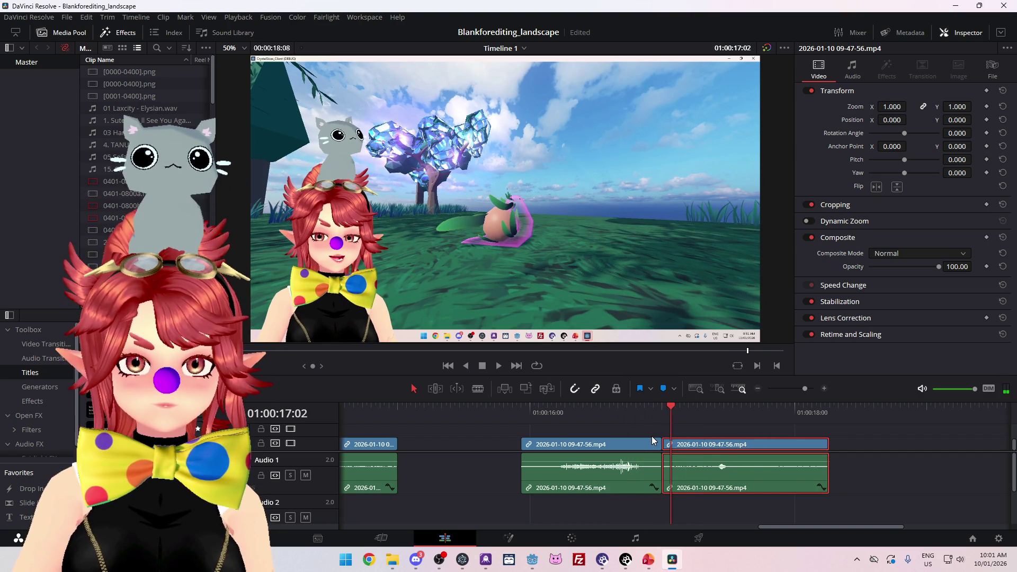
pyautogui.moveTo(649, 447); pyautogui.dragTo(678, 448)
pyautogui.click(603, 408)
# Step: Play back the tightened edit from about 16 seconds
pyautogui.click(496, 367)
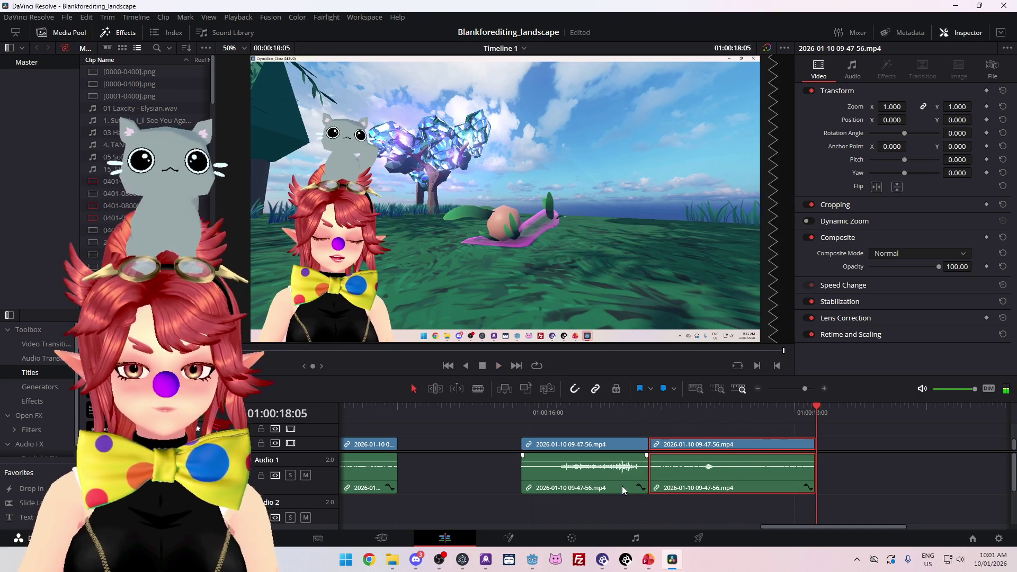
pyautogui.scroll(-4, 567, 472)
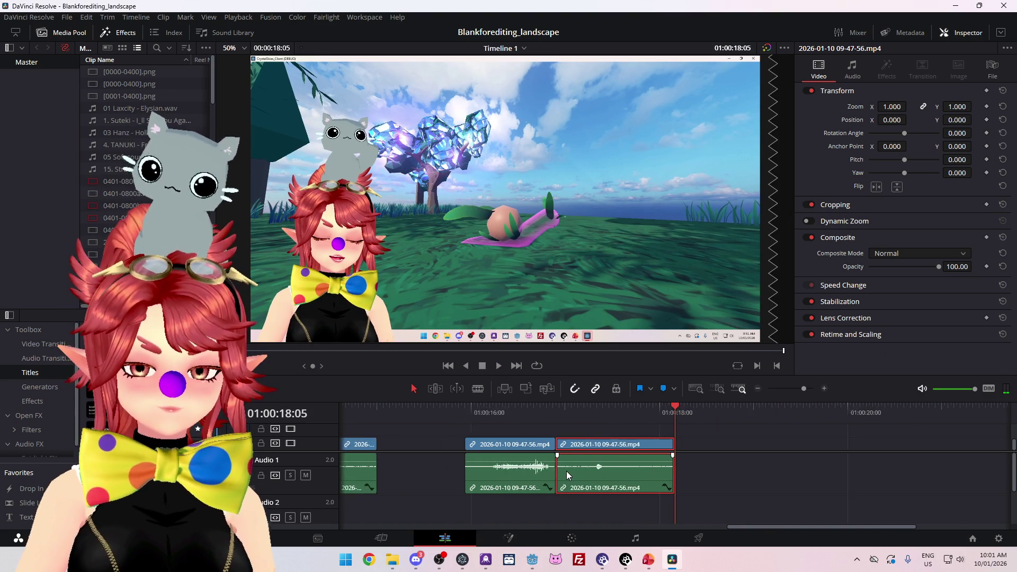
pyautogui.moveTo(661, 525); pyautogui.dragTo(608, 519)
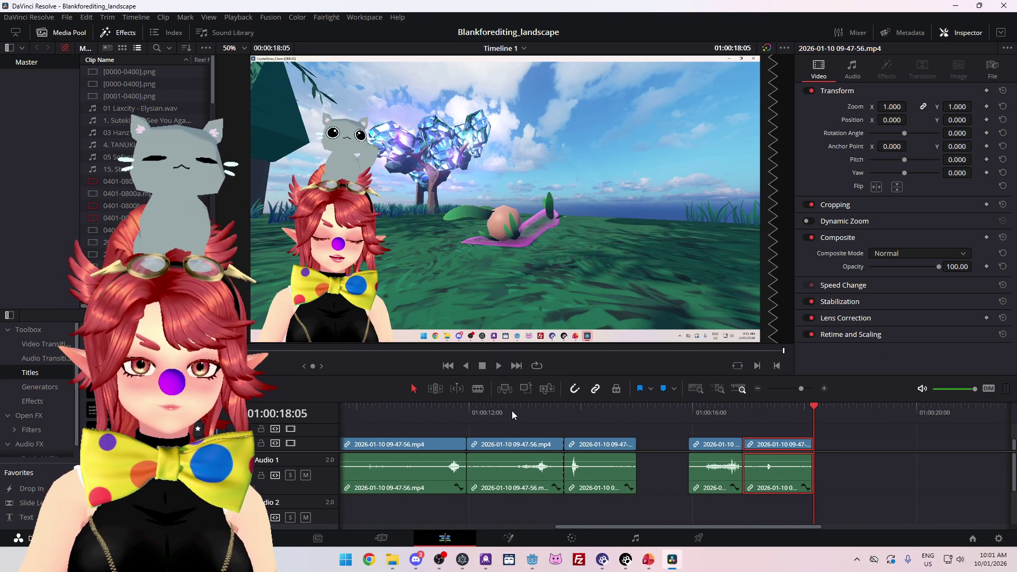
pyautogui.press('space')
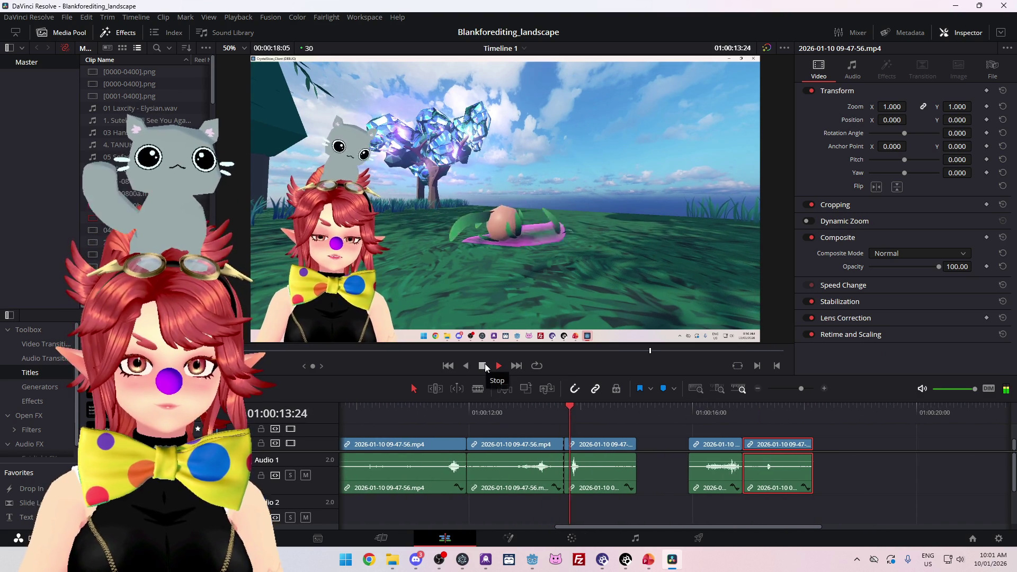
pyautogui.click(485, 365)
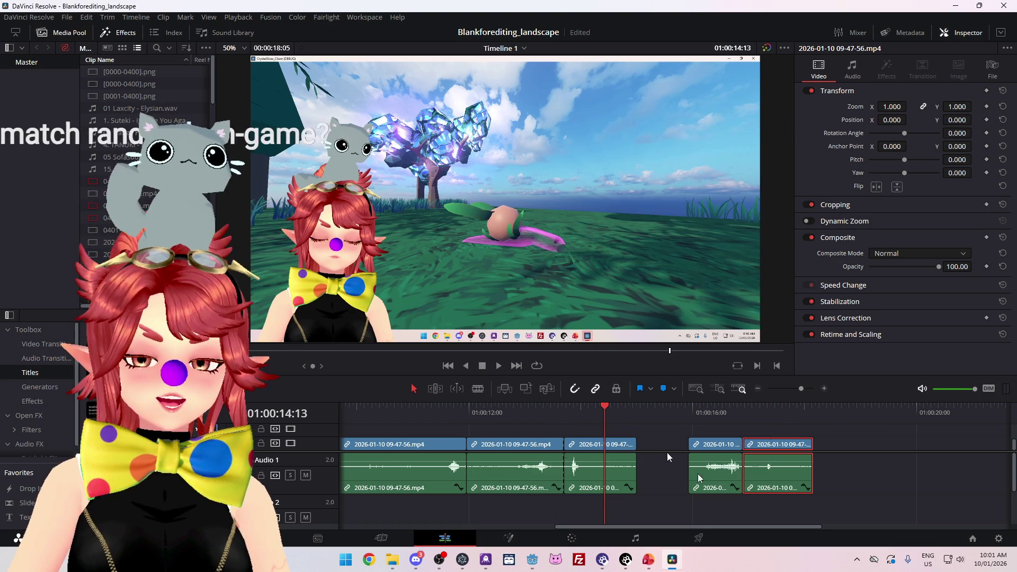
pyautogui.click(516, 419)
pyautogui.click(498, 366)
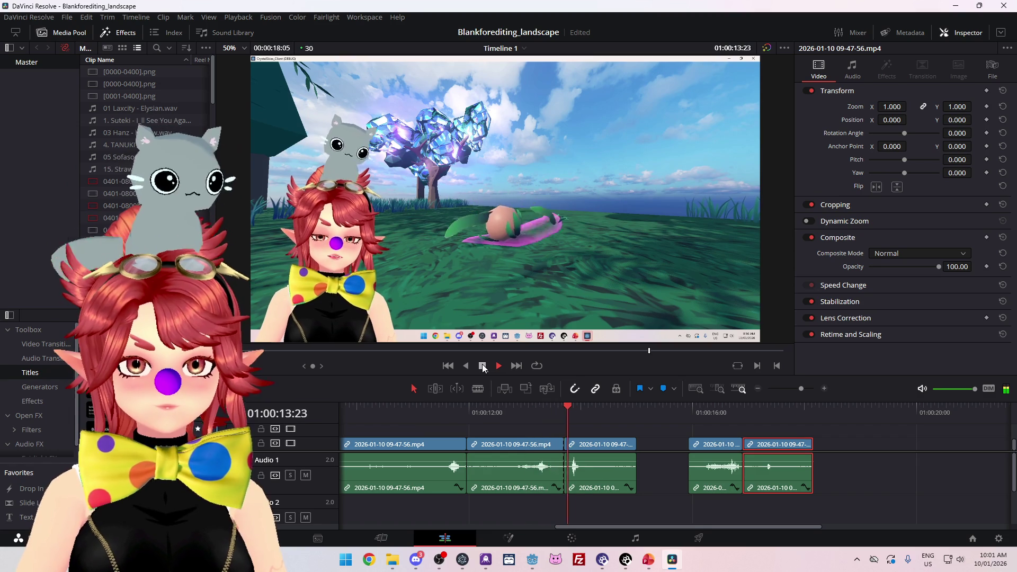
pyautogui.click(482, 366)
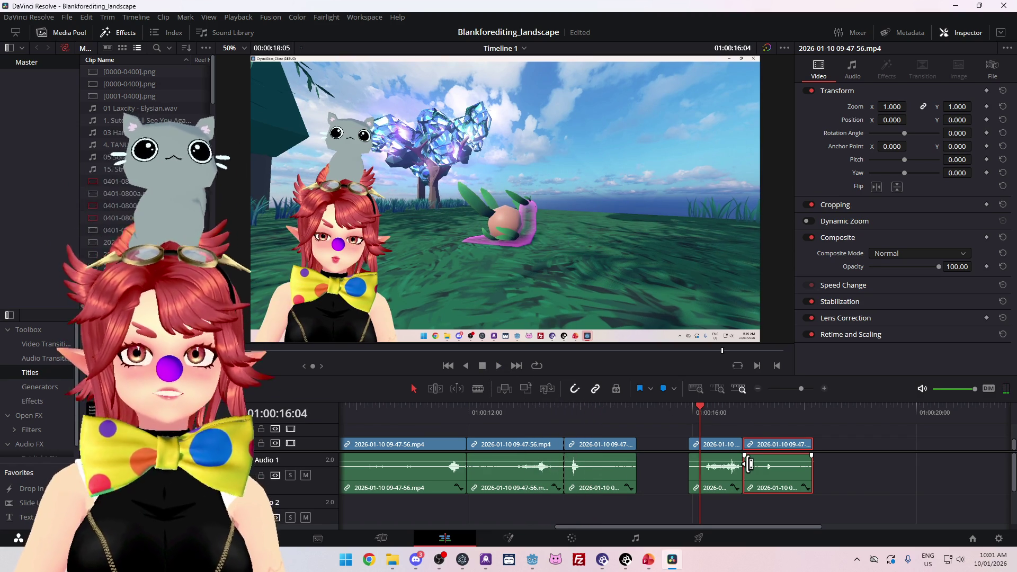
pyautogui.click(499, 366)
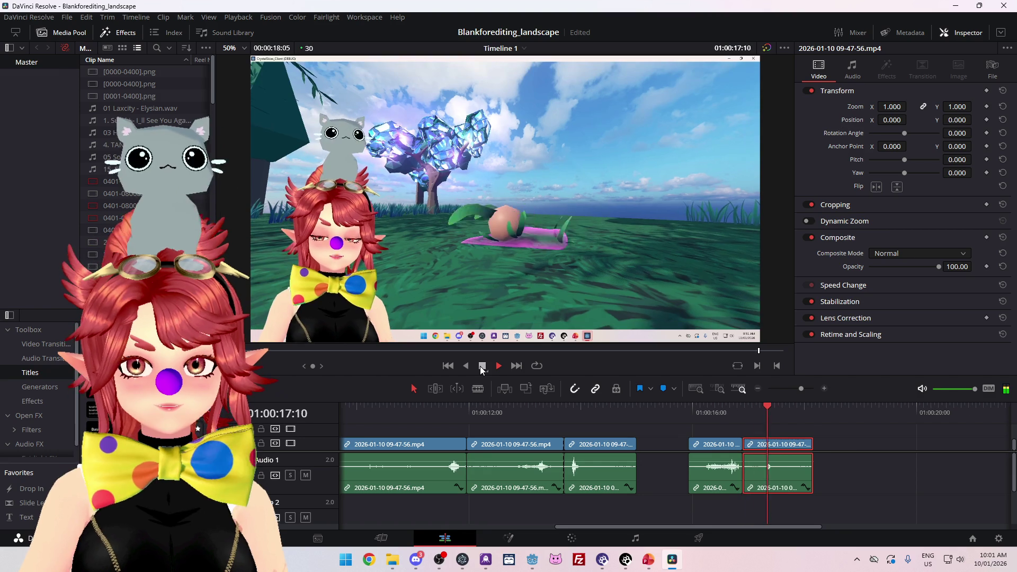
pyautogui.click(499, 366)
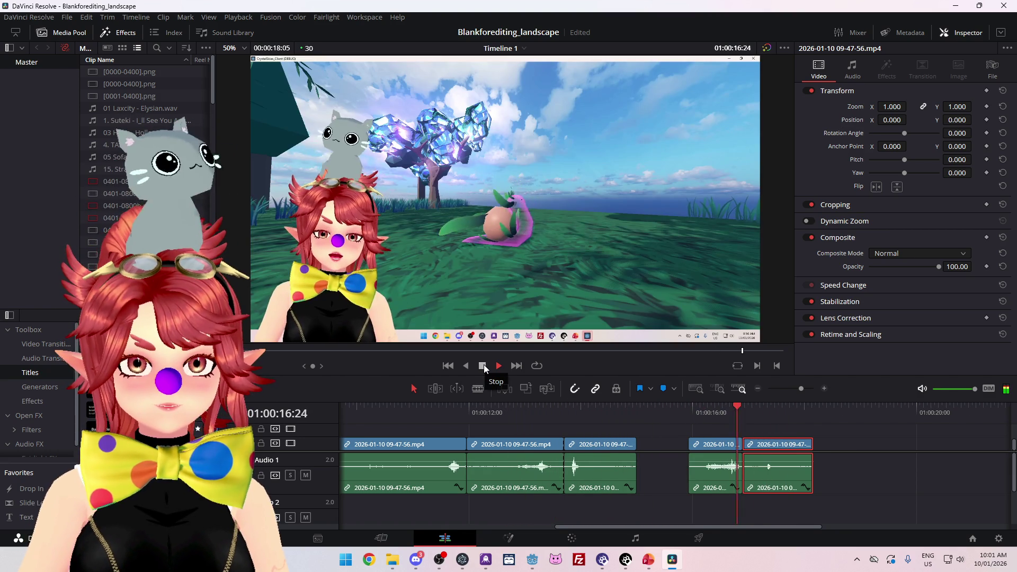
pyautogui.click(499, 366)
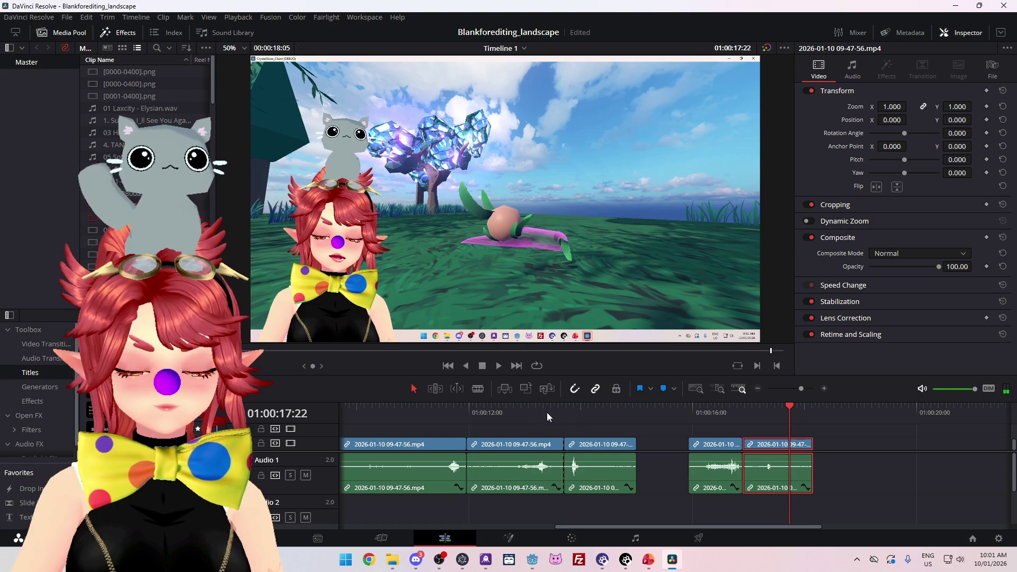
pyautogui.click(648, 431)
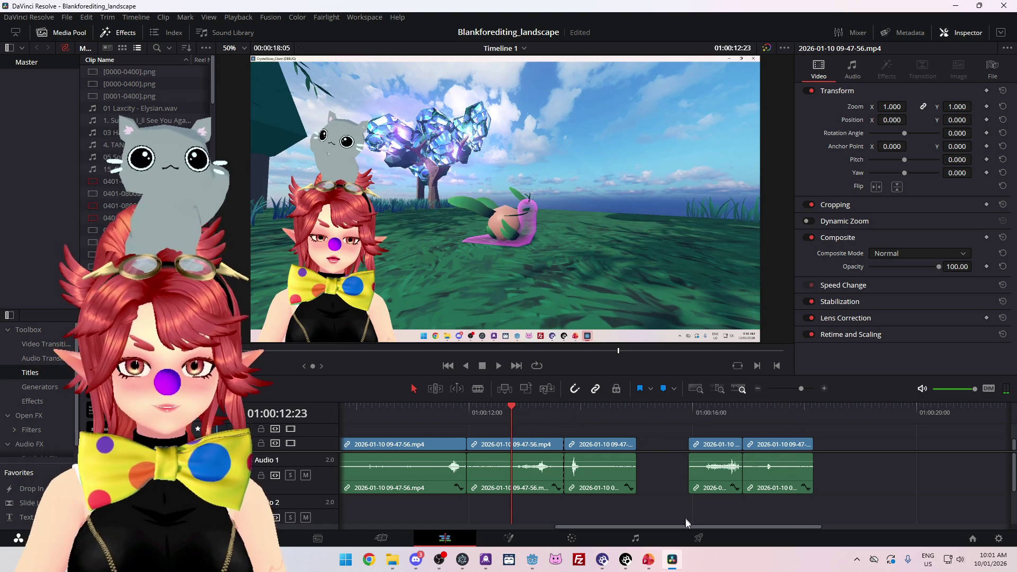
pyautogui.scroll(-2, 666, 493)
pyautogui.scroll(2, 666, 493)
pyautogui.hscroll(3, 700, 530)
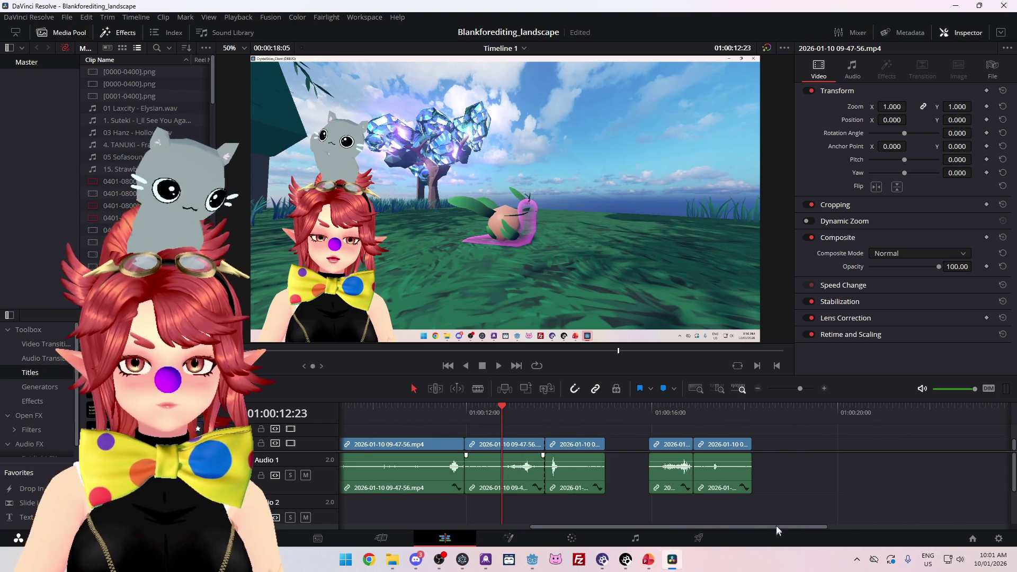
pyautogui.hscroll(-3, 784, 486)
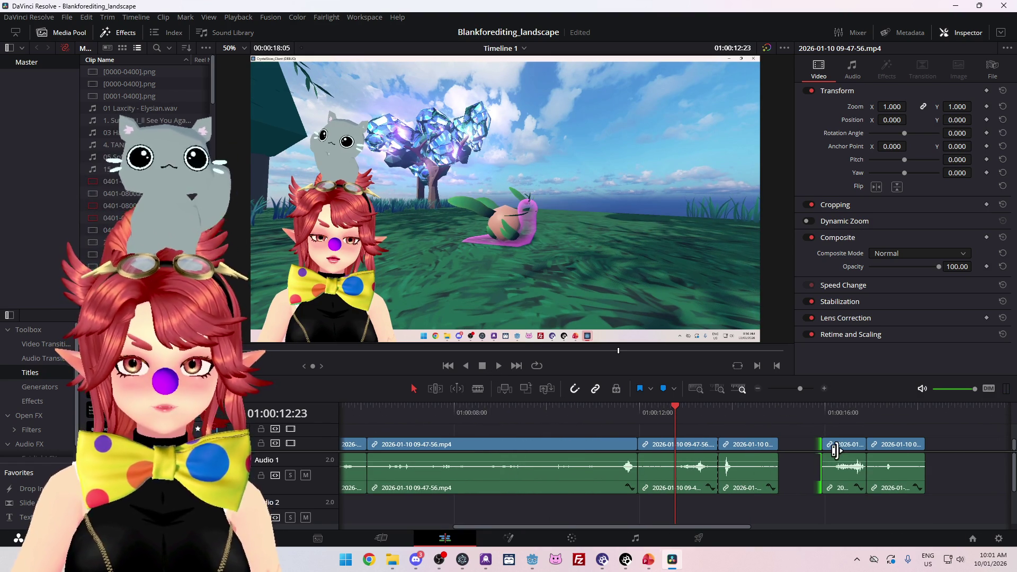
# Step: Paste the last two clips past the timeline end and move one end clip left into the gap
pyautogui.moveTo(840, 430); pyautogui.dragTo(897, 483)
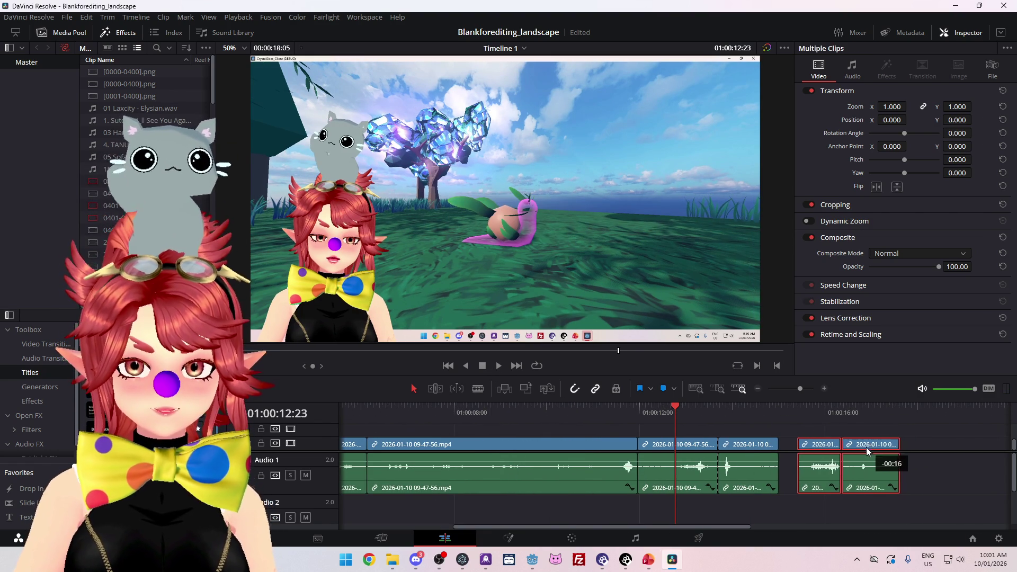
pyautogui.moveTo(721, 530); pyautogui.dragTo(782, 532)
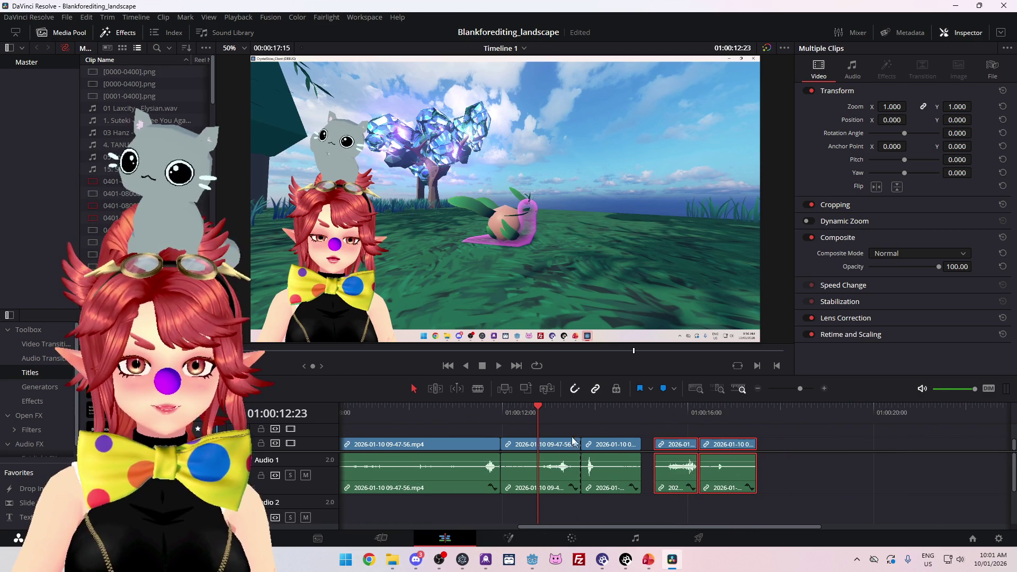
pyautogui.click(781, 409)
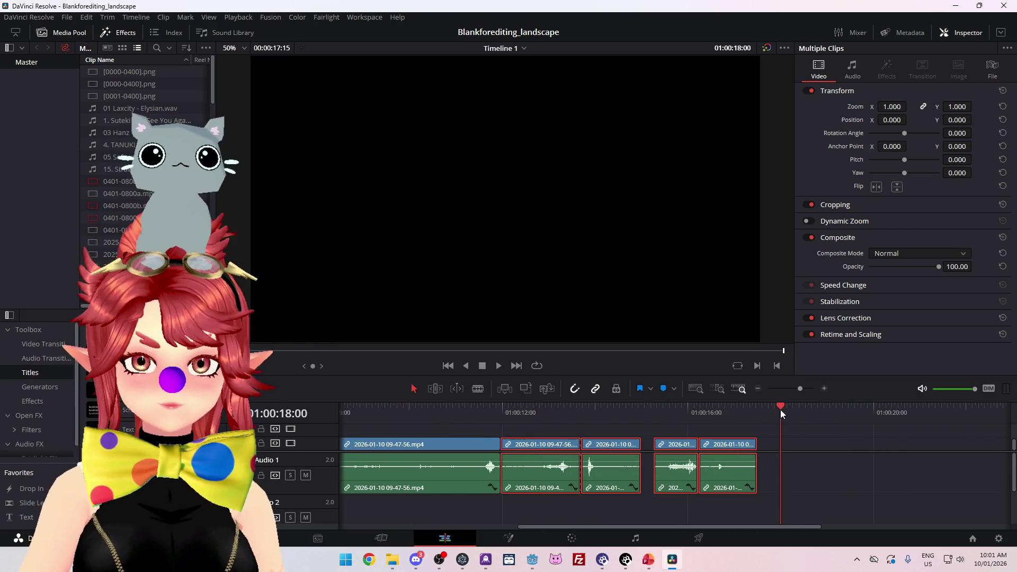
pyautogui.hotkey('ctrl', 'v')
pyautogui.moveTo(756, 528); pyautogui.dragTo(713, 528)
pyautogui.click(662, 509)
pyautogui.moveTo(604, 444); pyautogui.dragTo(823, 444)
pyautogui.moveTo(726, 449); pyautogui.dragTo(600, 449)
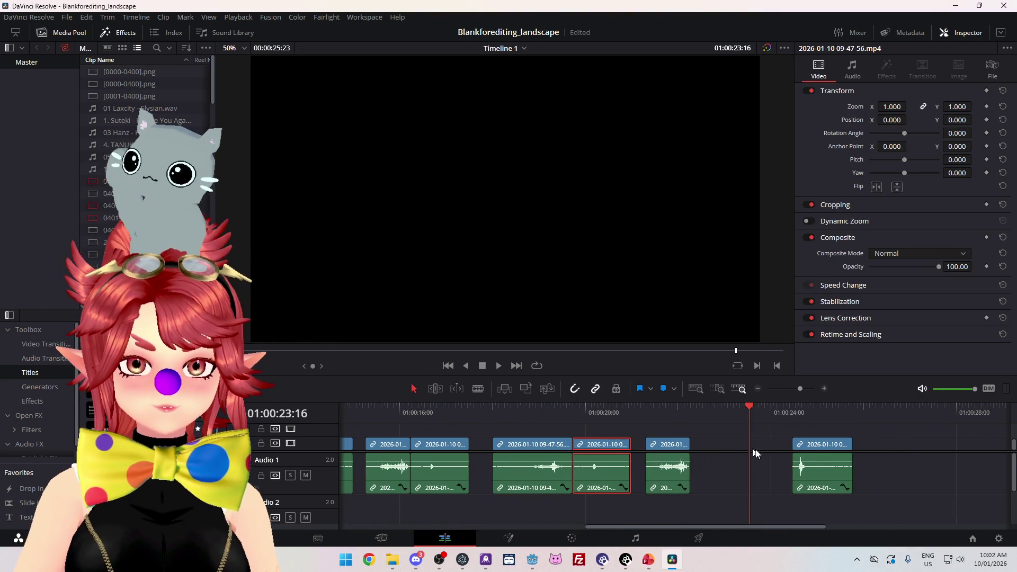
pyautogui.moveTo(722, 448); pyautogui.dragTo(722, 449)
pyautogui.moveTo(700, 527)
pyautogui.mouseDown()
pyautogui.moveTo(567, 521)
pyautogui.moveTo(644, 523)
pyautogui.mouseUp()
# Step: Play the rearranged edit from about 12 seconds and again from around 19 seconds
pyautogui.click(395, 412)
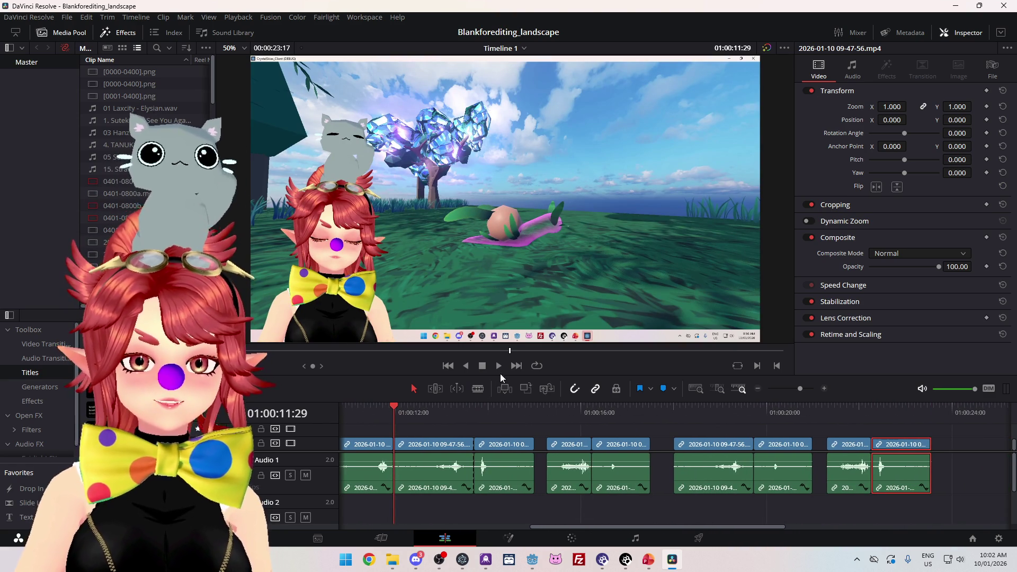
pyautogui.click(497, 367)
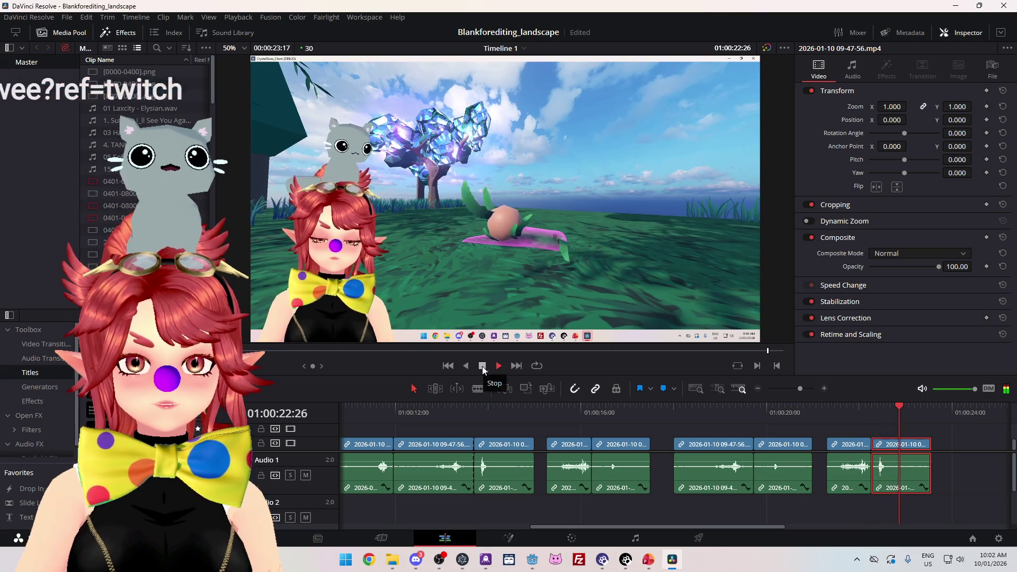
pyautogui.click(484, 367)
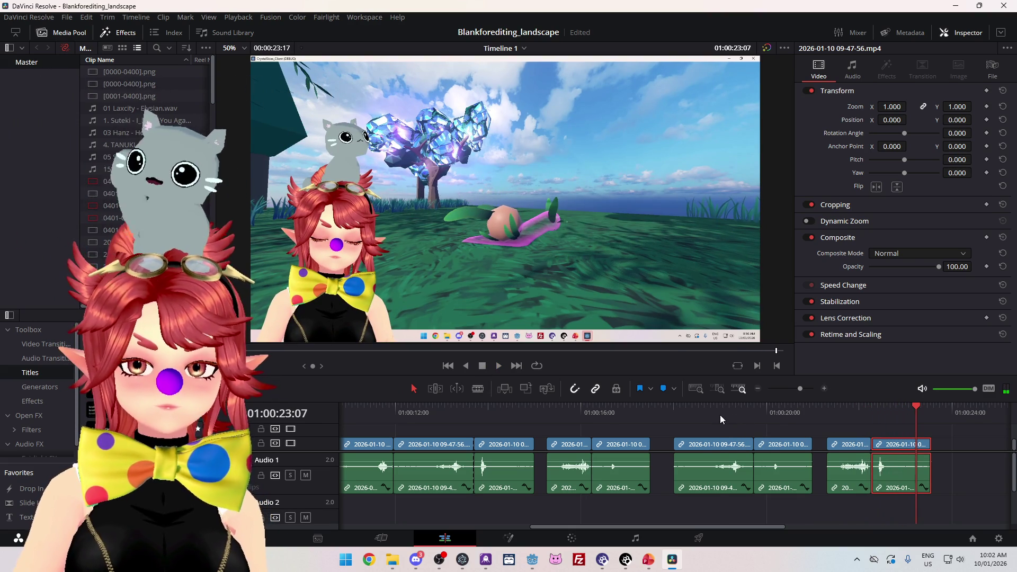
pyautogui.click(500, 368)
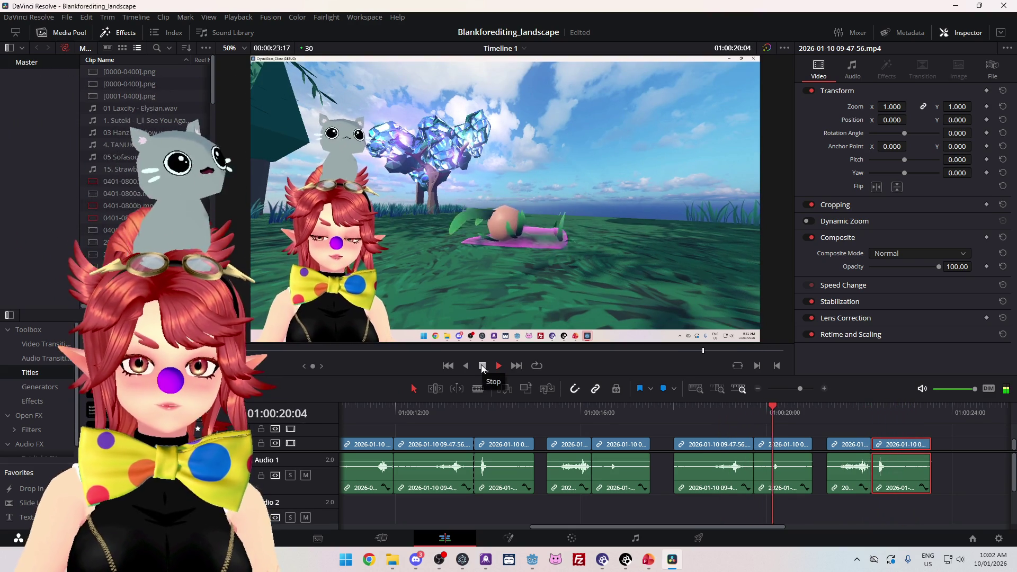
# Step: Trim three frames off the clip ending near 01:00:19 and play back the trimmed section
pyautogui.scroll(2, 781, 446)
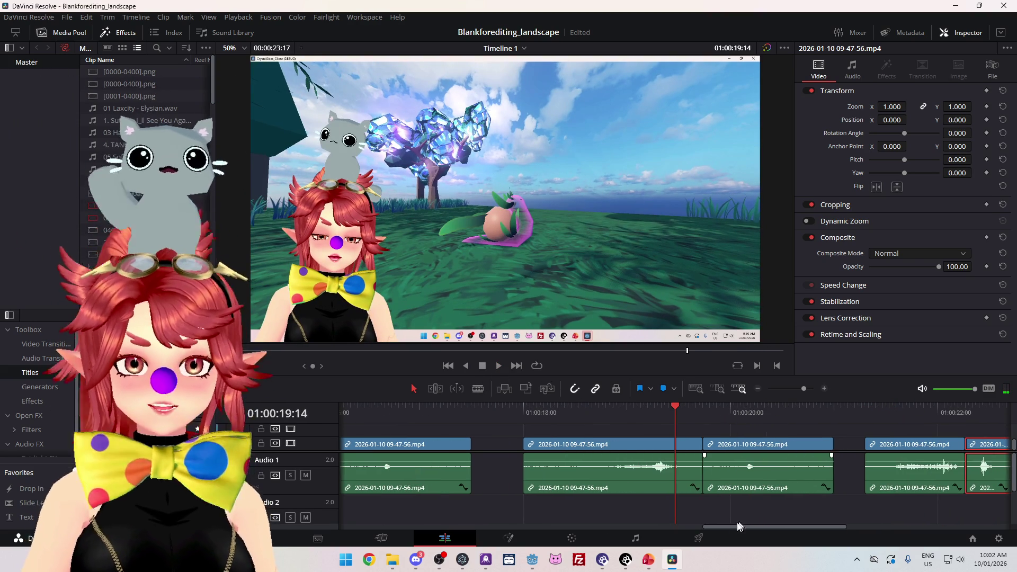
pyautogui.hscroll(3, 724, 522)
pyautogui.moveTo(601, 411)
pyautogui.mouseDown()
pyautogui.moveTo(633, 412)
pyautogui.moveTo(603, 409)
pyautogui.mouseUp()
pyautogui.press('Right')
pyautogui.press('Right')
pyautogui.press('Right')
pyautogui.press('Right')
pyautogui.press('Right')
pyautogui.press('Right')
pyautogui.moveTo(615, 447)
pyautogui.mouseDown()
pyautogui.moveTo(604, 447)
pyautogui.moveTo(641, 446)
pyautogui.mouseUp()
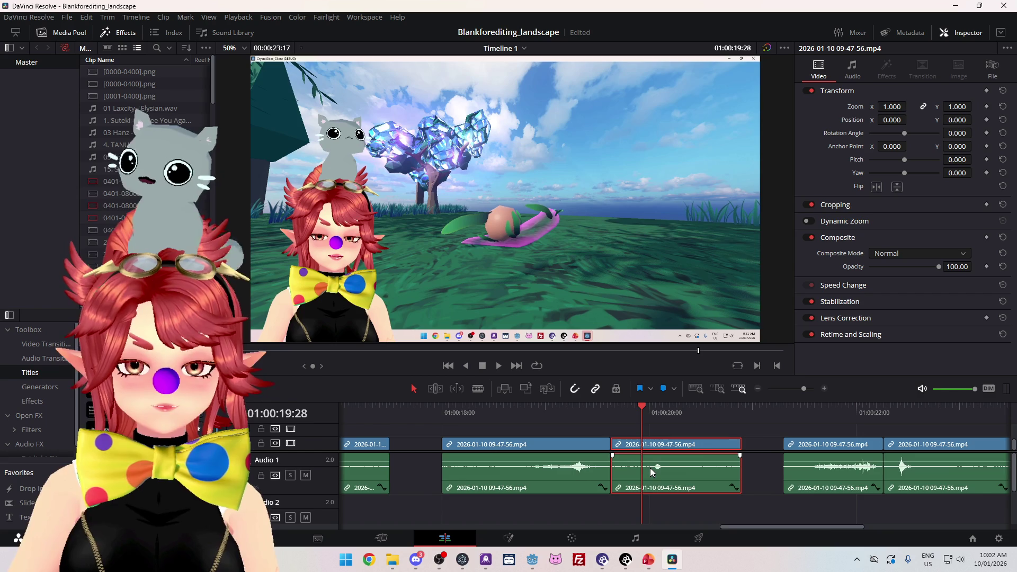
pyautogui.scroll(-5, 652, 468)
pyautogui.scroll(3, 654, 468)
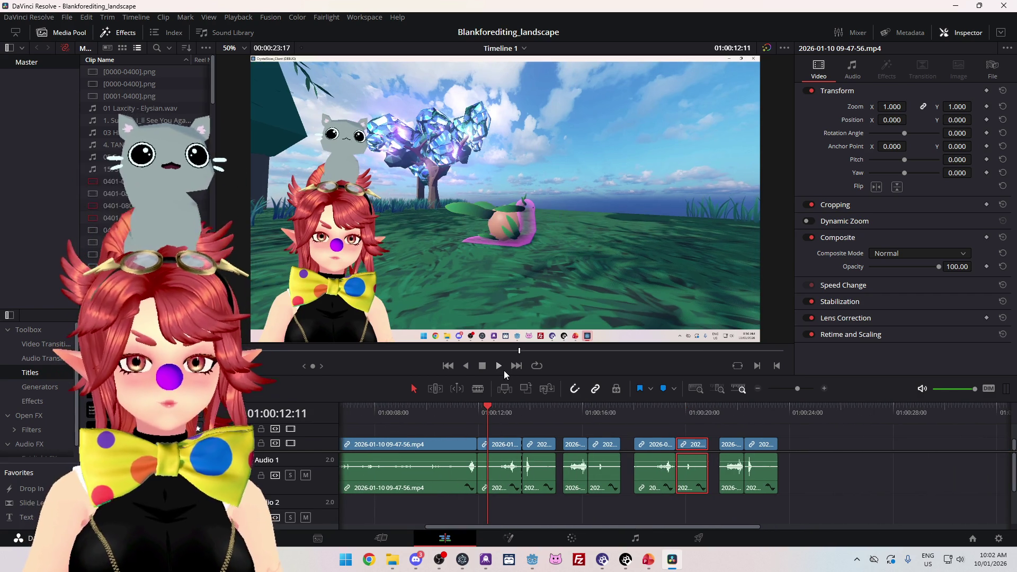
pyautogui.click(500, 366)
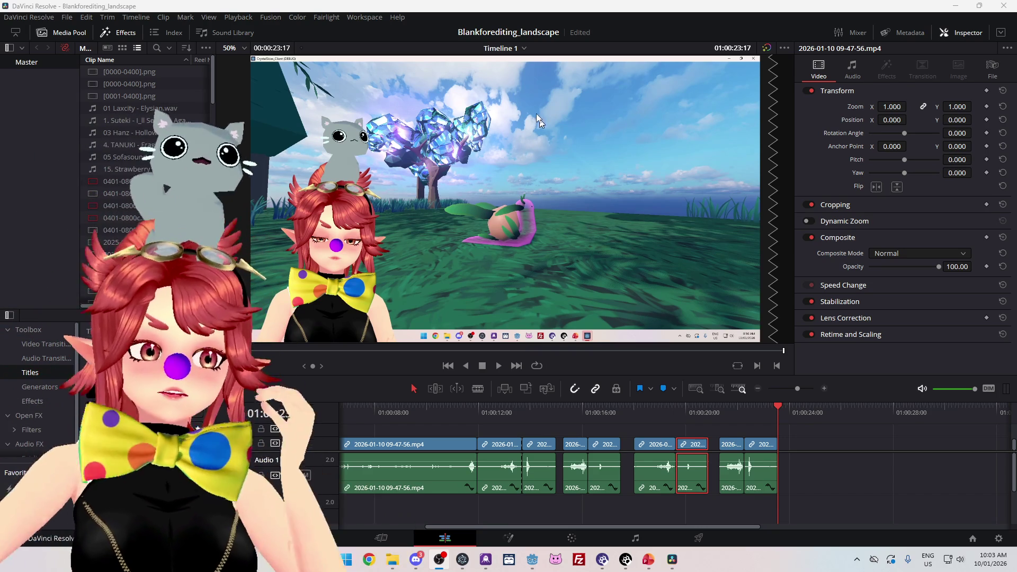
pyautogui.click(500, 364)
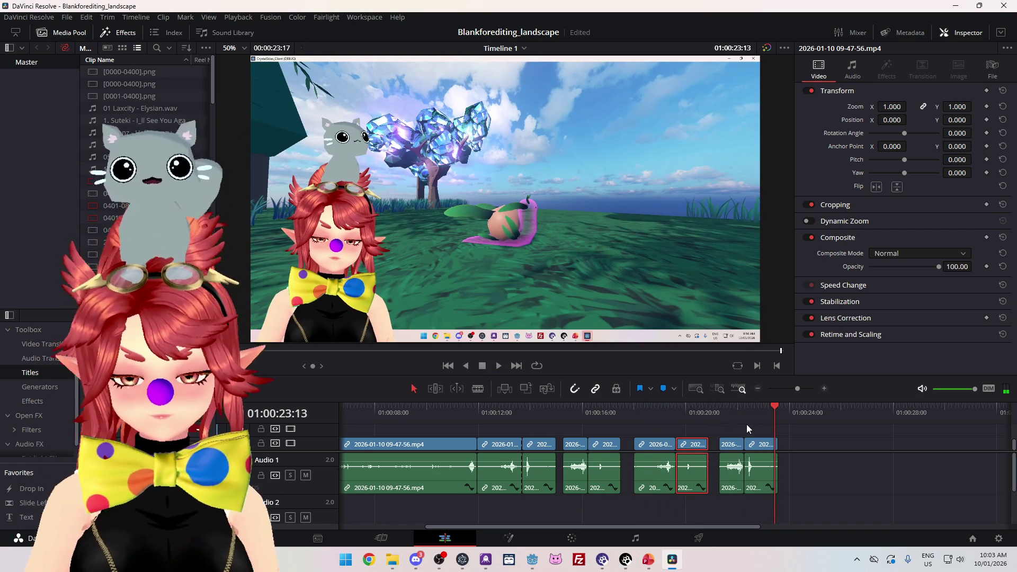
pyautogui.moveTo(712, 528); pyautogui.dragTo(540, 525)
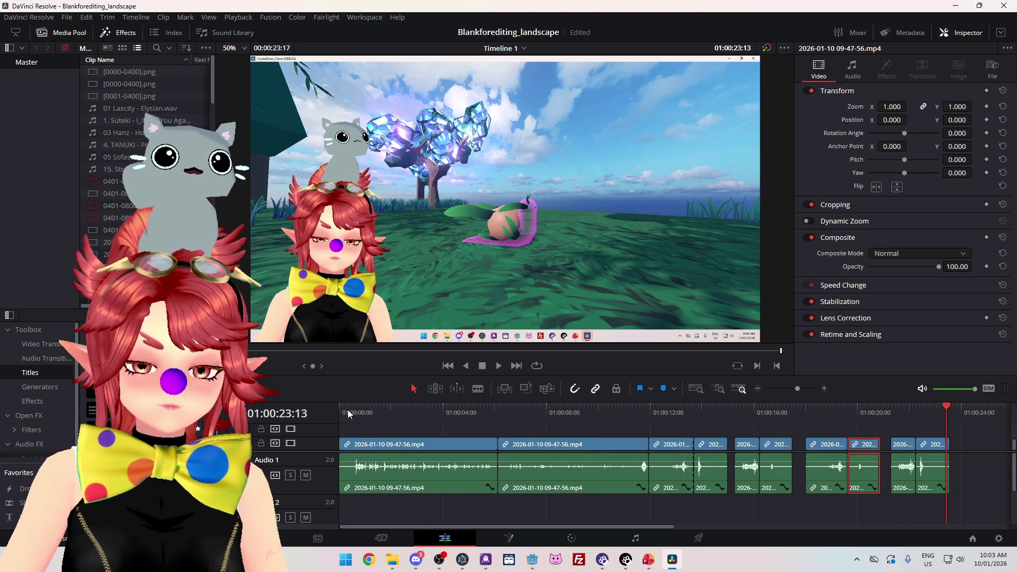
# Step: Play from the timeline start to about 01:00:10, then ripple-delete the 01:00:06–01:00:10 clip
pyautogui.click(349, 415)
pyautogui.press('space')
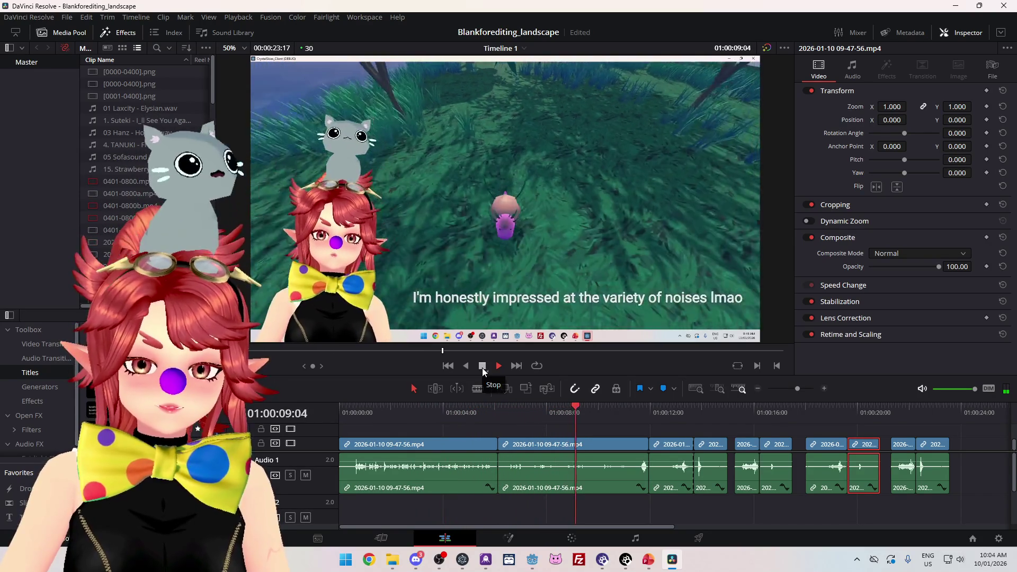
pyautogui.click(482, 368)
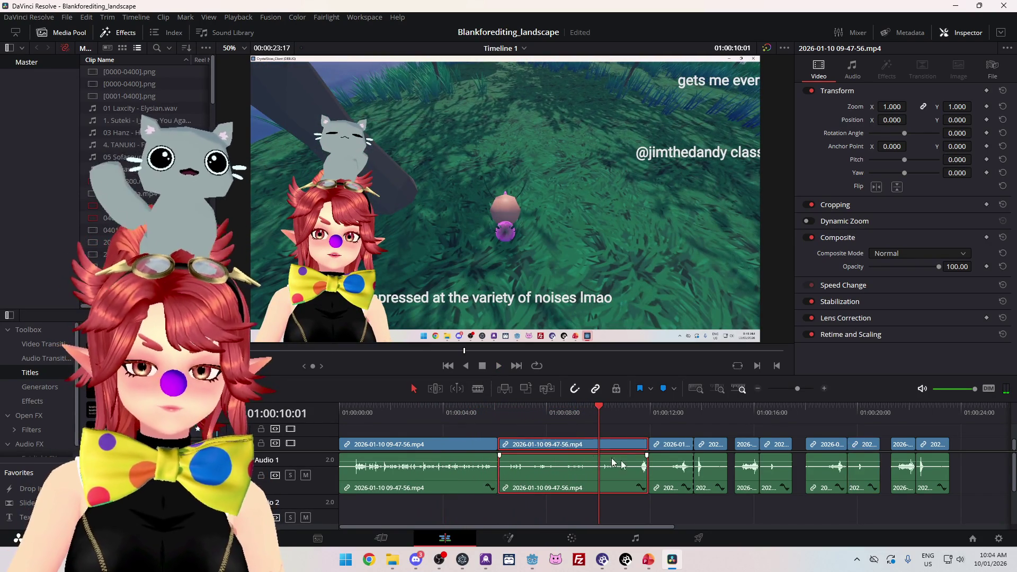
pyautogui.press('Delete')
pyautogui.moveTo(523, 428); pyautogui.dragTo(714, 501)
# Step: Move two short clips back behind the opening clip, near six seconds
pyautogui.moveTo(668, 454); pyautogui.dragTo(971, 457)
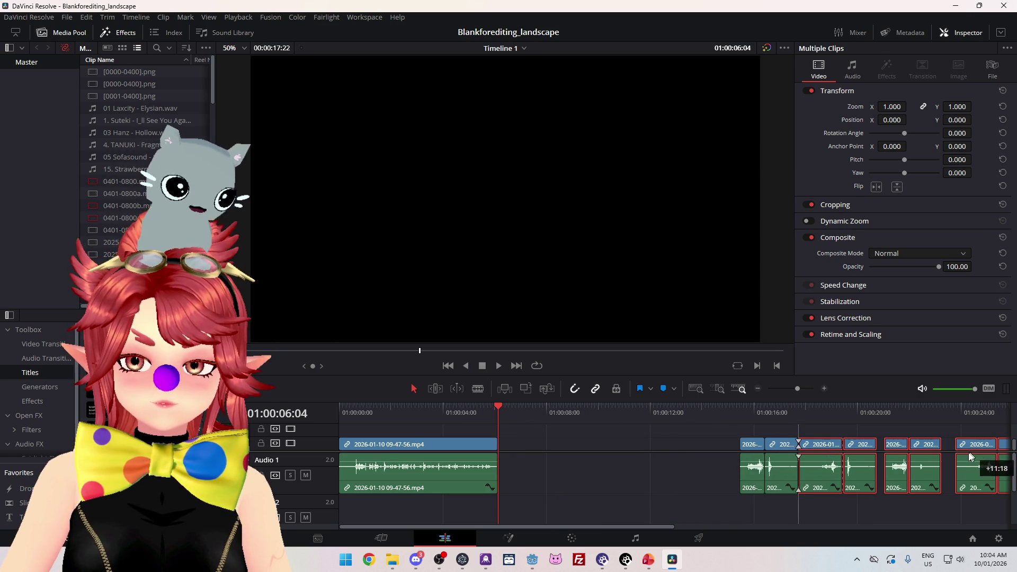
pyautogui.moveTo(782, 450)
pyautogui.mouseDown()
pyautogui.moveTo(560, 450)
pyautogui.moveTo(585, 450)
pyautogui.mouseUp()
pyautogui.click(634, 477)
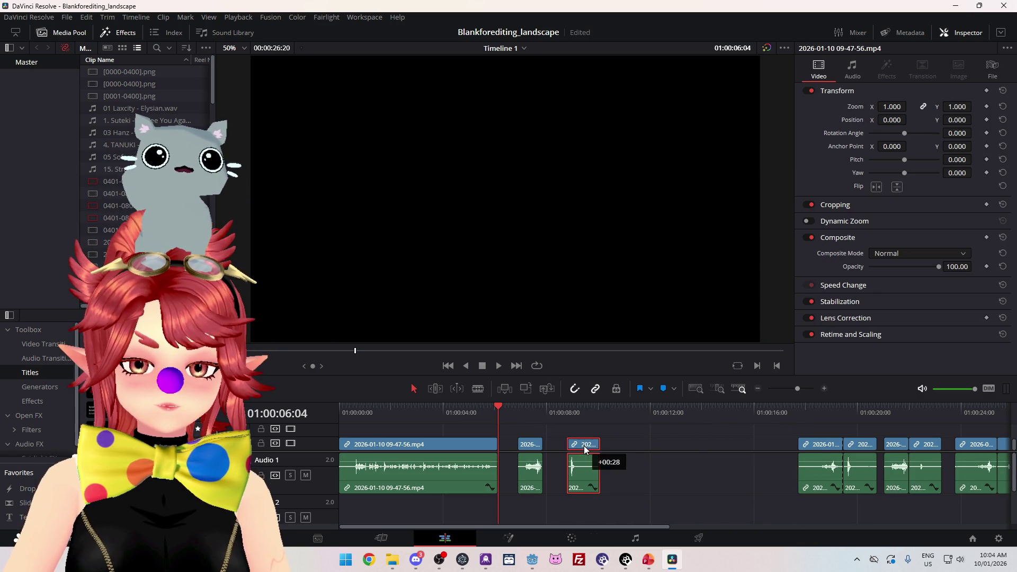
pyautogui.click(617, 480)
# Step: Trim the second short clip's end back to the playhead
pyautogui.moveTo(361, 412)
pyautogui.mouseDown()
pyautogui.moveTo(466, 413)
pyautogui.moveTo(522, 432)
pyautogui.moveTo(586, 424)
pyautogui.moveTo(540, 444)
pyautogui.mouseUp()
pyautogui.click(523, 443)
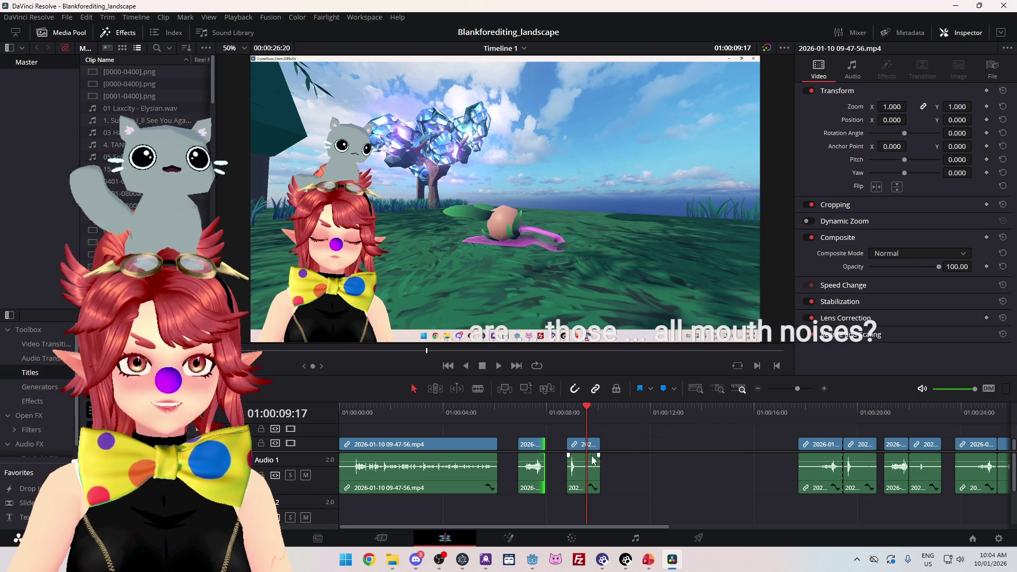
pyautogui.moveTo(600, 445); pyautogui.dragTo(585, 445)
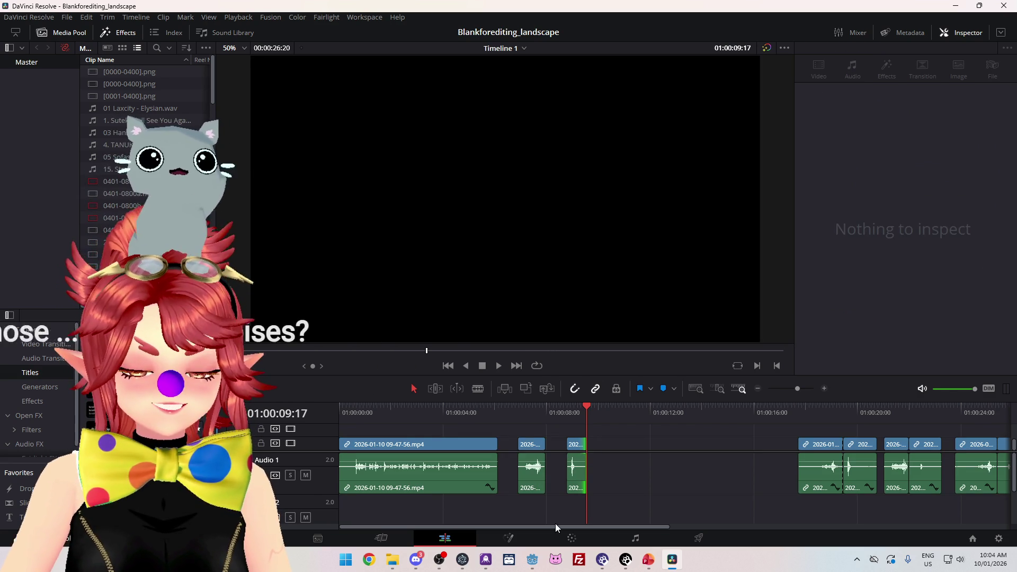
# Step: Return the playhead near the start, then run the game from the Godot editor
pyautogui.click(352, 412)
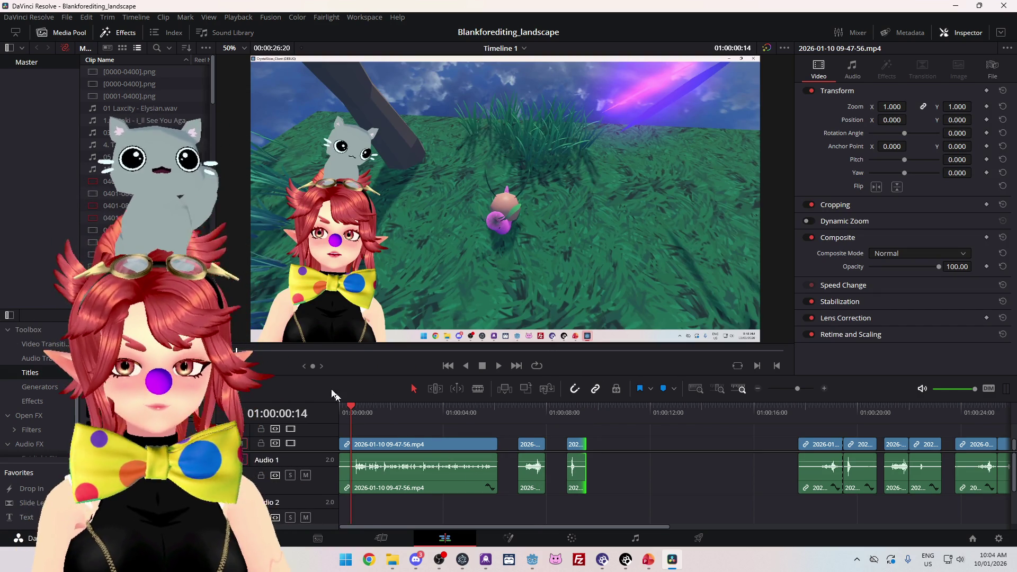
pyautogui.click(533, 560)
pyautogui.click(847, 31)
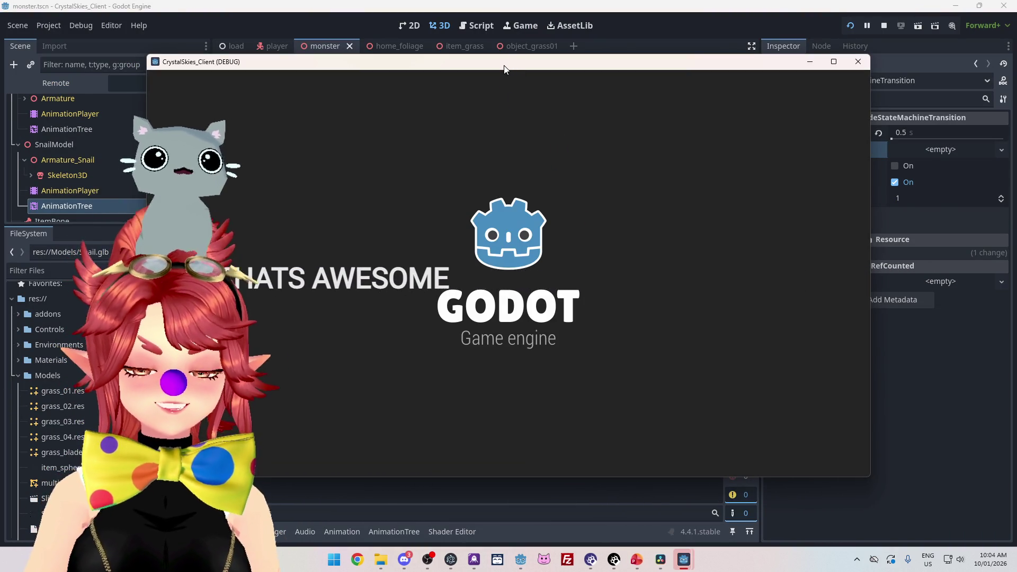
# Step: Create a new lobby, walk the player through the grass with W, E and S, then stop the run
pyautogui.click(535, 308)
pyautogui.write('asddd')
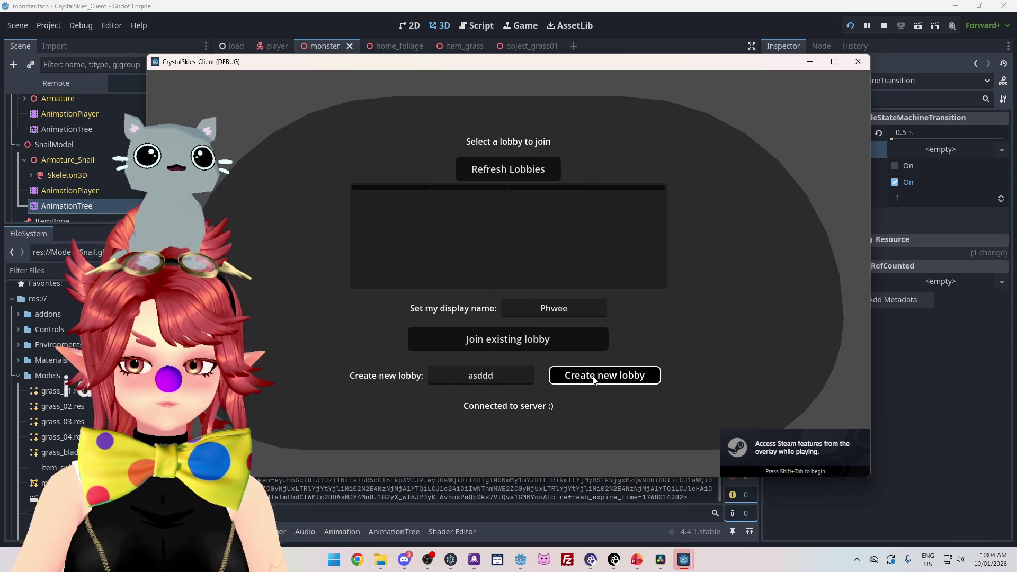
pyautogui.click(595, 377)
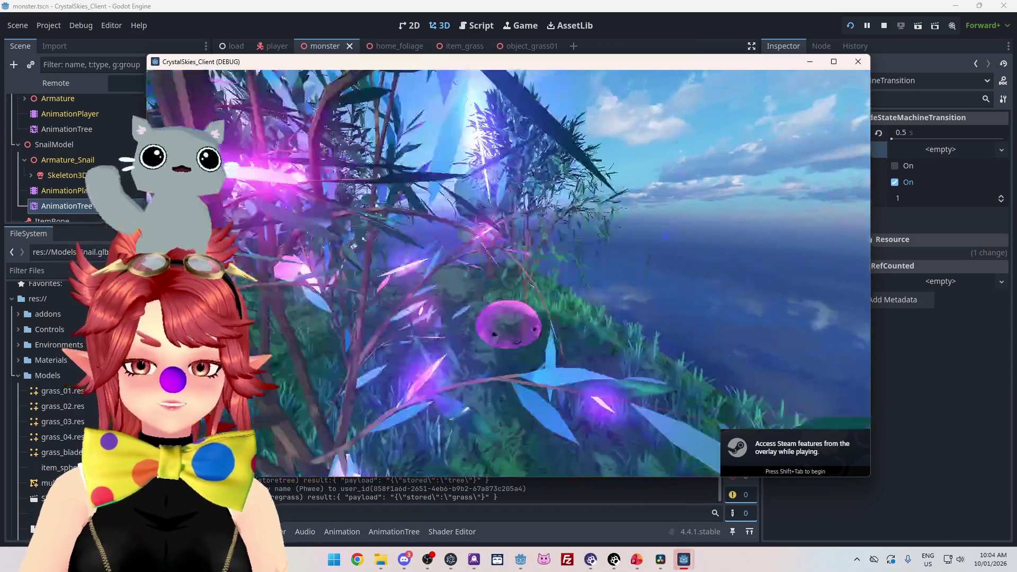
pyautogui.press('w')
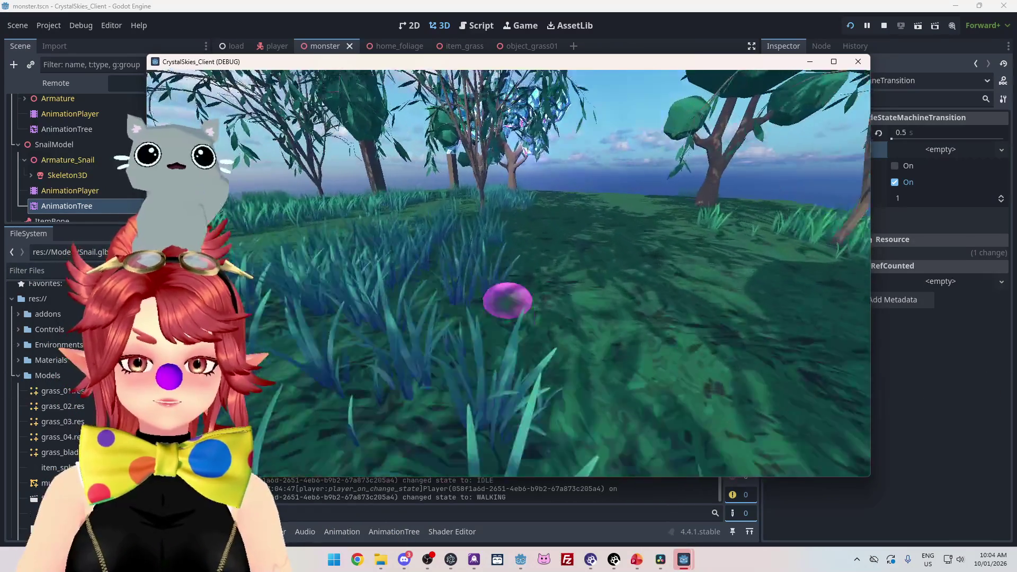
pyautogui.press('e')
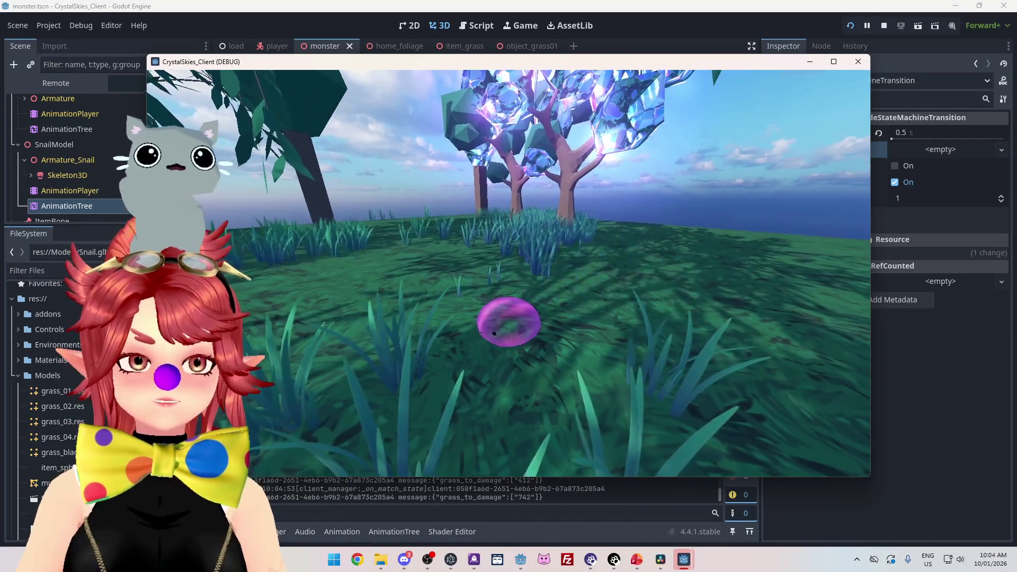
pyautogui.press('s')
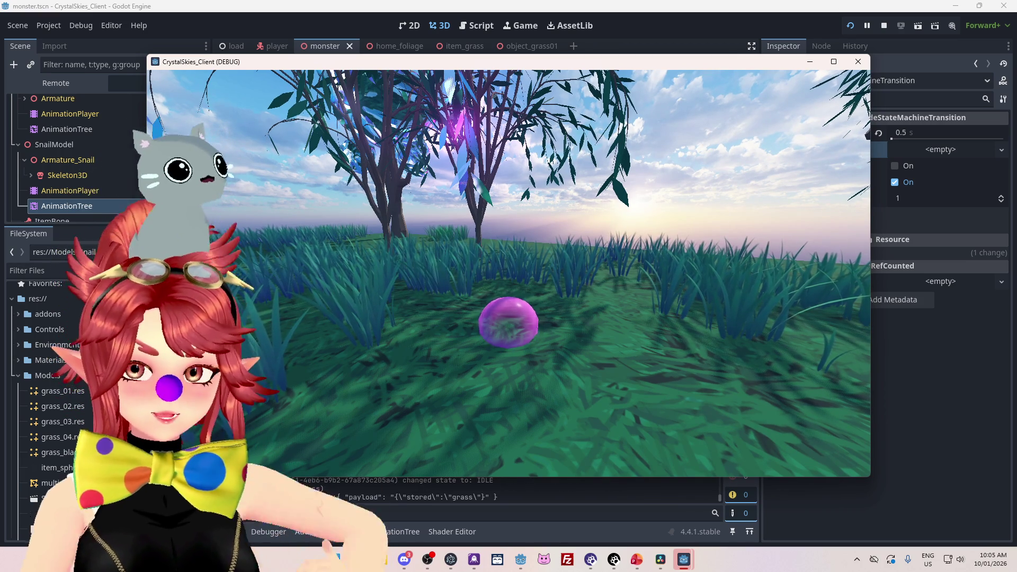
pyautogui.press('Escape')
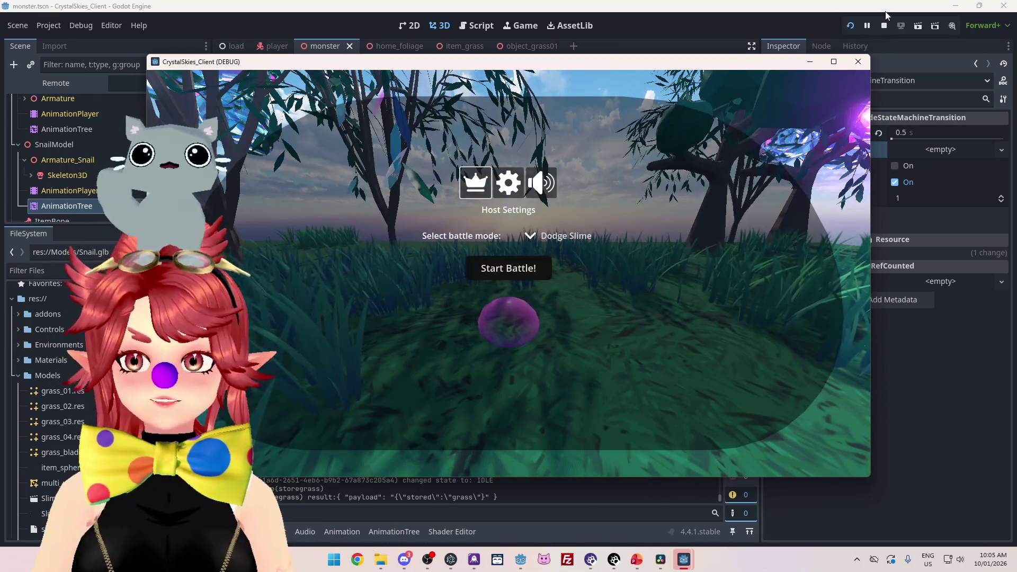
pyautogui.click(883, 26)
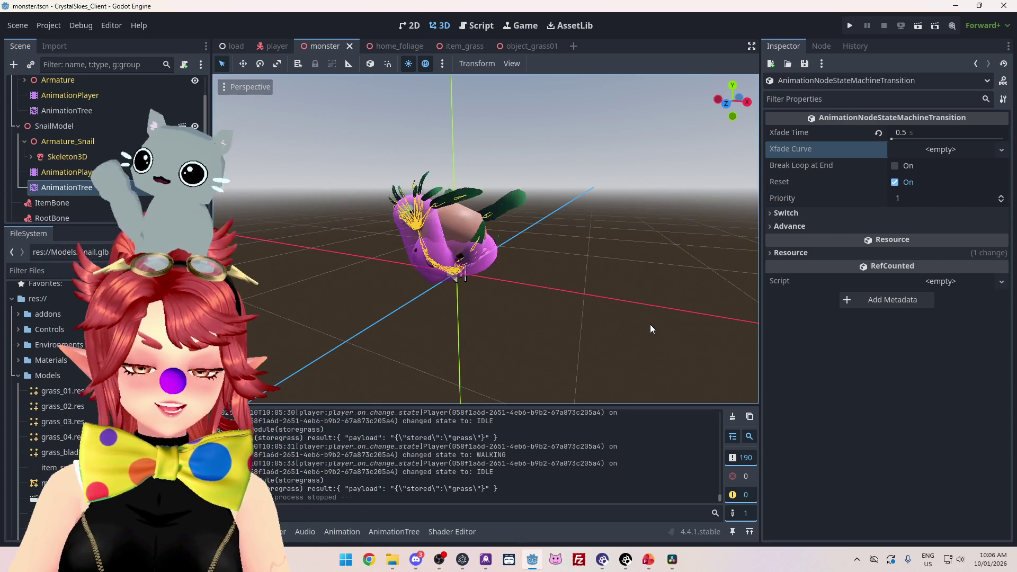
# Step: Back in DaVinci Resolve on the Deliver page, end the render range at 01:00:06:01
pyautogui.click(672, 560)
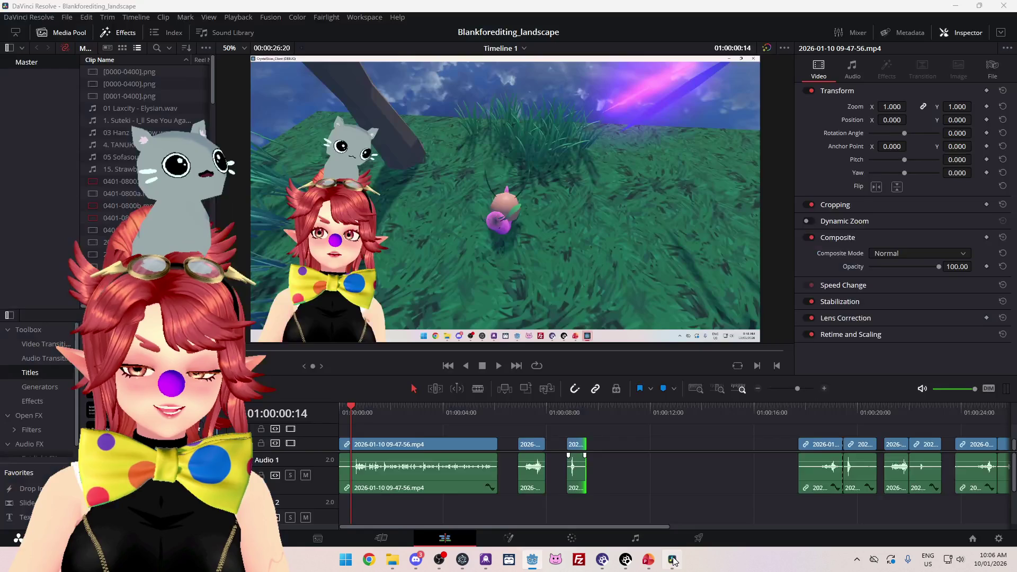
pyautogui.moveTo(348, 418)
pyautogui.mouseDown()
pyautogui.moveTo(491, 418)
pyautogui.moveTo(362, 419)
pyautogui.mouseUp()
pyautogui.click(697, 539)
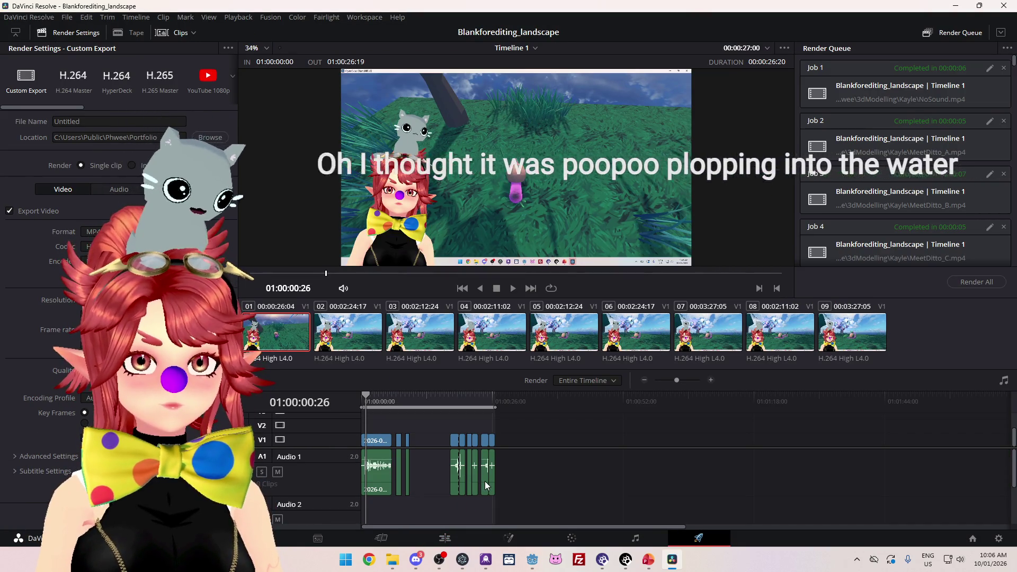
pyautogui.scroll(5, 371, 424)
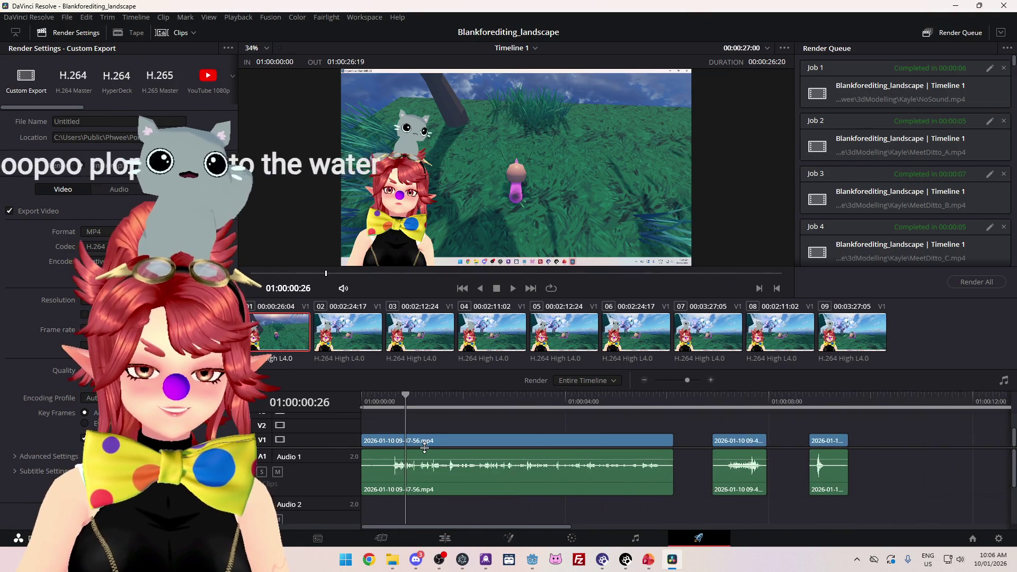
pyautogui.scroll(-3, 431, 441)
pyautogui.moveTo(699, 407); pyautogui.dragTo(442, 407)
# Step: Preview the render range, select the first clip, and return to the Edit page
pyautogui.scroll(3, 436, 430)
pyautogui.scroll(2, 440, 434)
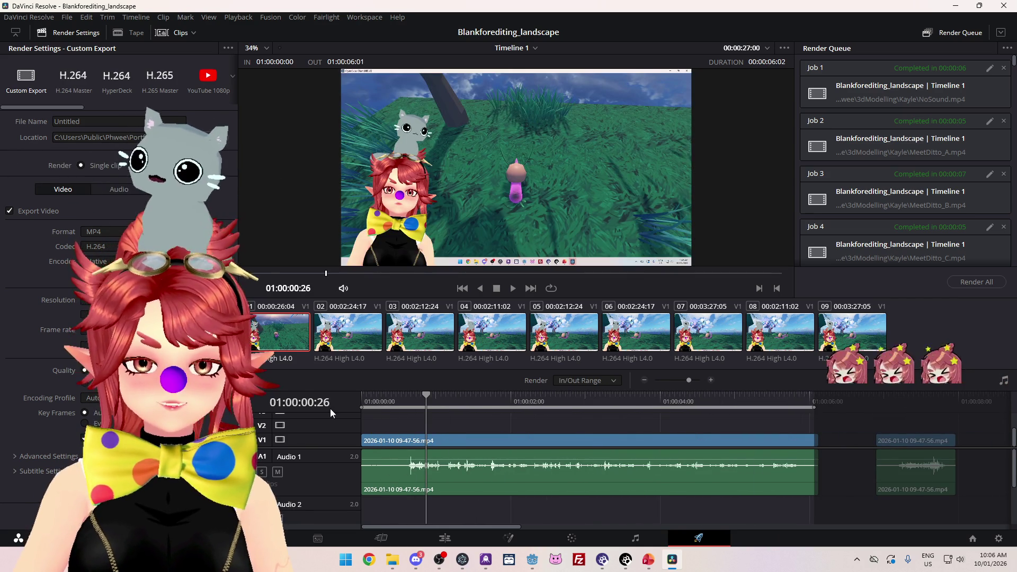
pyautogui.click(389, 402)
pyautogui.press('space')
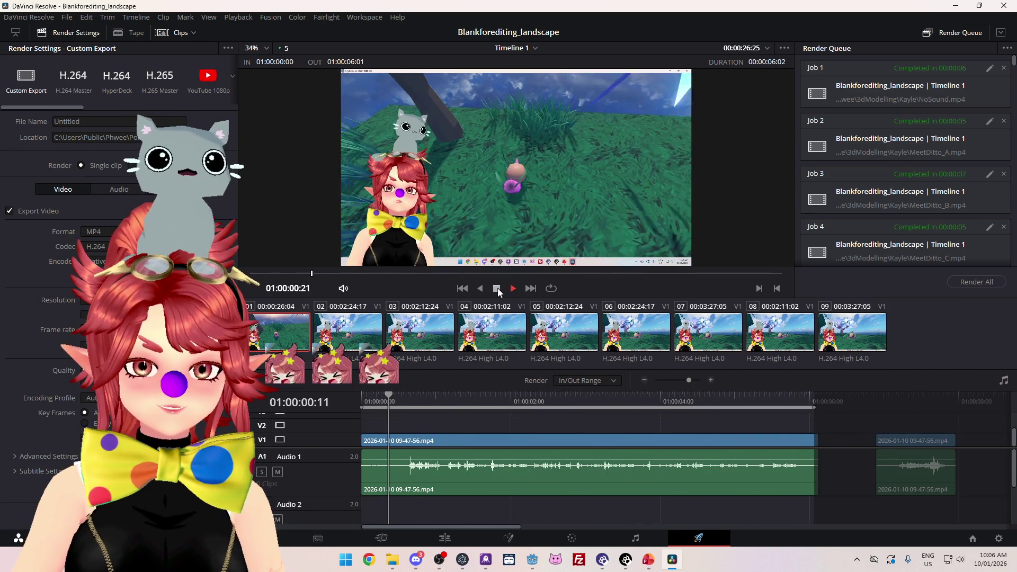
pyautogui.click(497, 289)
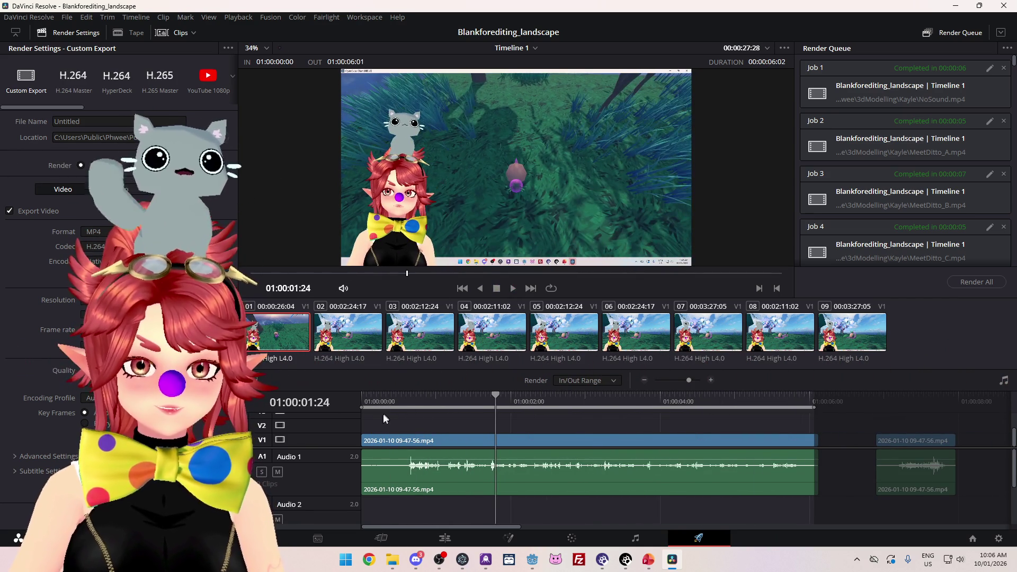
pyautogui.click(365, 440)
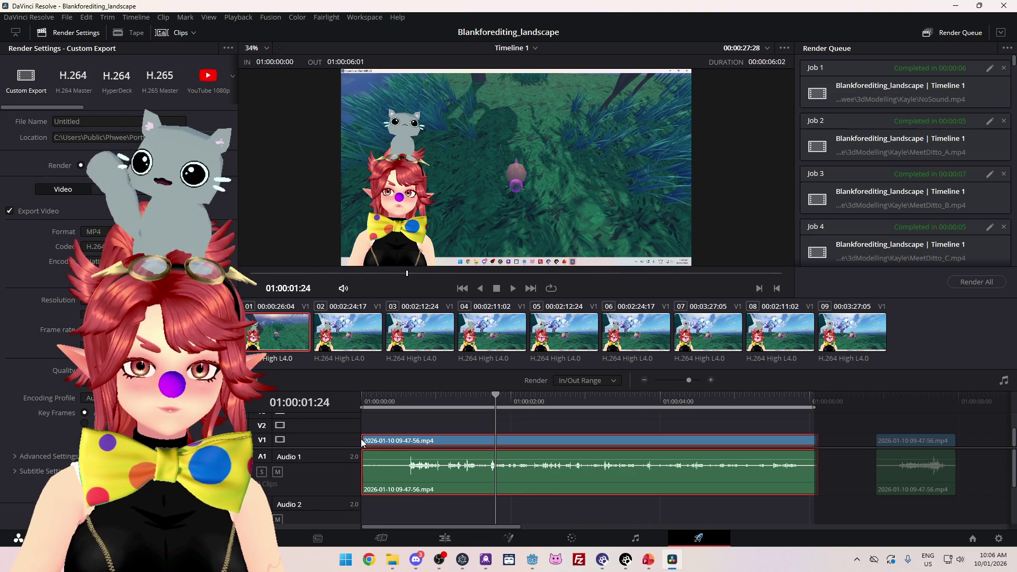
pyautogui.click(445, 539)
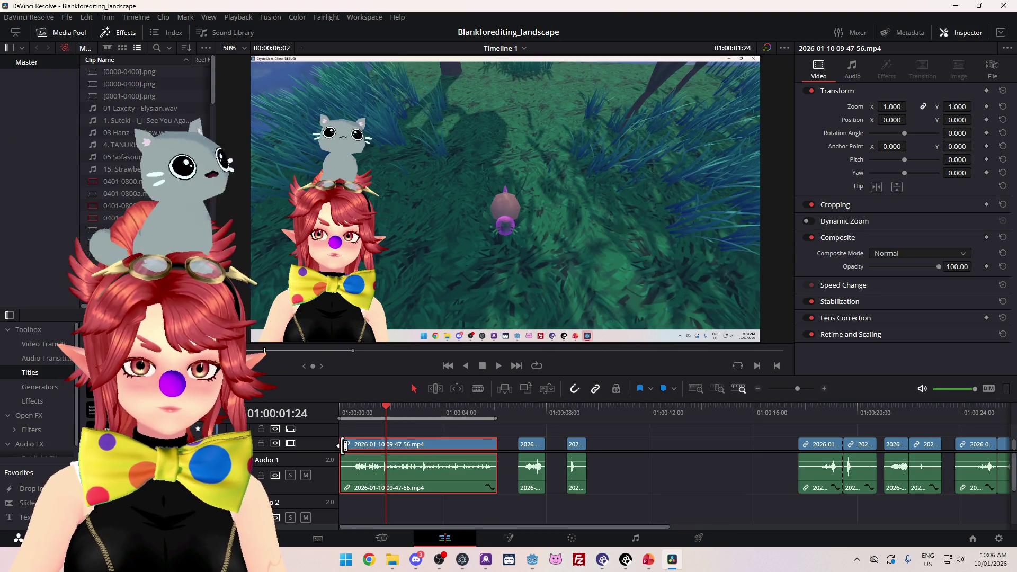
# Step: Trim the head of the first playtest clip and play it back
pyautogui.moveTo(343, 445); pyautogui.dragTo(356, 445)
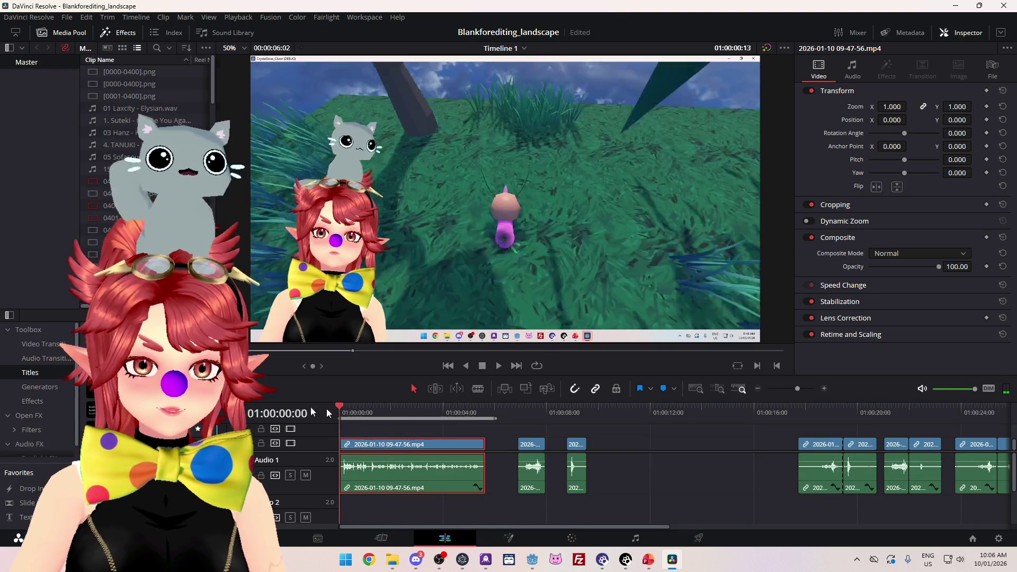
pyautogui.scroll(3, 339, 440)
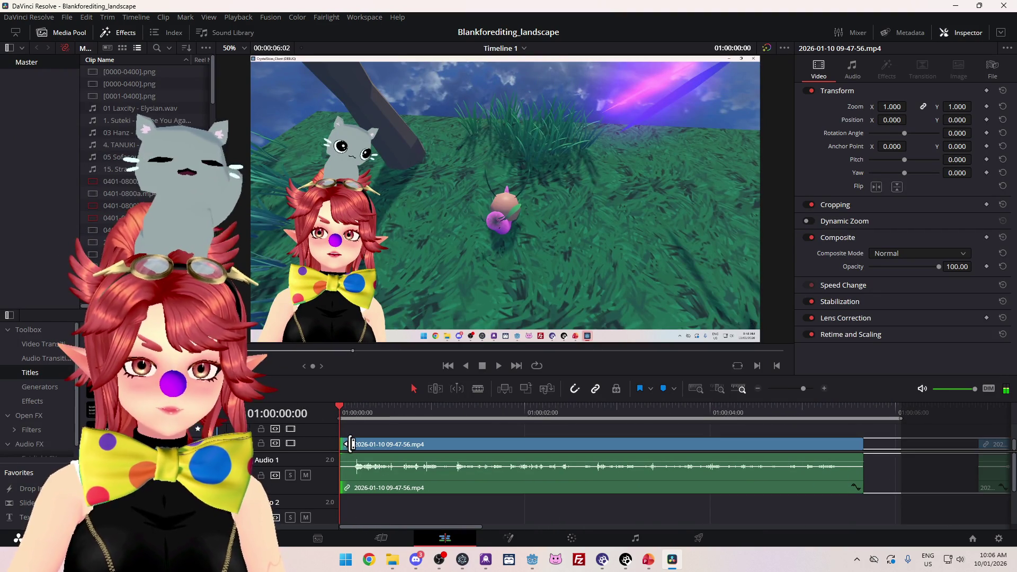
pyautogui.click(498, 370)
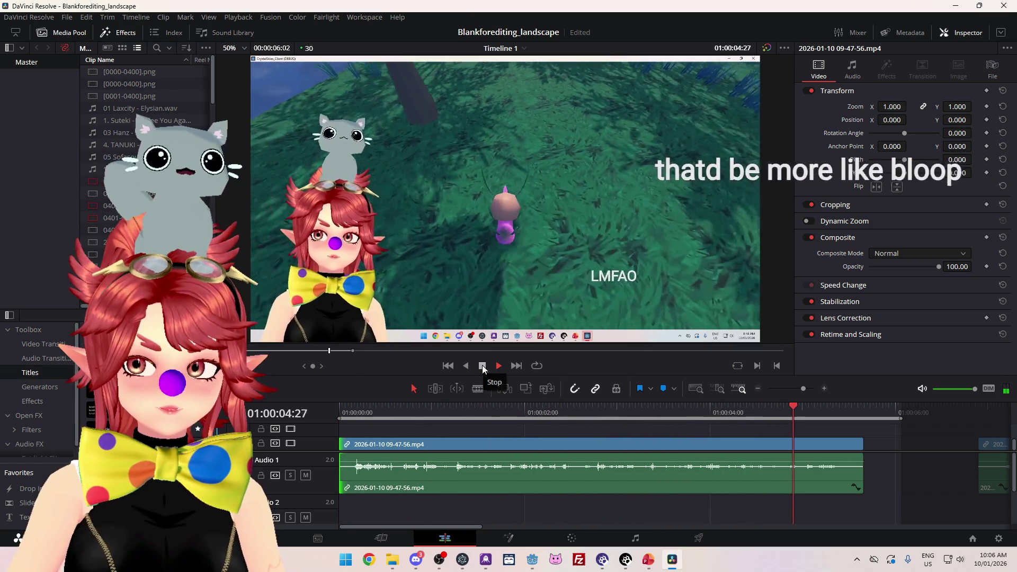
# Step: Trim the clip's tail in near 01:00:04:29 and pull the range end to the clip end
pyautogui.click(803, 419)
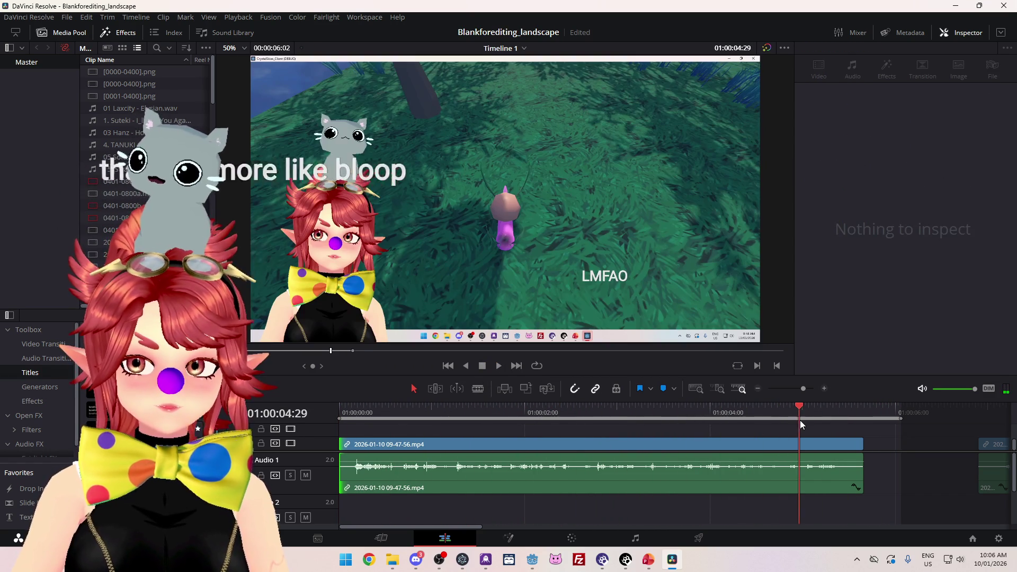
pyautogui.press('space')
pyautogui.click(484, 367)
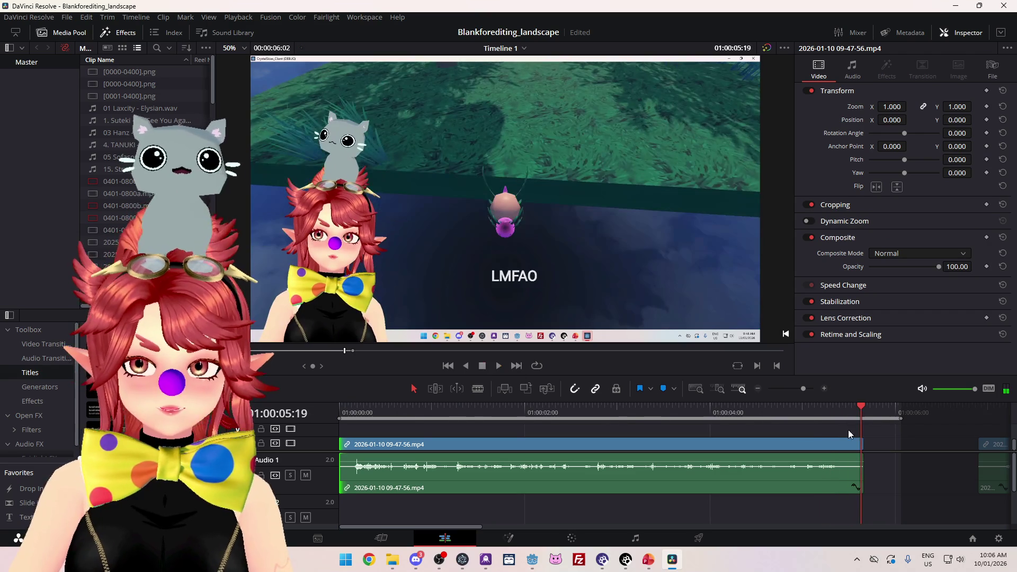
pyautogui.moveTo(860, 441); pyautogui.dragTo(817, 441)
pyautogui.moveTo(901, 419); pyautogui.dragTo(820, 422)
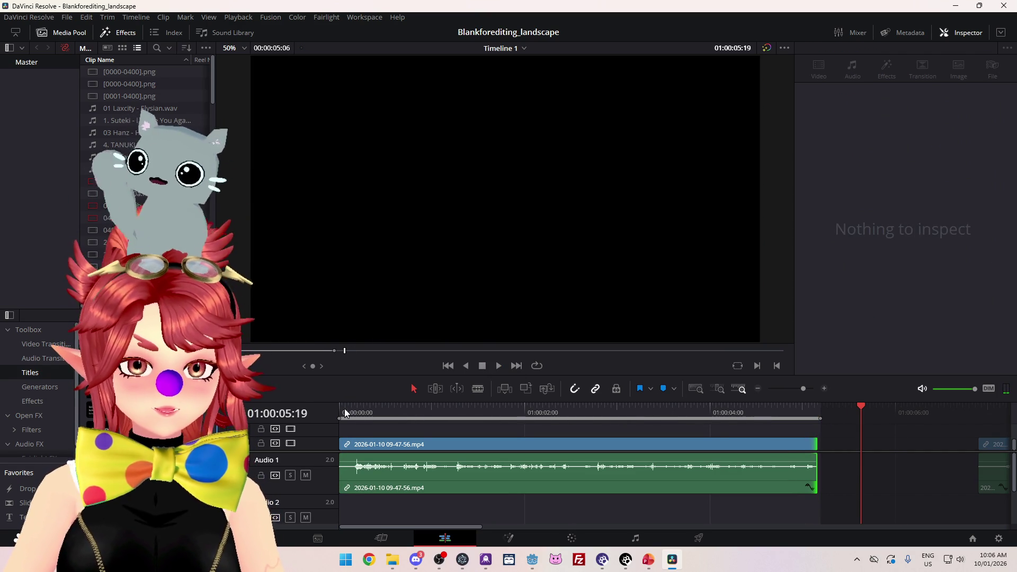
# Step: Play the shortened clip from the beginning and return to the timeline start
pyautogui.click(345, 413)
pyautogui.click(497, 366)
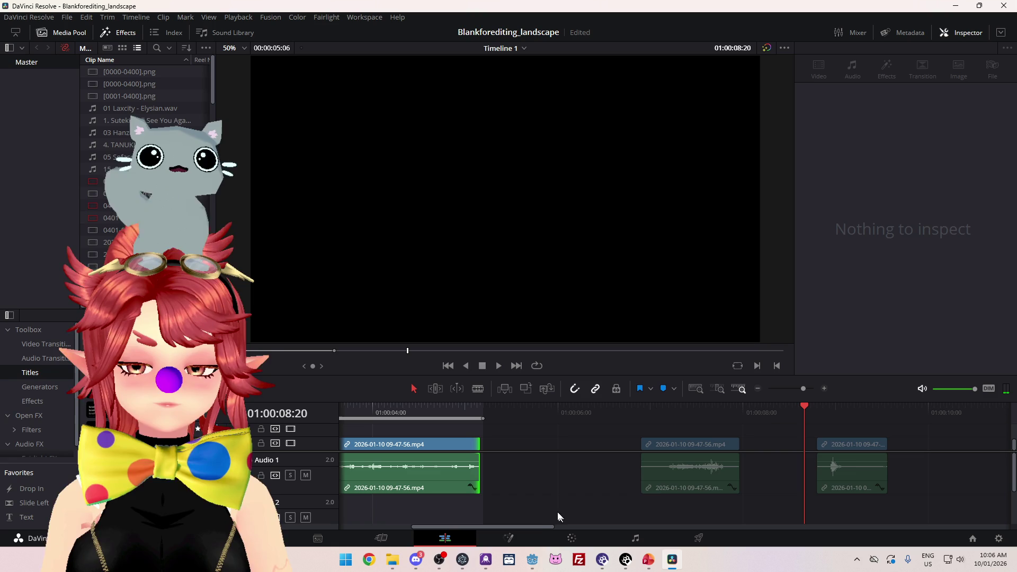
pyautogui.moveTo(542, 527); pyautogui.dragTo(412, 522)
pyautogui.moveTo(377, 414); pyautogui.dragTo(328, 401)
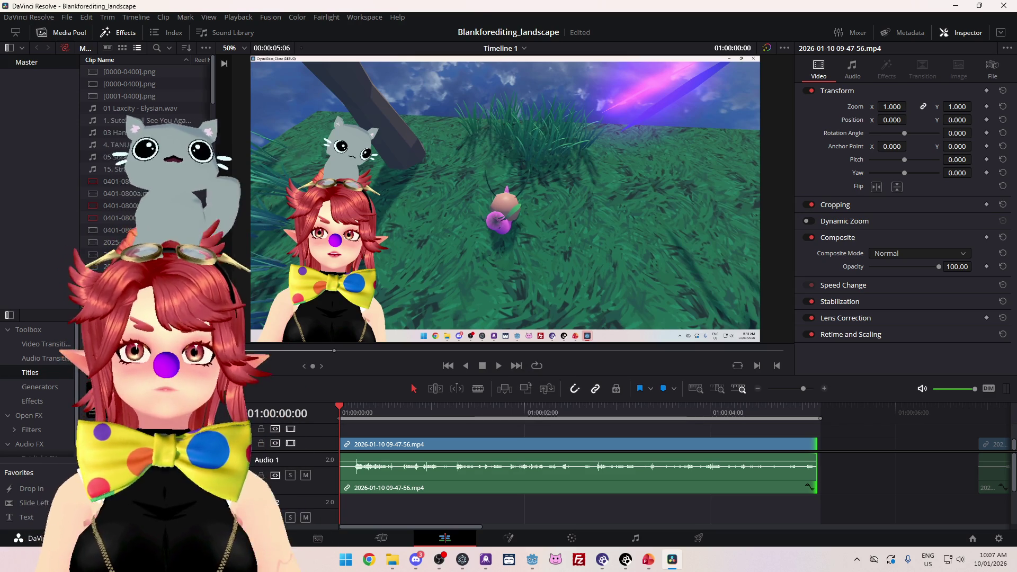
# Step: Play back the edited clip, stop it, and pull the playback range end in slightly
pyautogui.click(499, 367)
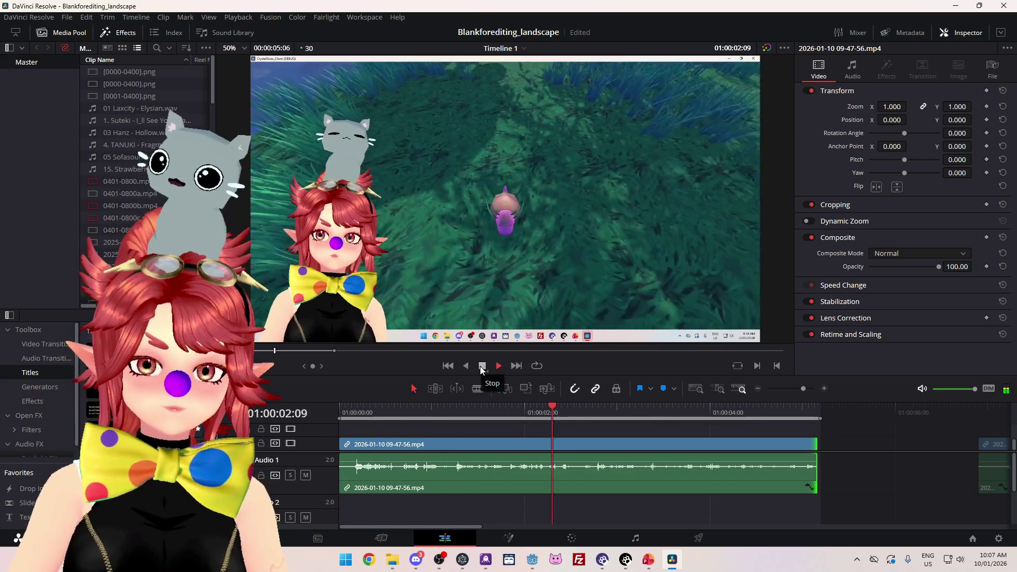
pyautogui.click(482, 366)
pyautogui.moveTo(822, 417); pyautogui.dragTo(806, 417)
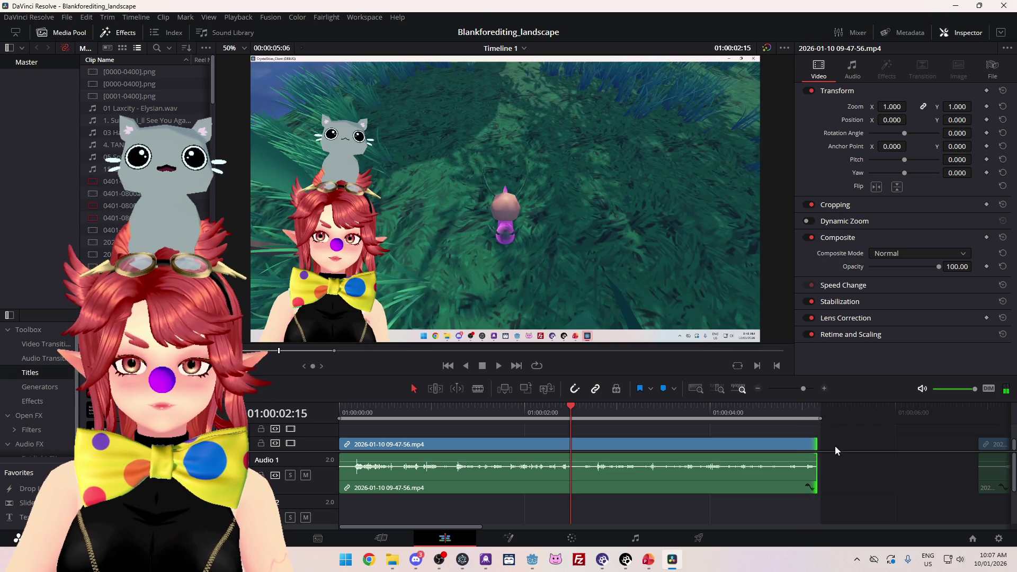
pyautogui.scroll(3, 826, 455)
pyautogui.scroll(-3, 511, 444)
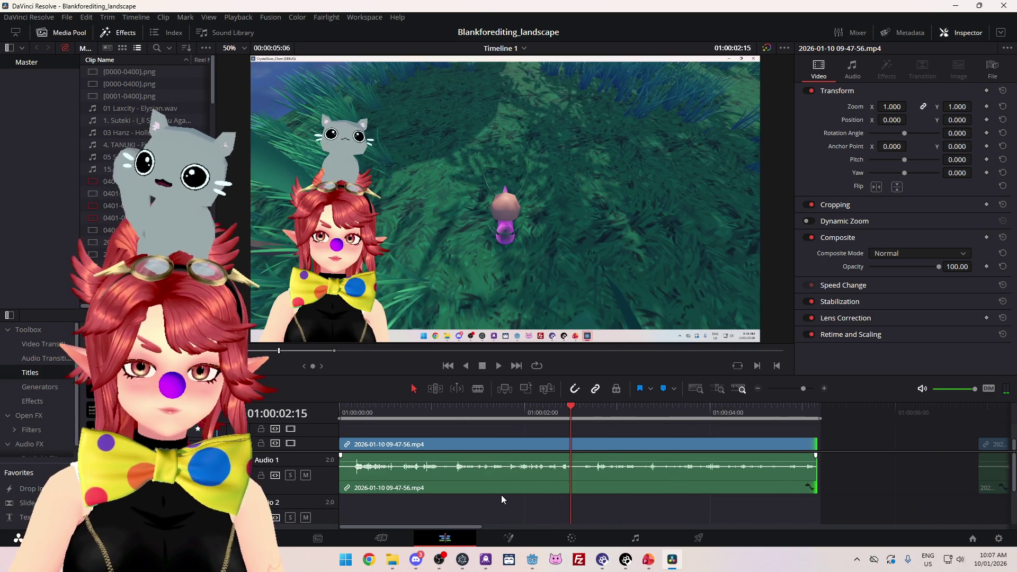
# Step: Select the first clip and park the playhead at 01:00:05:03, checking the frames around it
pyautogui.press('Home')
pyautogui.scroll(2, 348, 444)
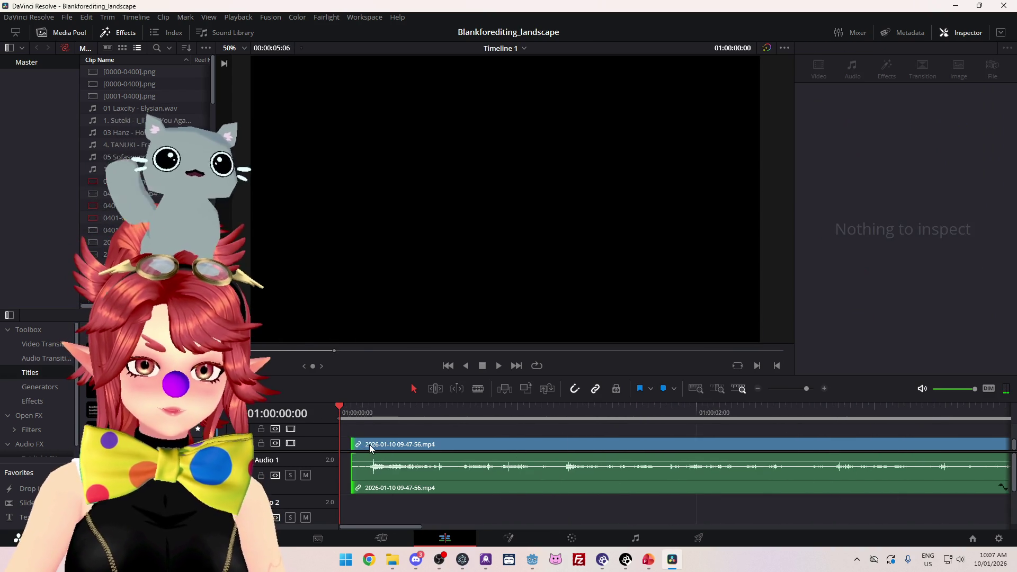
pyautogui.click(420, 473)
pyautogui.scroll(-2, 628, 493)
pyautogui.scroll(-1, 628, 493)
pyautogui.click(768, 408)
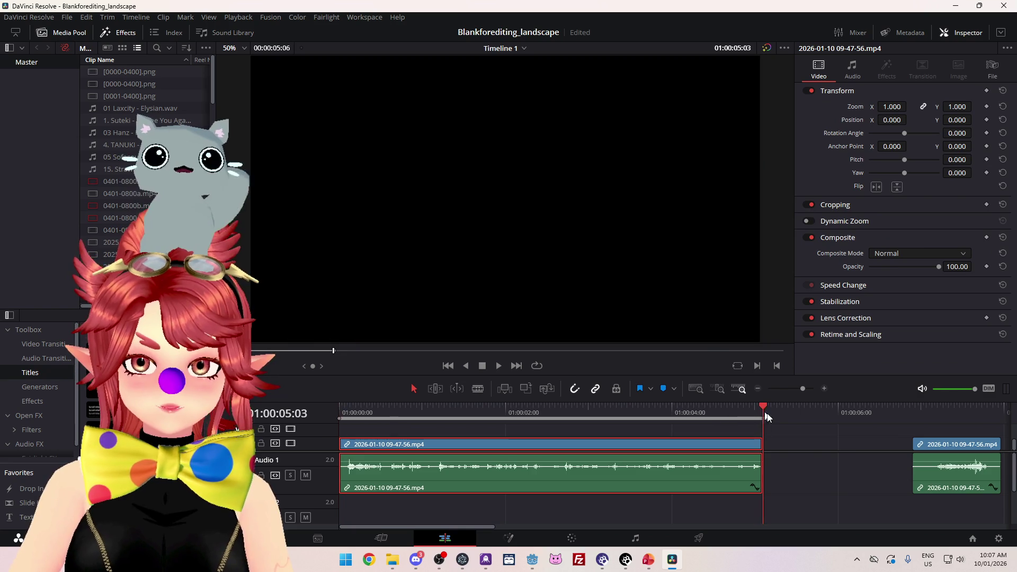
pyautogui.scroll(3, 706, 459)
pyautogui.scroll(1, 707, 459)
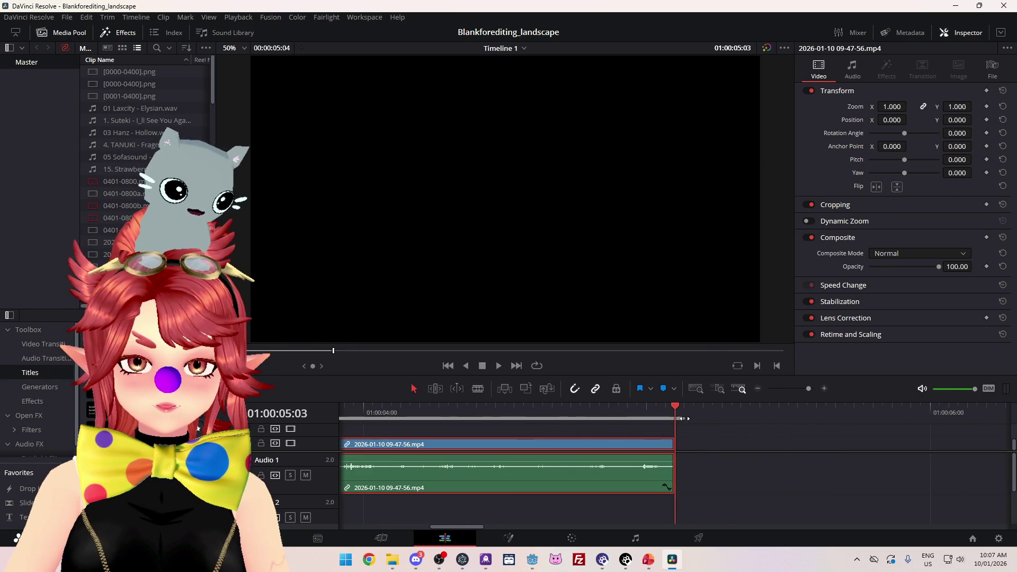
pyautogui.press('Left')
pyautogui.press('Right')
# Step: Drag the clip's end edge to snap onto the playhead at 01:00:05:03
pyautogui.moveTo(681, 445)
pyautogui.mouseDown()
pyautogui.moveTo(700, 449)
pyautogui.moveTo(586, 419)
pyautogui.moveTo(680, 424)
pyautogui.moveTo(665, 426)
pyautogui.moveTo(701, 409)
pyautogui.moveTo(638, 411)
pyautogui.moveTo(684, 417)
pyautogui.moveTo(640, 416)
pyautogui.moveTo(664, 416)
pyautogui.mouseUp()
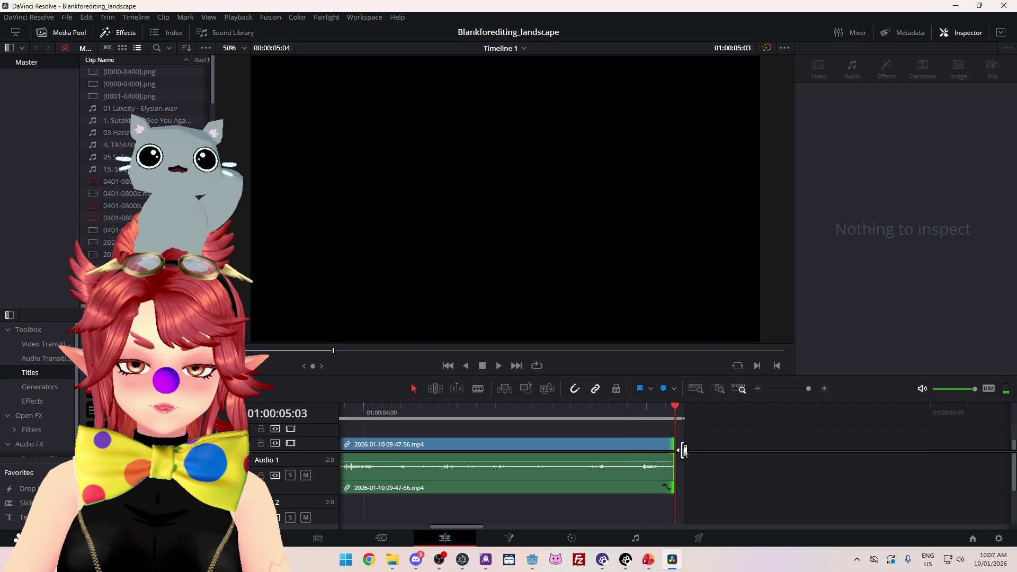
pyautogui.moveTo(684, 451); pyautogui.dragTo(721, 444)
pyautogui.click(682, 405)
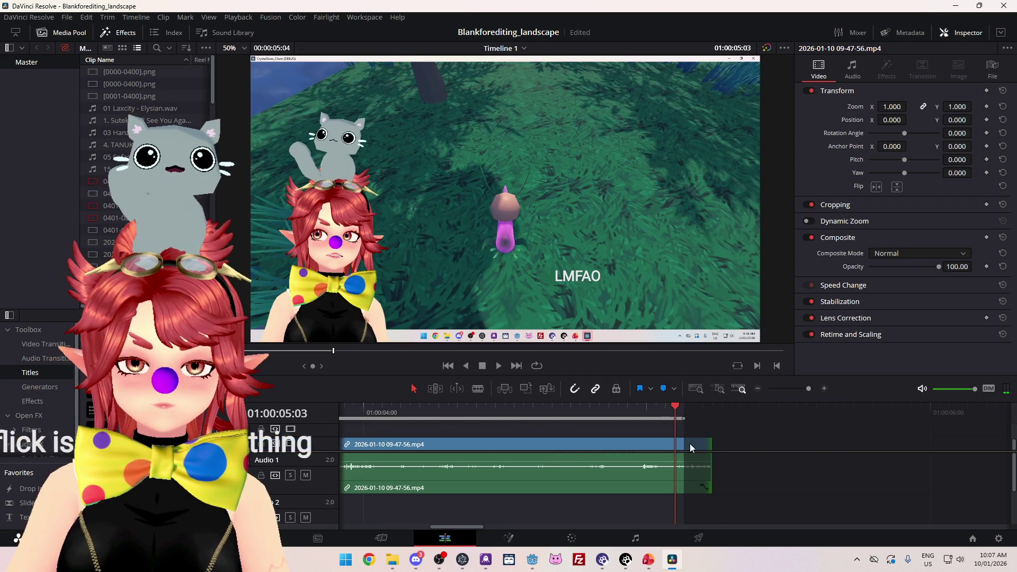
pyautogui.press('Left')
pyautogui.press('Right')
pyautogui.press('End')
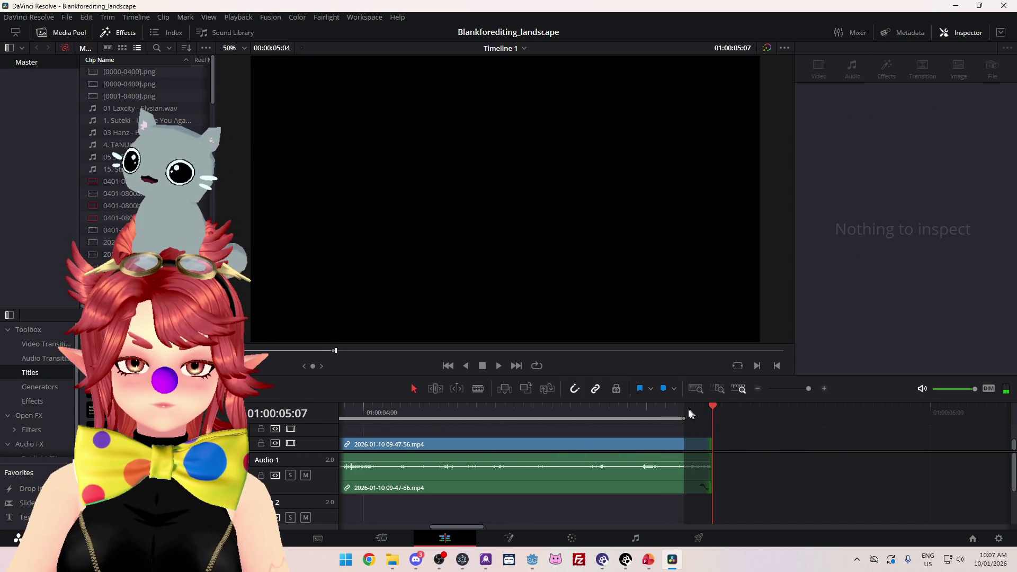
pyautogui.click(691, 413)
pyautogui.moveTo(714, 445)
pyautogui.mouseDown()
pyautogui.moveTo(671, 443)
pyautogui.moveTo(684, 445)
pyautogui.mouseUp()
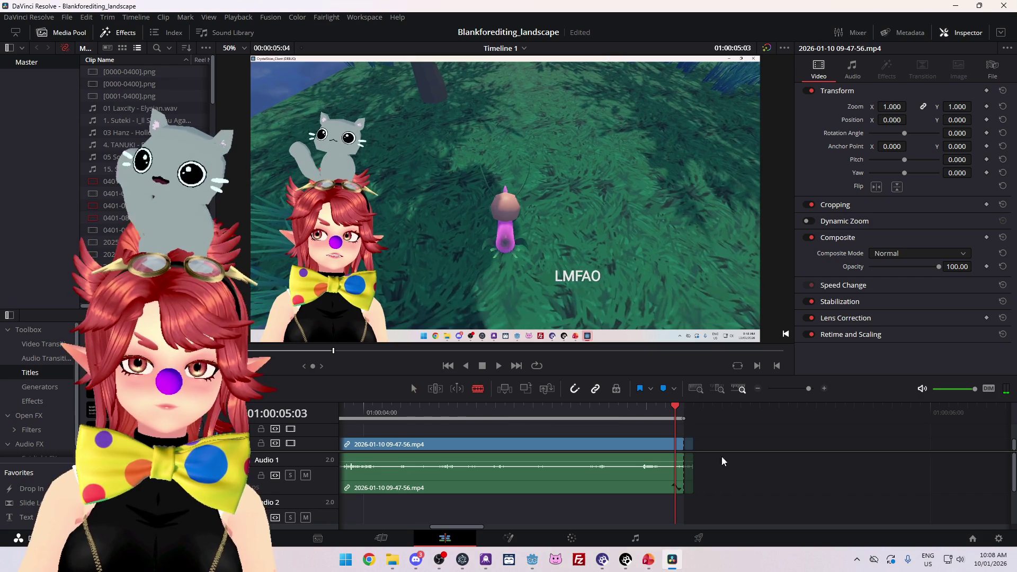
# Step: Switch back to Selection mode (A) and scroll down the timeline
pyautogui.press('a')
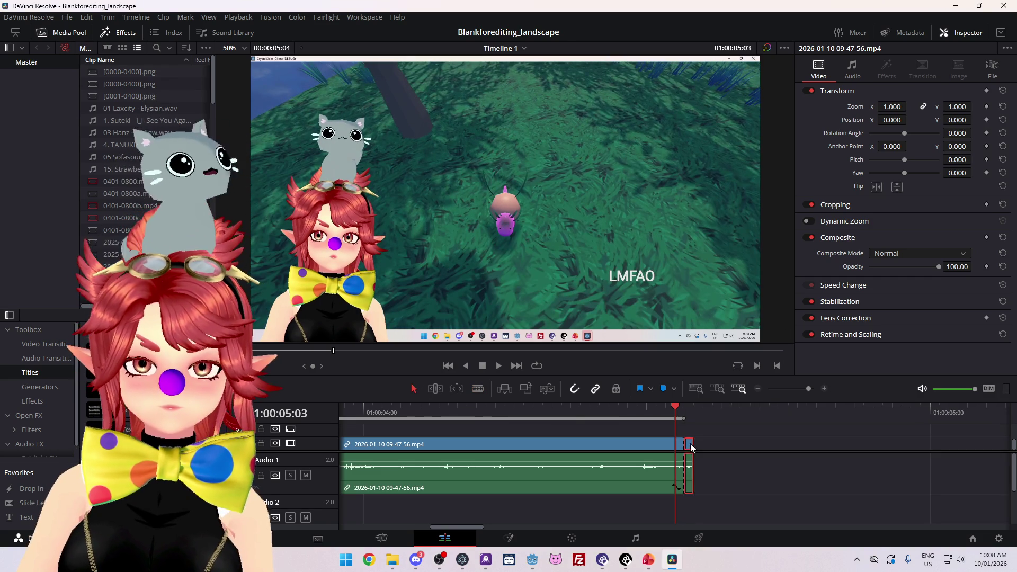
pyautogui.scroll(-2, 693, 468)
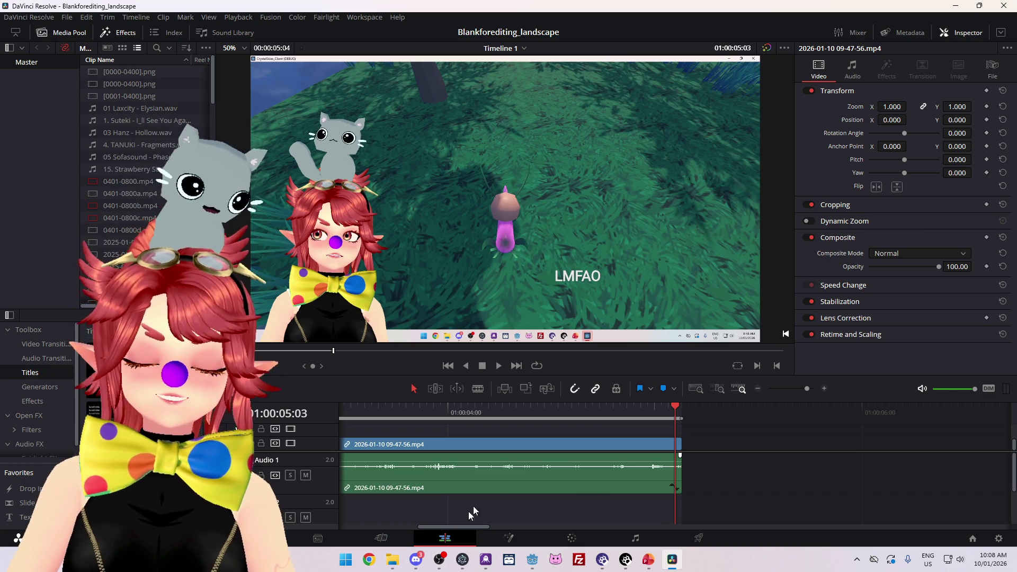
pyautogui.moveTo(459, 528); pyautogui.dragTo(316, 514)
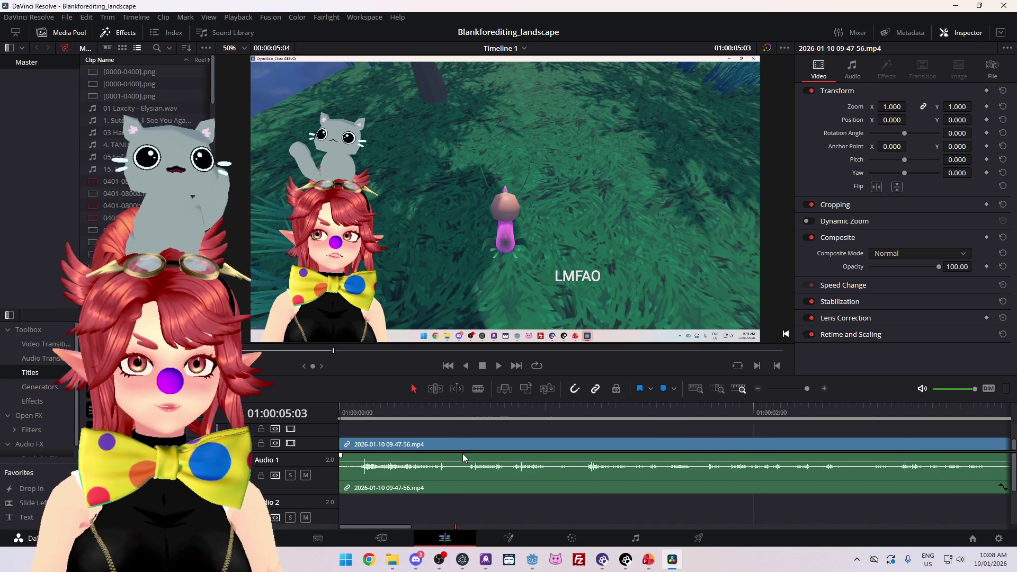
pyautogui.scroll(-4, 577, 482)
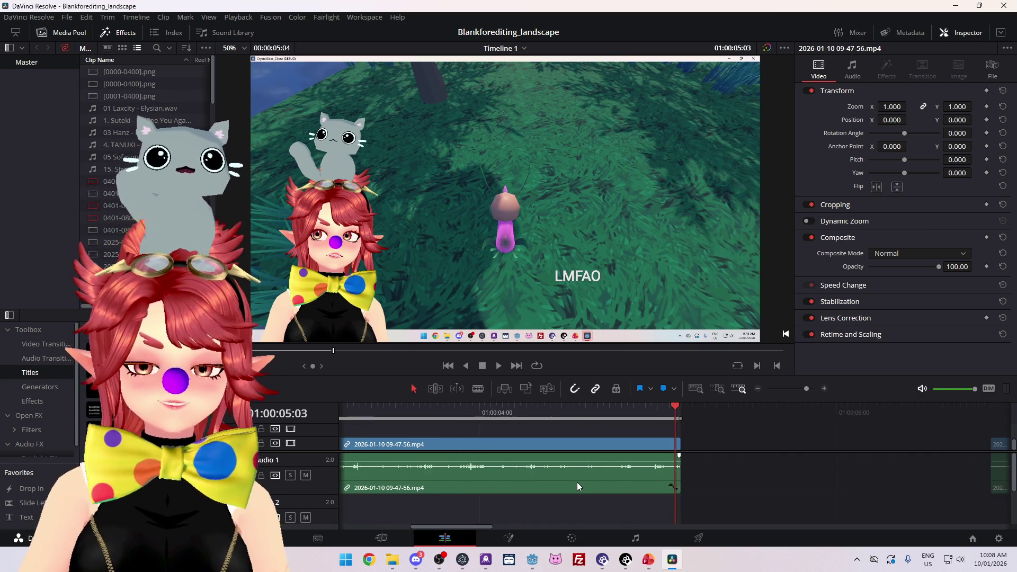
pyautogui.scroll(-2, 527, 479)
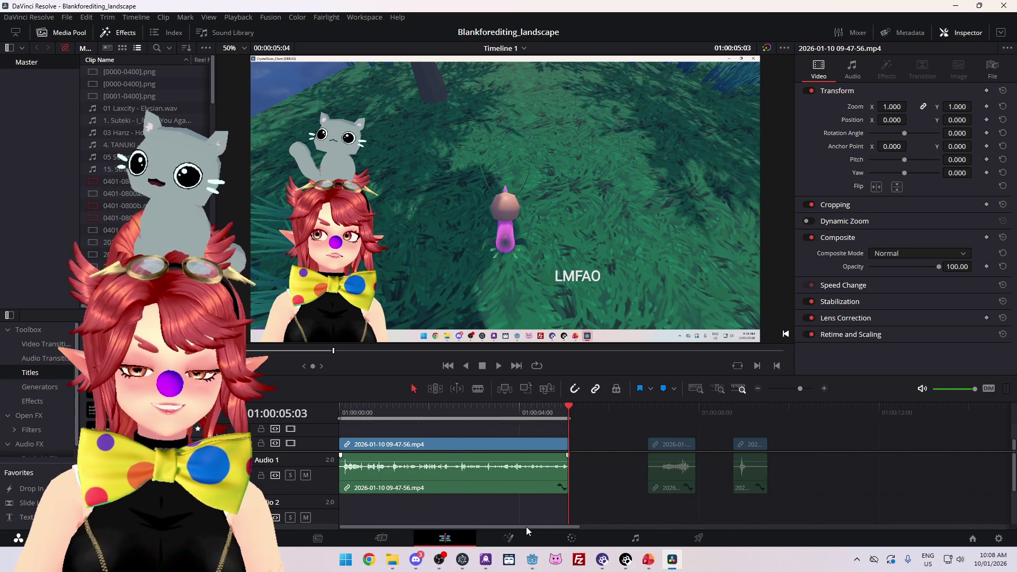
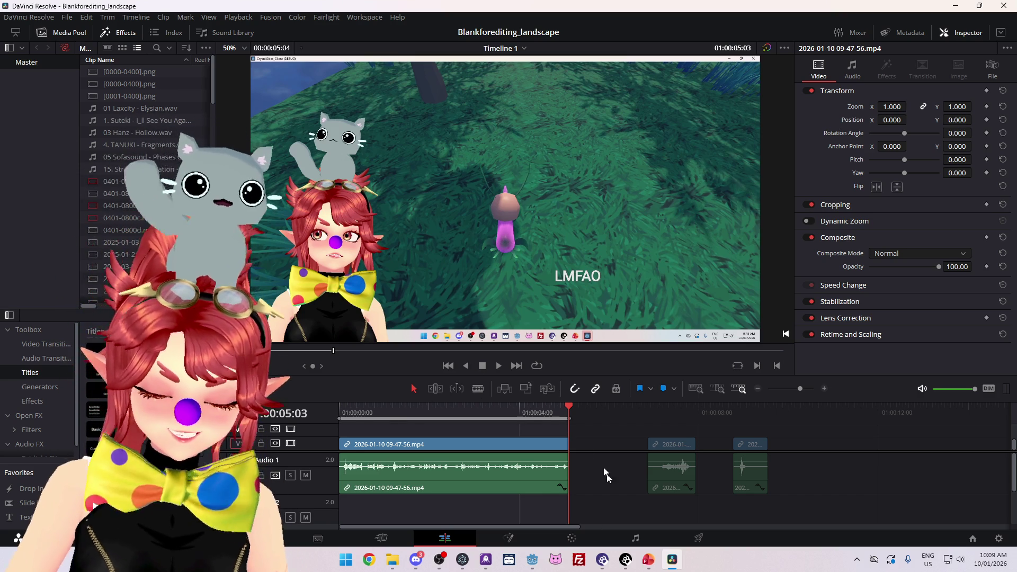
# Step: From the Deliver page's Browse dialog, go to Project_26.0_CrystalSkies > CrystalSkies_Client
pyautogui.click(712, 544)
pyautogui.click(529, 440)
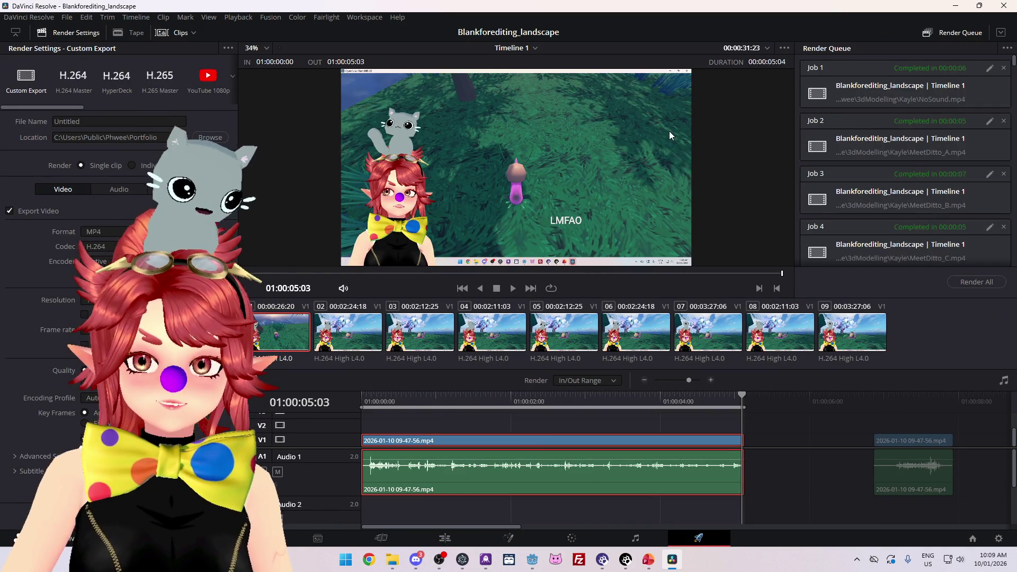
pyautogui.click(217, 137)
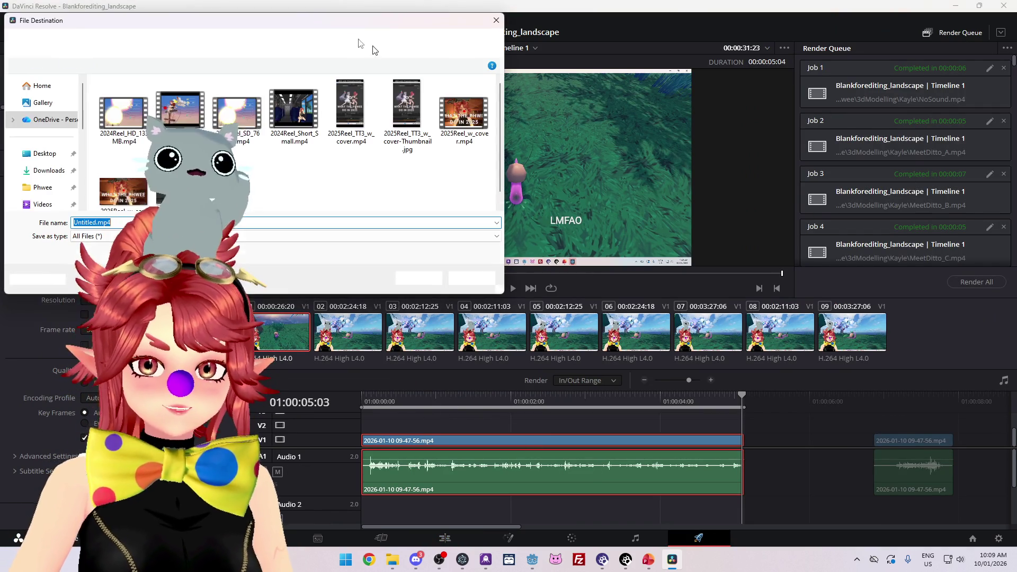
pyautogui.click(252, 42)
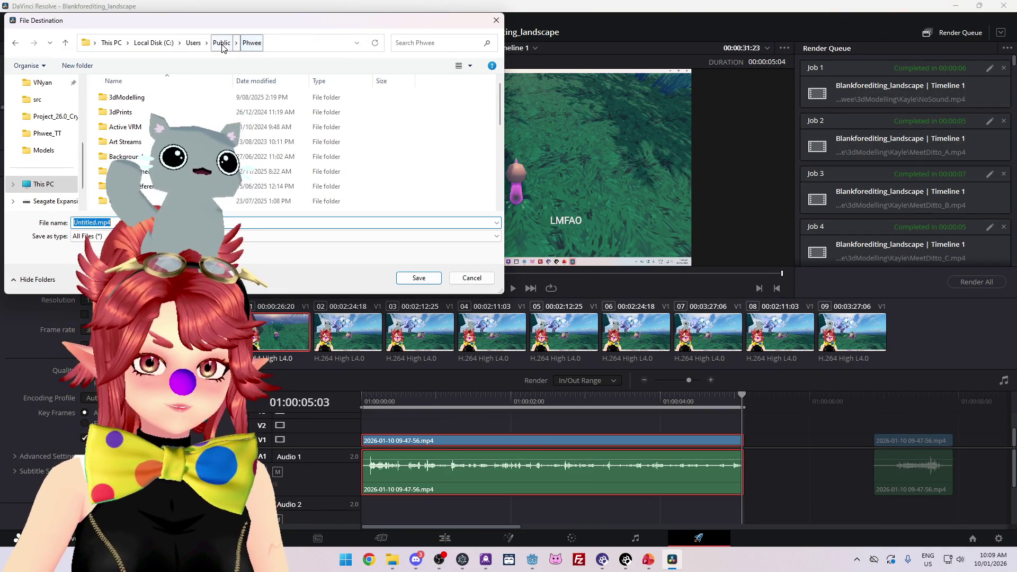
pyautogui.click(53, 116)
pyautogui.click(133, 127)
pyautogui.doubleClick(133, 131)
# Step: Enter crystalskies_client > SFX and save the output name as Phwee_Snail_Walk
pyautogui.doubleClick(130, 130)
pyautogui.scroll(-5, 136, 154)
pyautogui.scroll(5, 136, 159)
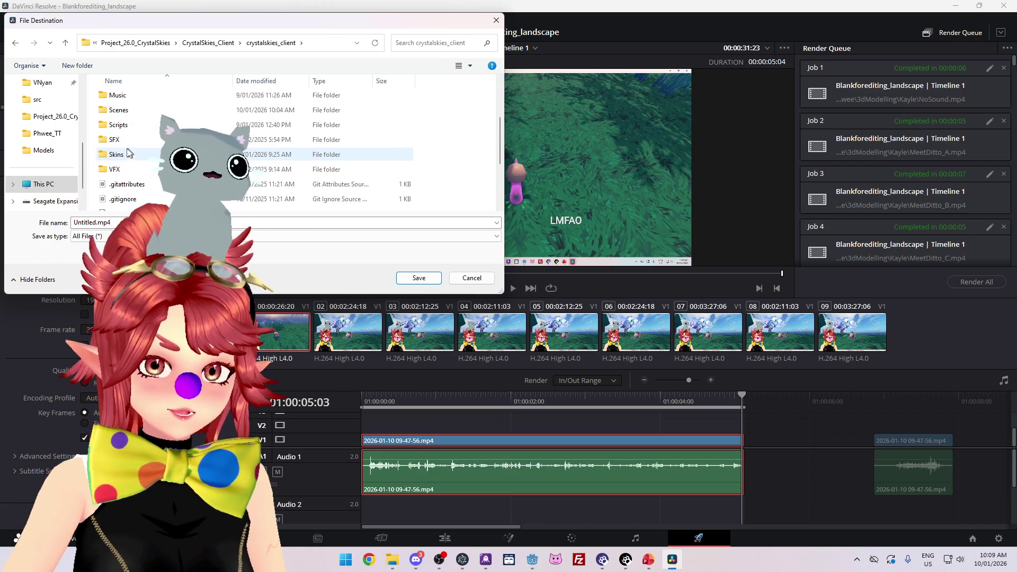
pyautogui.doubleClick(127, 137)
pyautogui.scroll(-2, 132, 159)
pyautogui.scroll(-2, 133, 159)
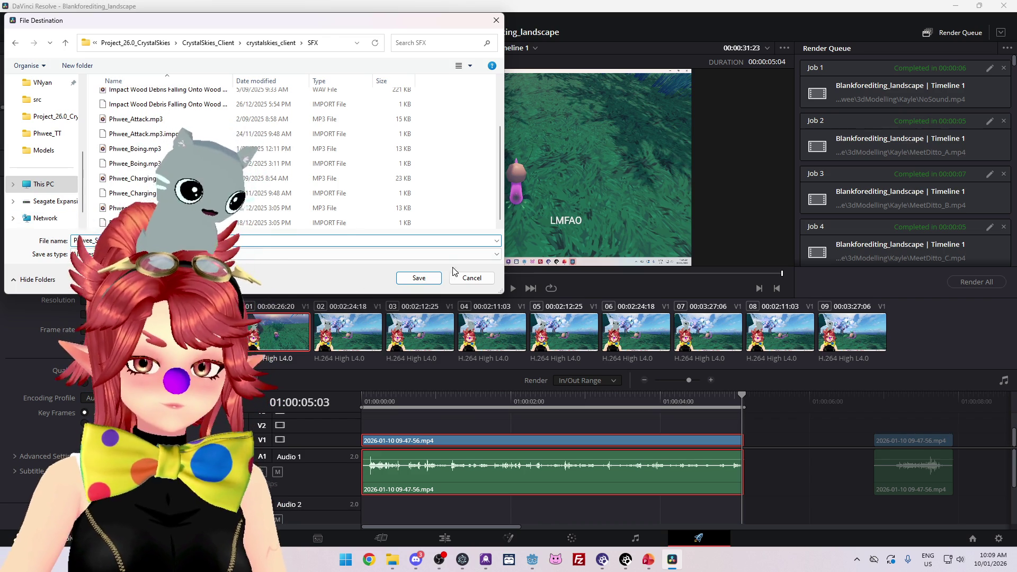
pyautogui.click(419, 278)
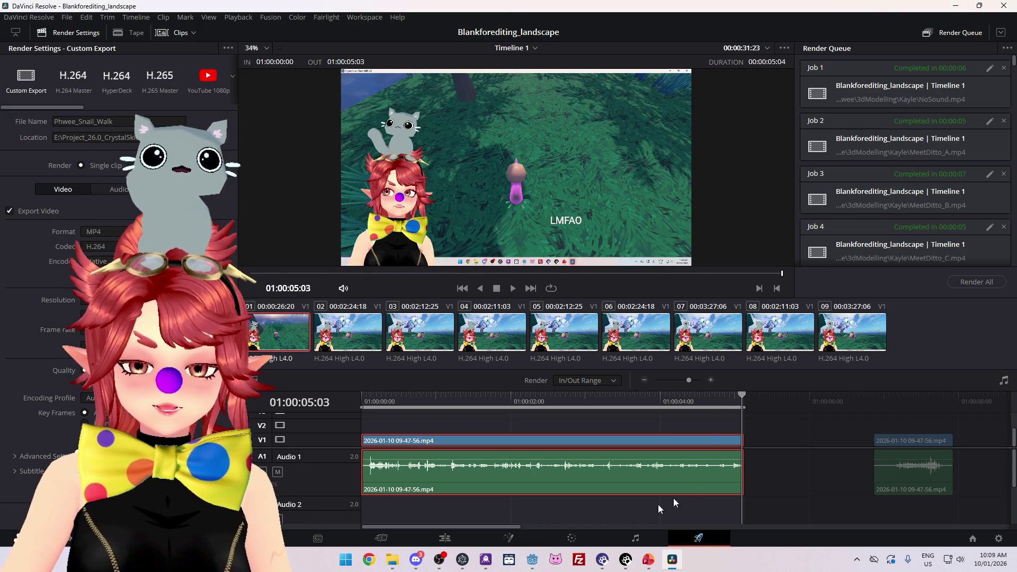
# Step: Try rendering the queued jobs, then cancel overwriting the existing file
pyautogui.scroll(-5, 660, 458)
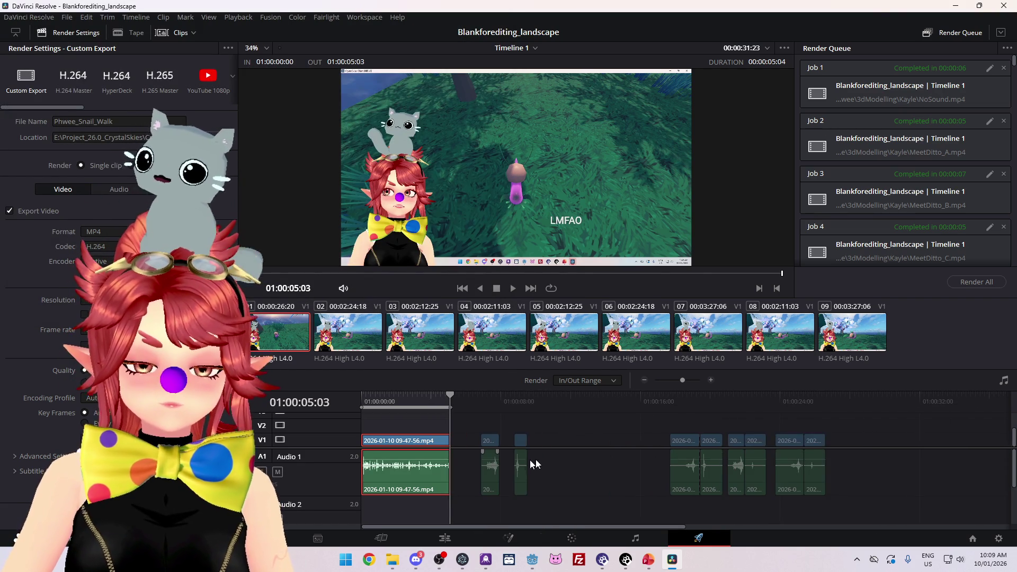
pyautogui.scroll(-3, 910, 202)
pyautogui.scroll(-4, 909, 202)
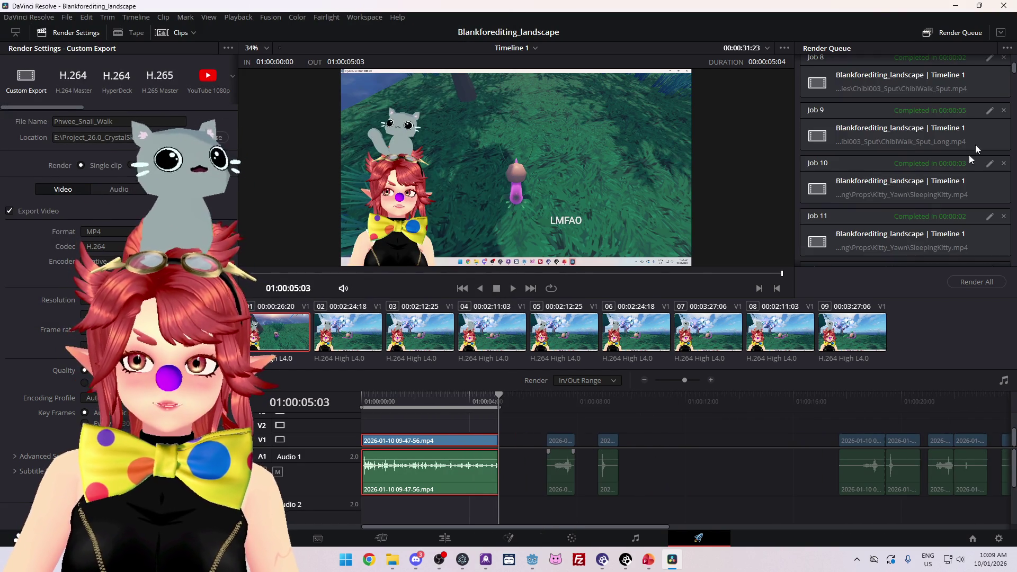
pyautogui.click(958, 283)
pyautogui.click(602, 329)
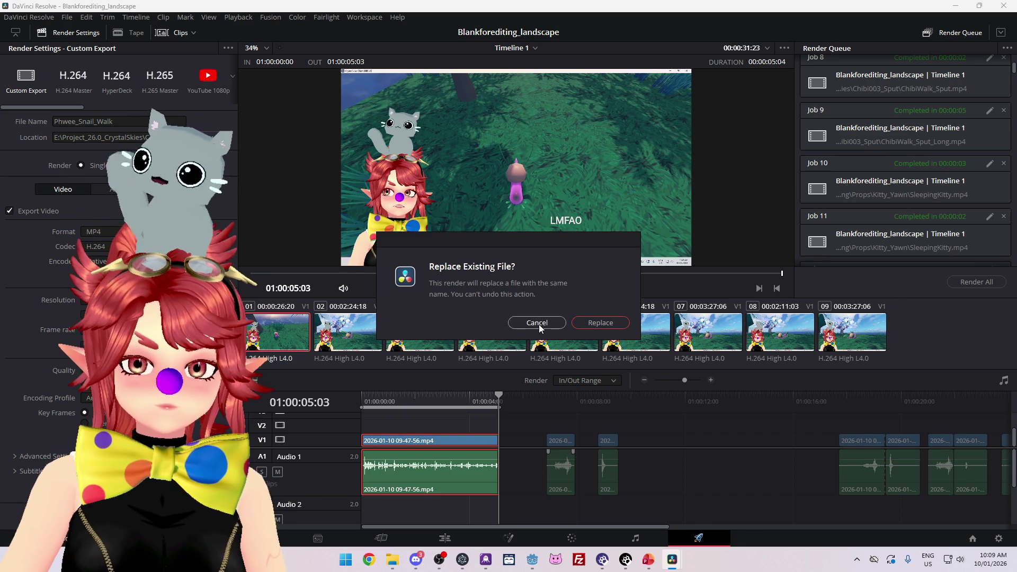
pyautogui.click(538, 323)
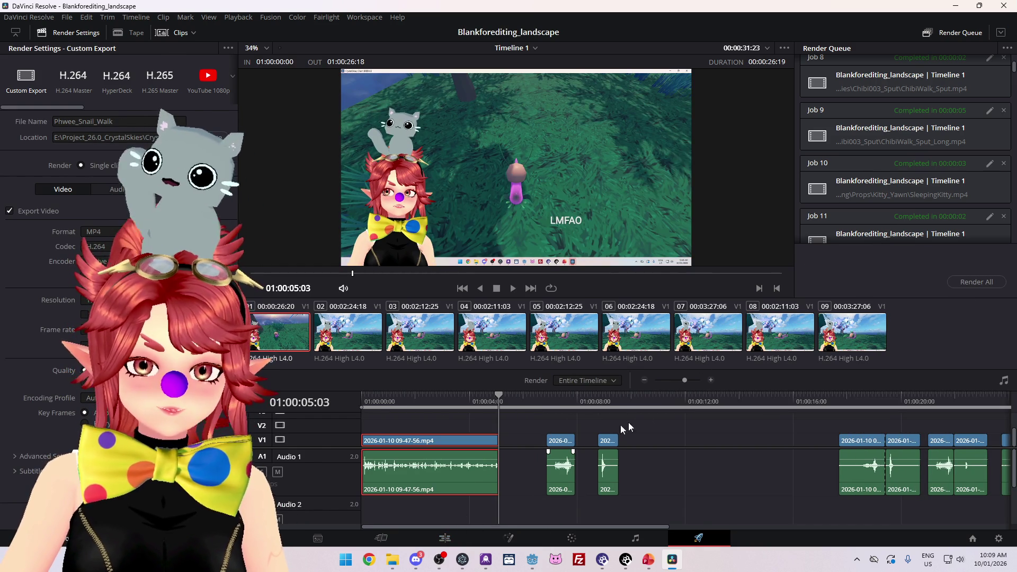
# Step: Mark the out point at the first clip's end, 01:00:05:04, and render Phwee_Snail_Walk
pyautogui.click(501, 407)
pyautogui.rightClick(501, 407)
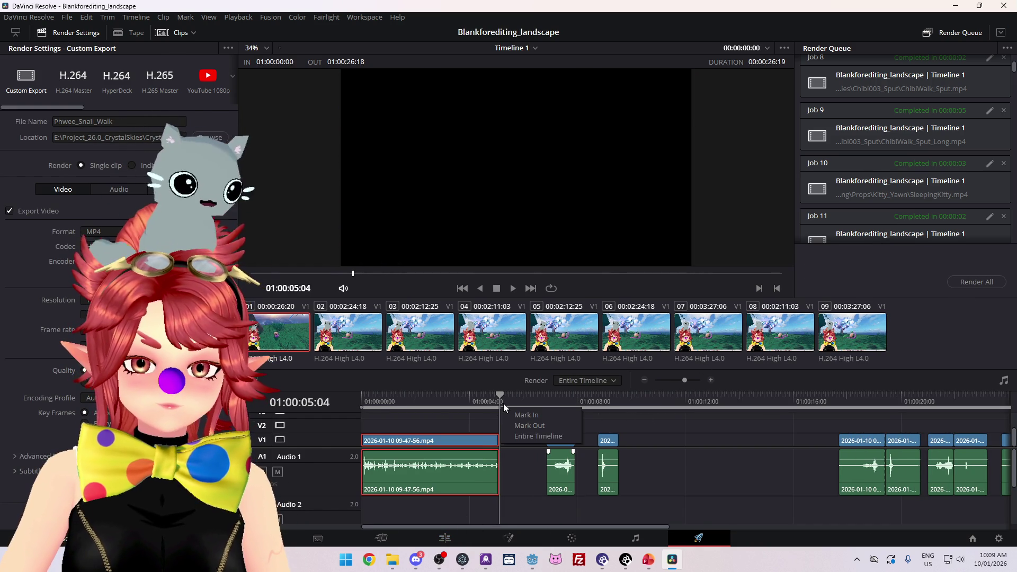
pyautogui.click(507, 466)
pyautogui.scroll(5, 508, 461)
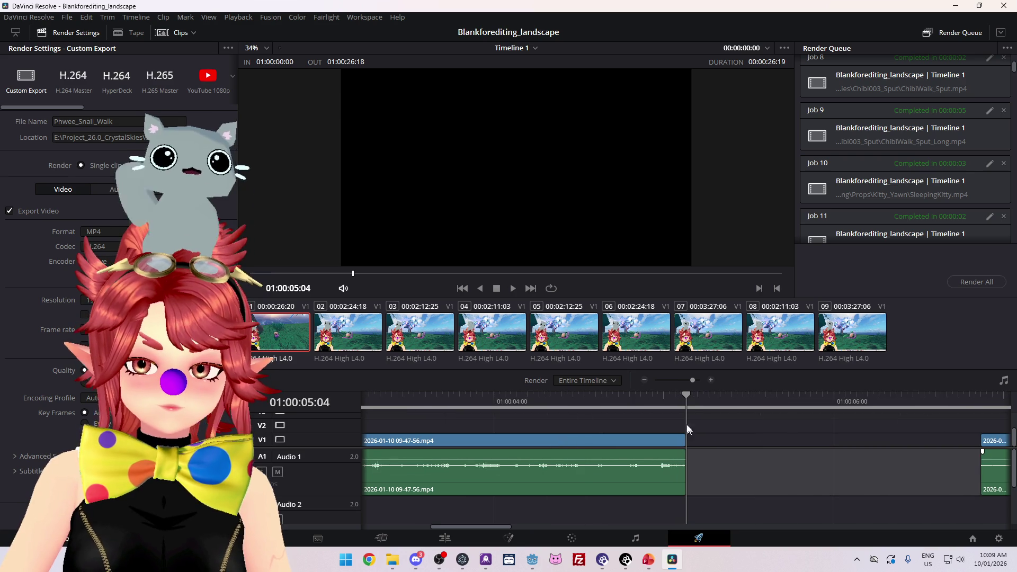
pyautogui.rightClick(694, 396)
pyautogui.click(708, 414)
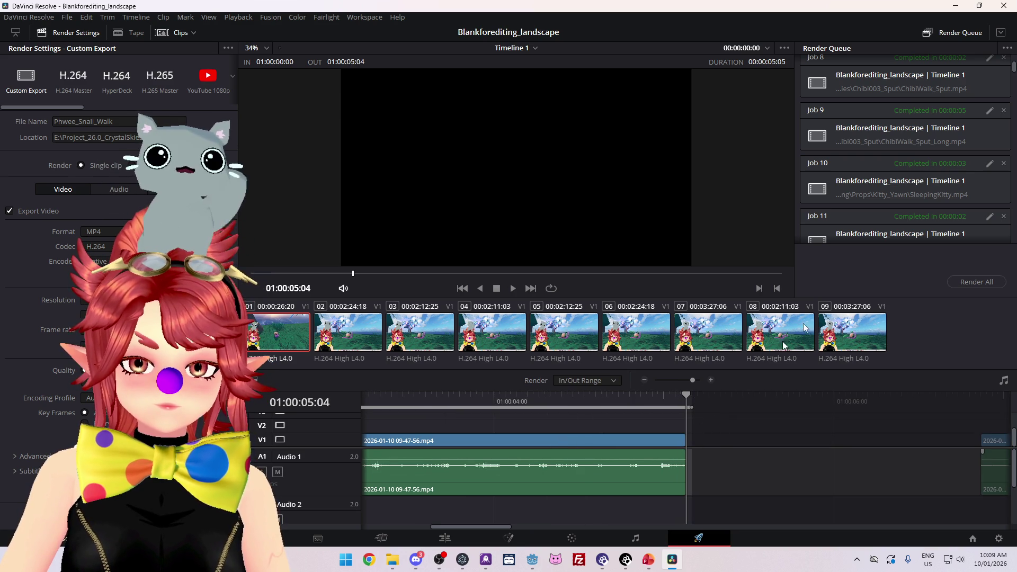
pyautogui.scroll(-5, 931, 233)
pyautogui.scroll(-10, 931, 159)
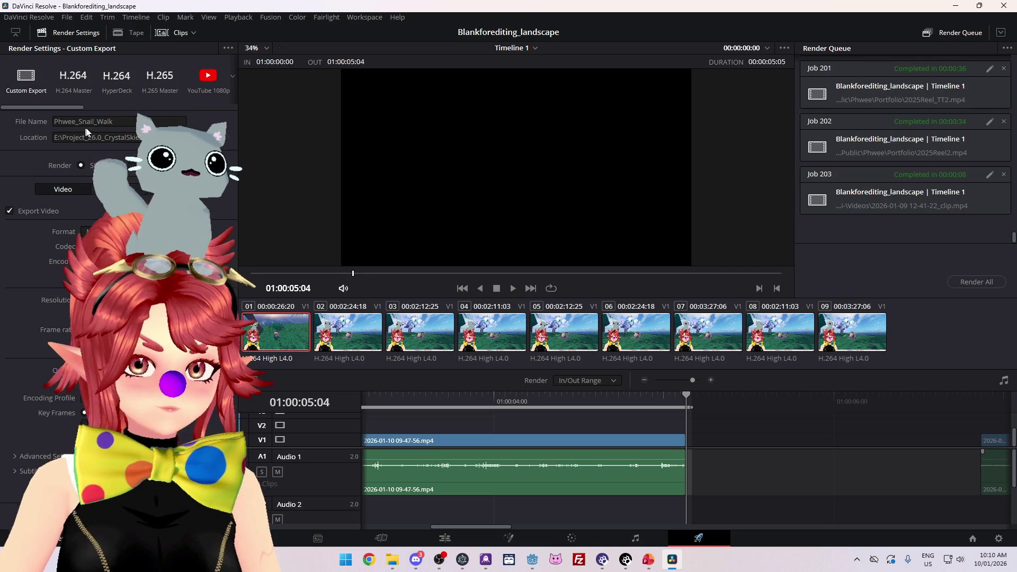
pyautogui.click(972, 282)
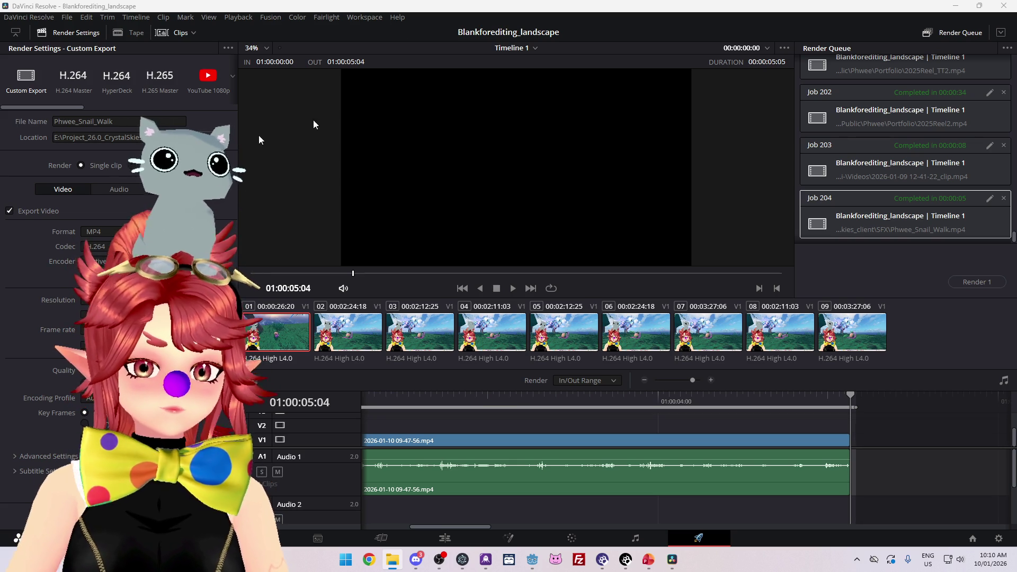
# Step: Disable video export, queue and render the MP3 audio-only job, then close the audio preview
pyautogui.click(9, 211)
pyautogui.click(120, 189)
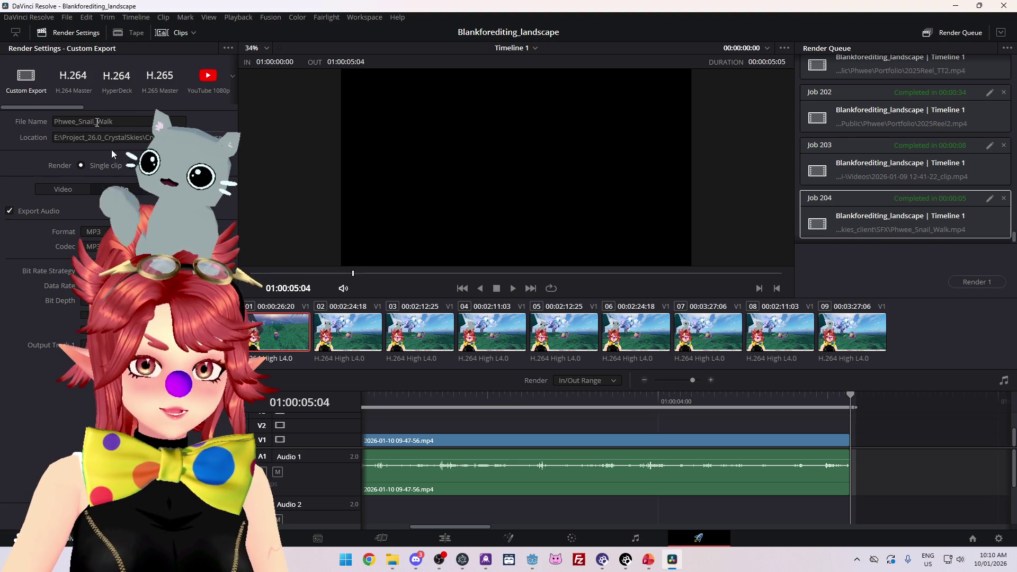
pyautogui.click(190, 517)
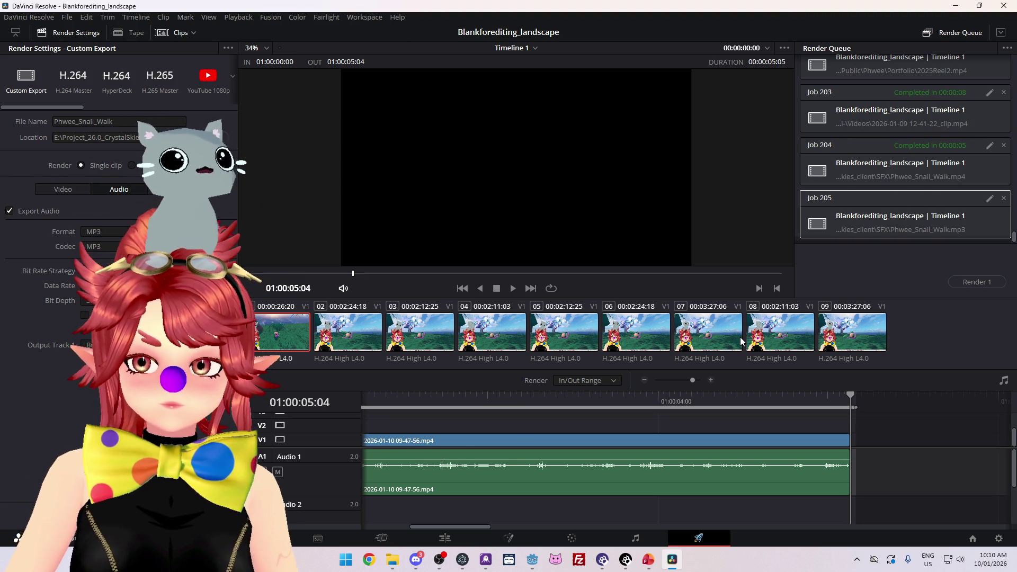
pyautogui.click(987, 283)
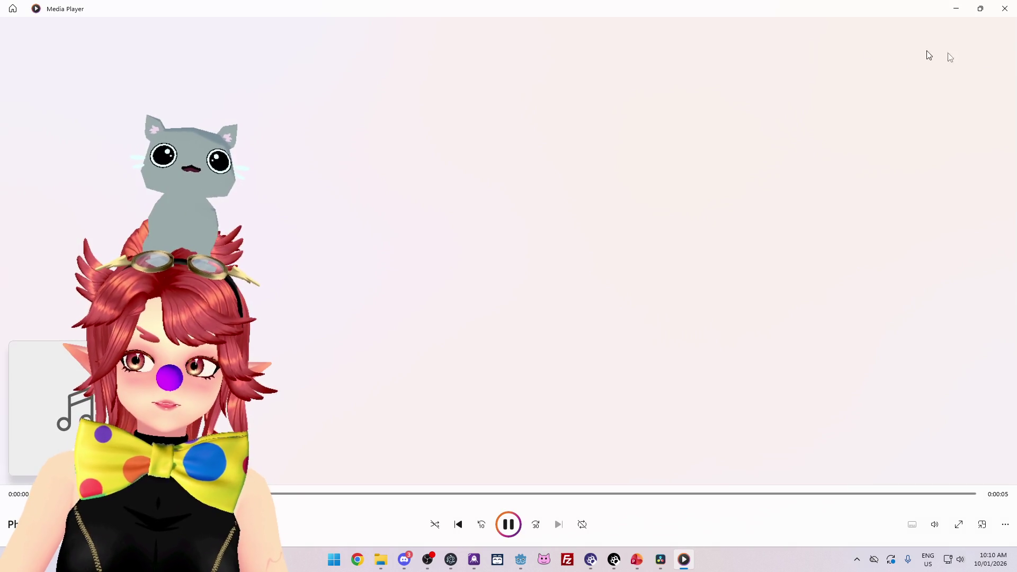
pyautogui.click(1006, 9)
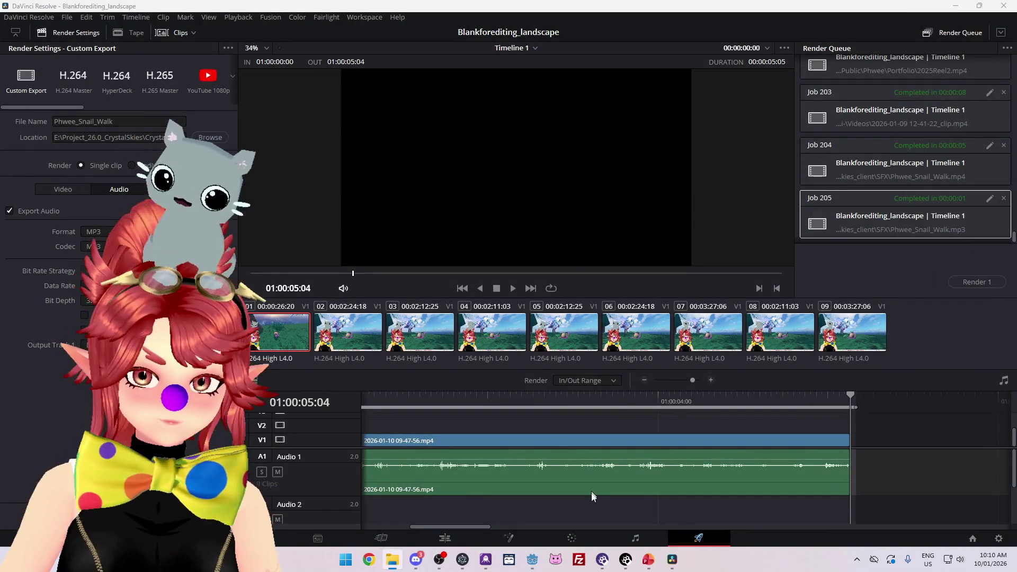
# Step: On the Edit page, mark in and out points around the second clip
pyautogui.scroll(-3, 585, 486)
pyautogui.scroll(2, 435, 440)
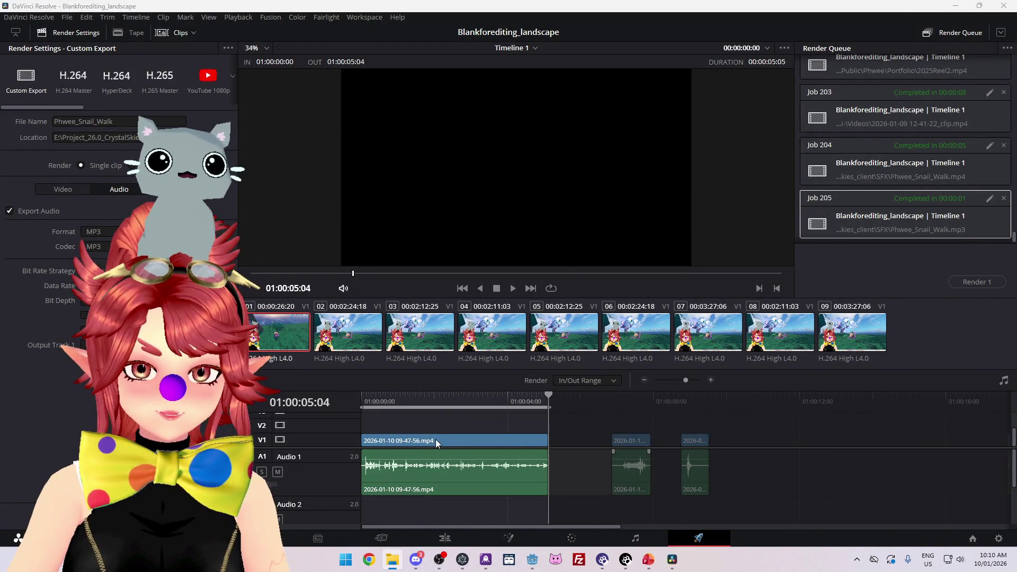
pyautogui.scroll(-1, 450, 447)
pyautogui.click(452, 445)
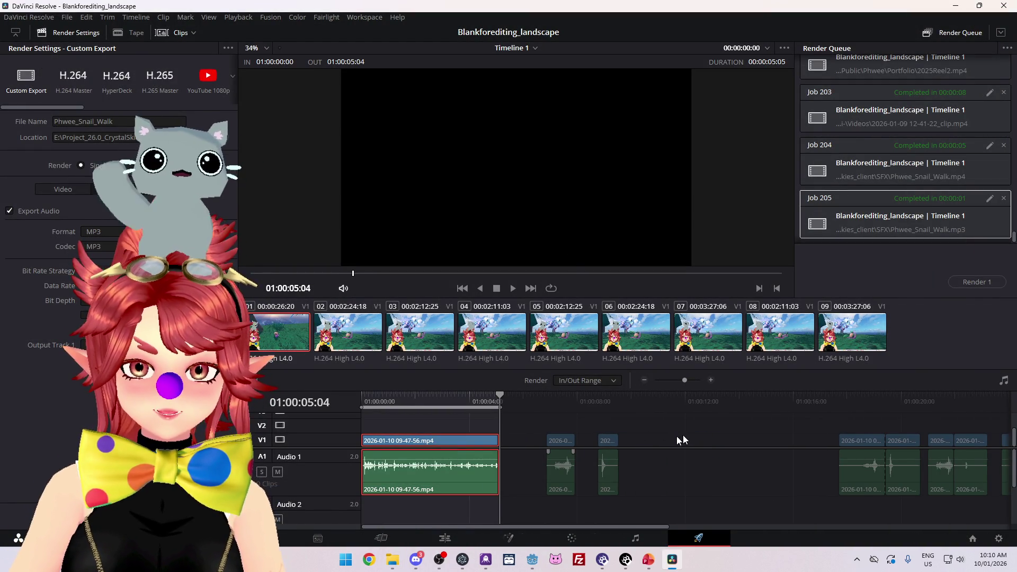
pyautogui.click(445, 539)
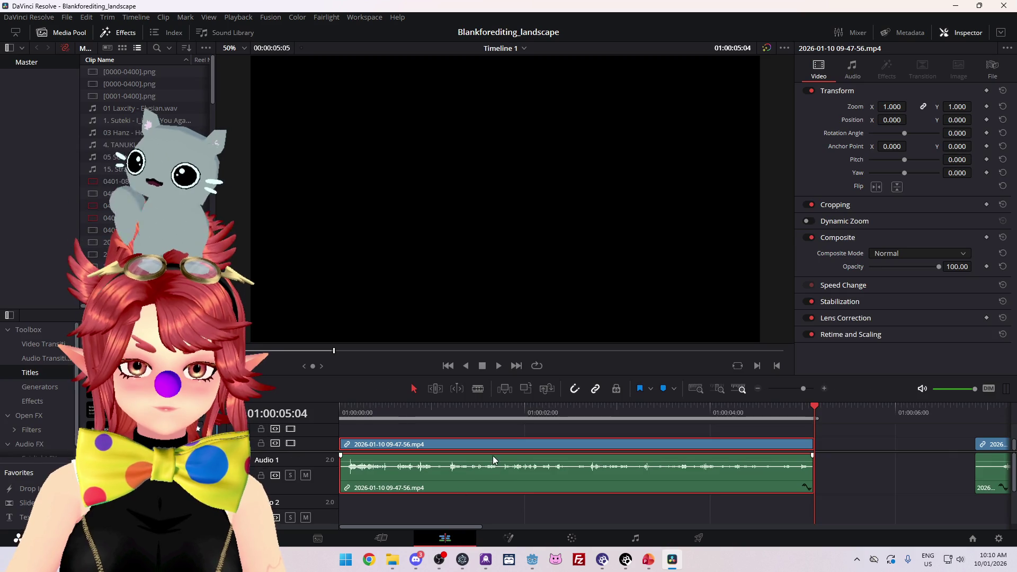
pyautogui.click(648, 408)
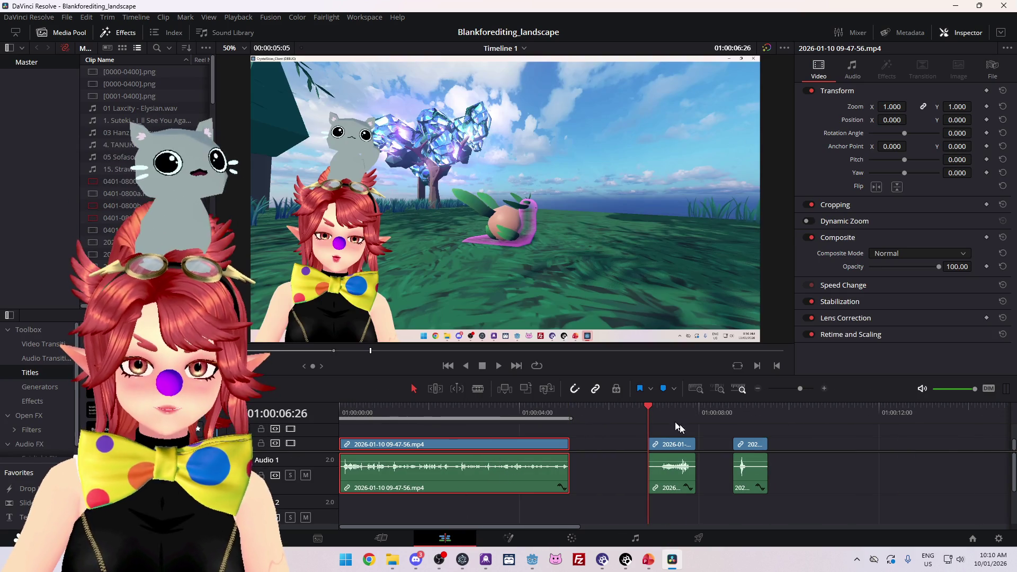
pyautogui.rightClick(655, 418)
pyautogui.click(673, 418)
pyautogui.click(689, 408)
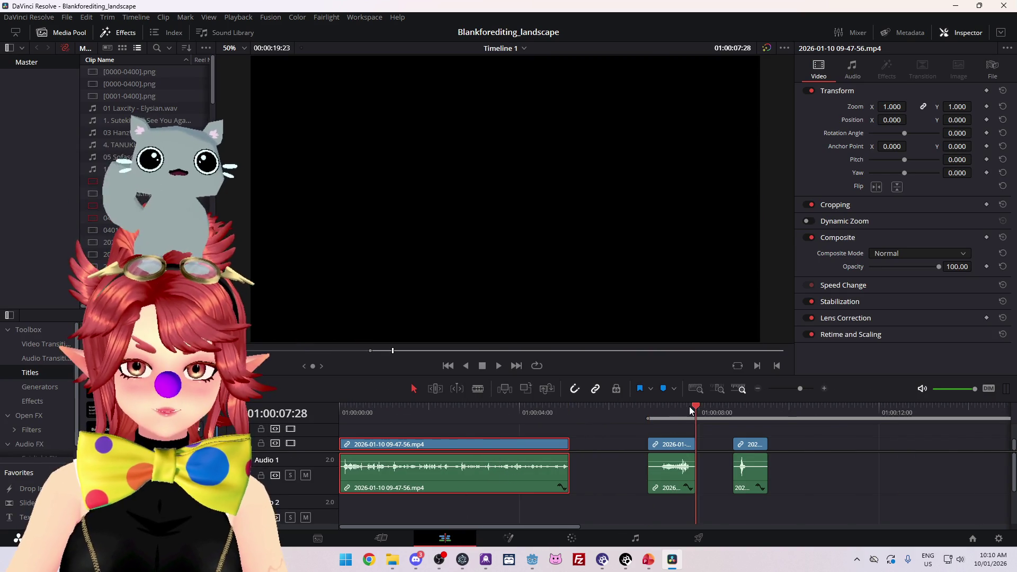
pyautogui.rightClick(688, 414)
pyautogui.click(715, 438)
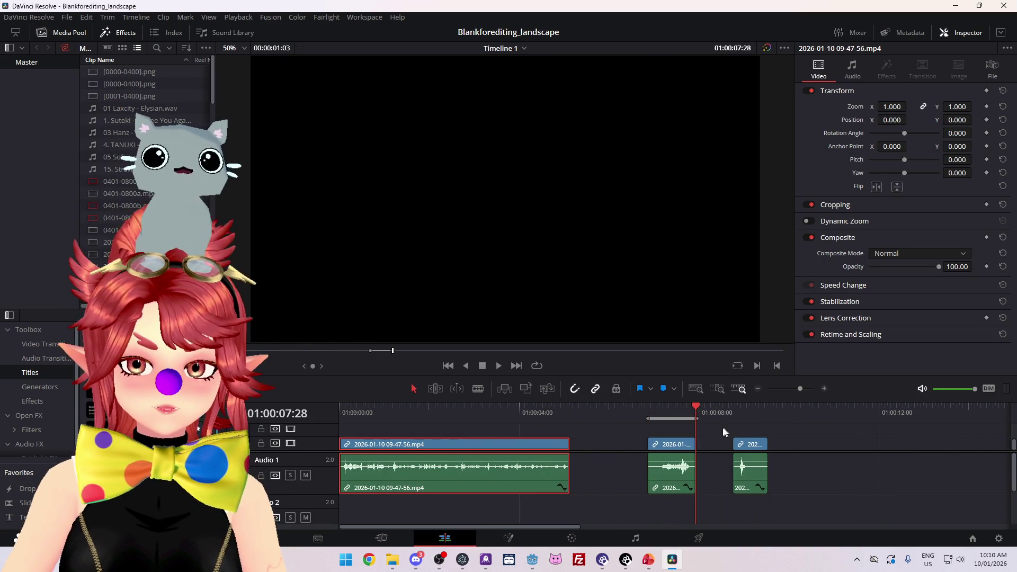
# Step: Queue and render that range as Phwee_Snail_Charge.mp3
pyautogui.click(697, 538)
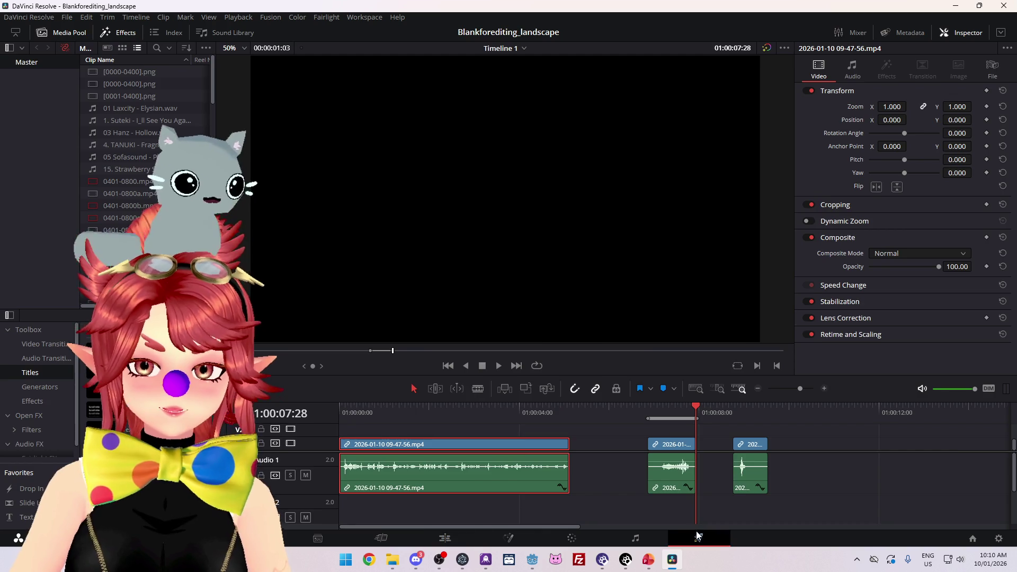
pyautogui.doubleClick(106, 121)
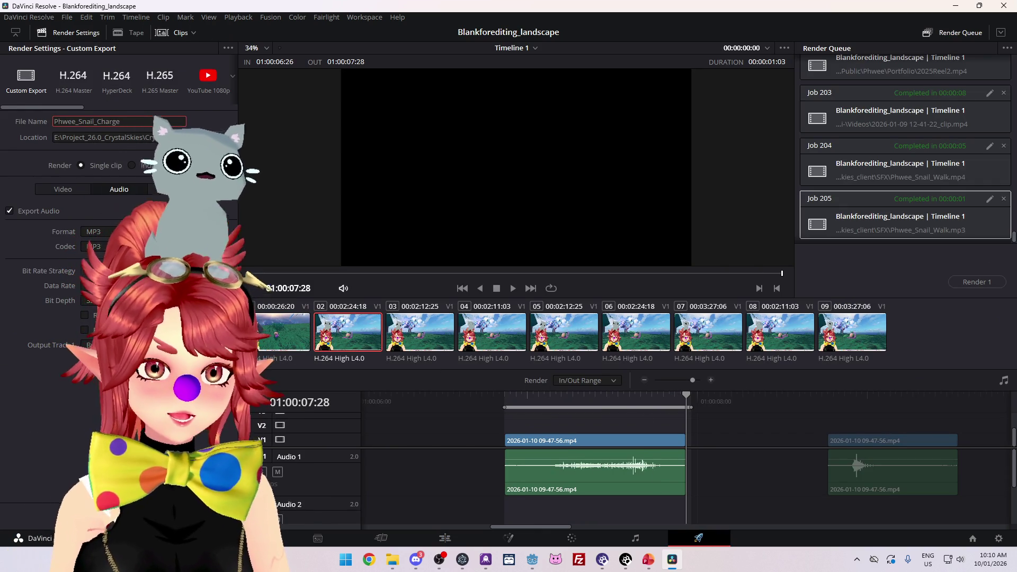
pyautogui.click(183, 524)
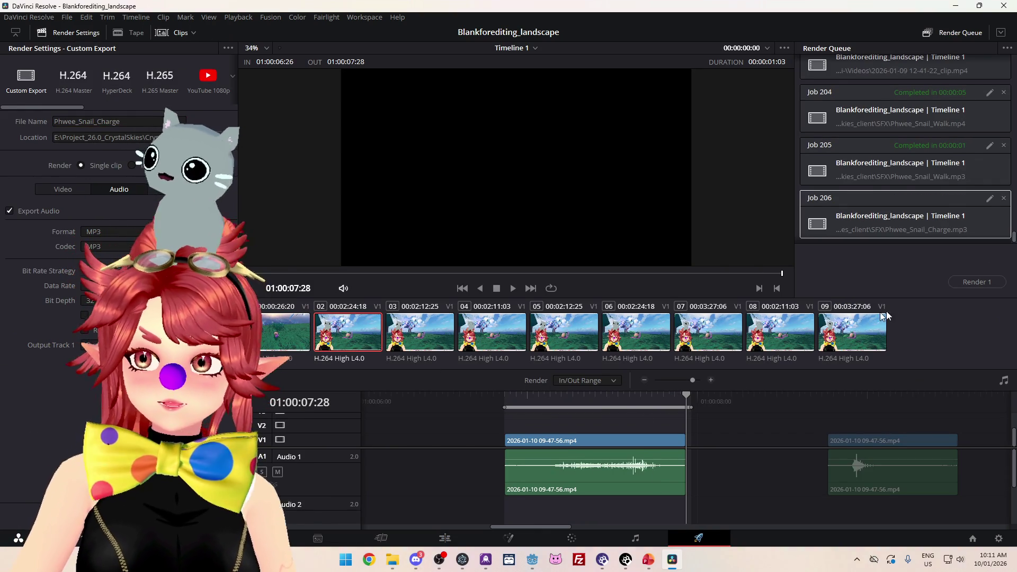
pyautogui.click(981, 283)
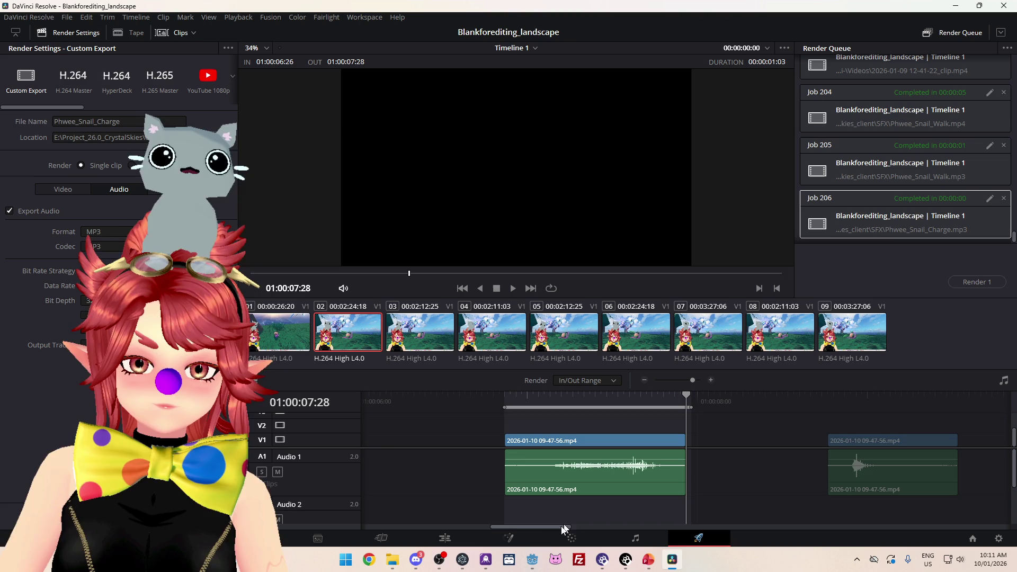
# Step: Mark a new render range from 01:00:08:23 to 01:00:09:16
pyautogui.moveTo(565, 528); pyautogui.dragTo(595, 528)
pyautogui.rightClick(585, 398)
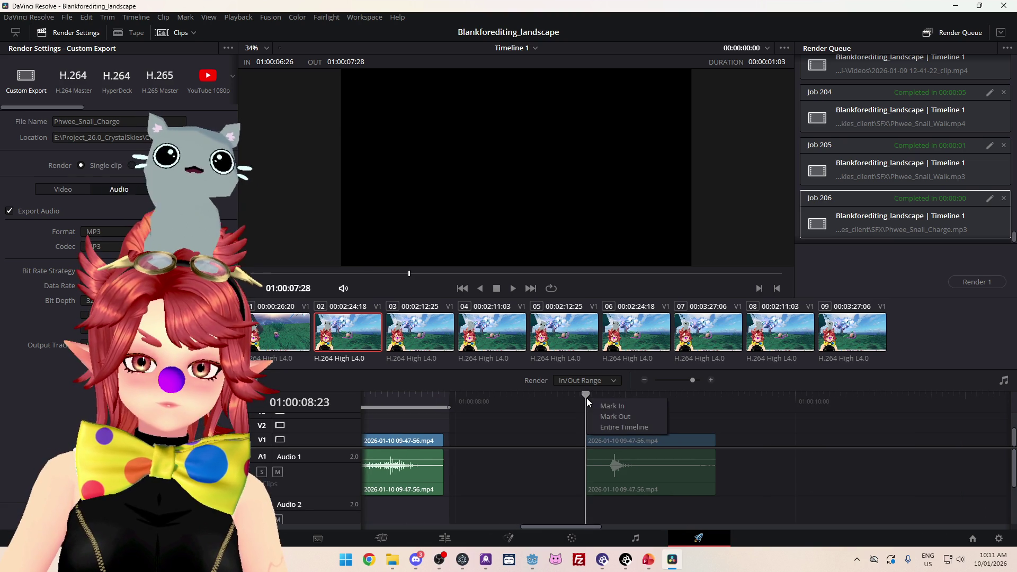
pyautogui.click(608, 408)
pyautogui.click(716, 398)
pyautogui.rightClick(736, 397)
pyautogui.click(753, 416)
# Step: Rename the output to Phwee_Snail_Hit, then queue and render it
pyautogui.doubleClick(176, 123)
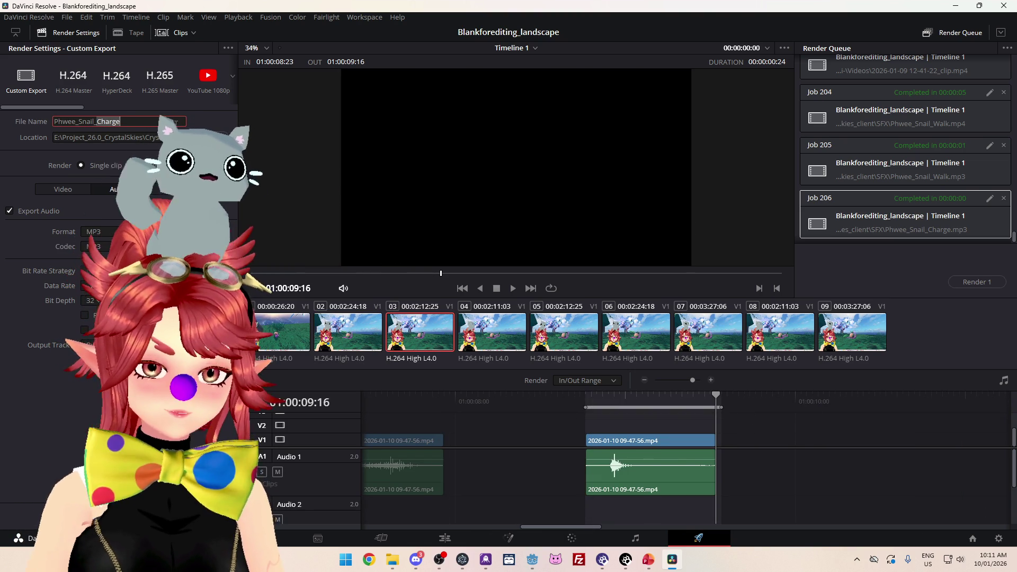
pyautogui.write('Hit')
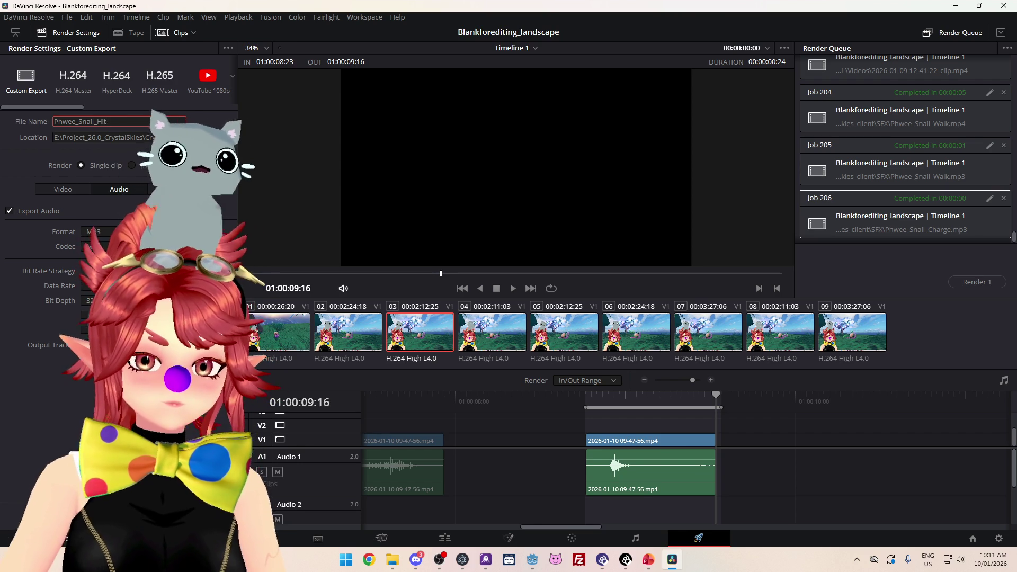
pyautogui.click(119, 516)
pyautogui.click(977, 282)
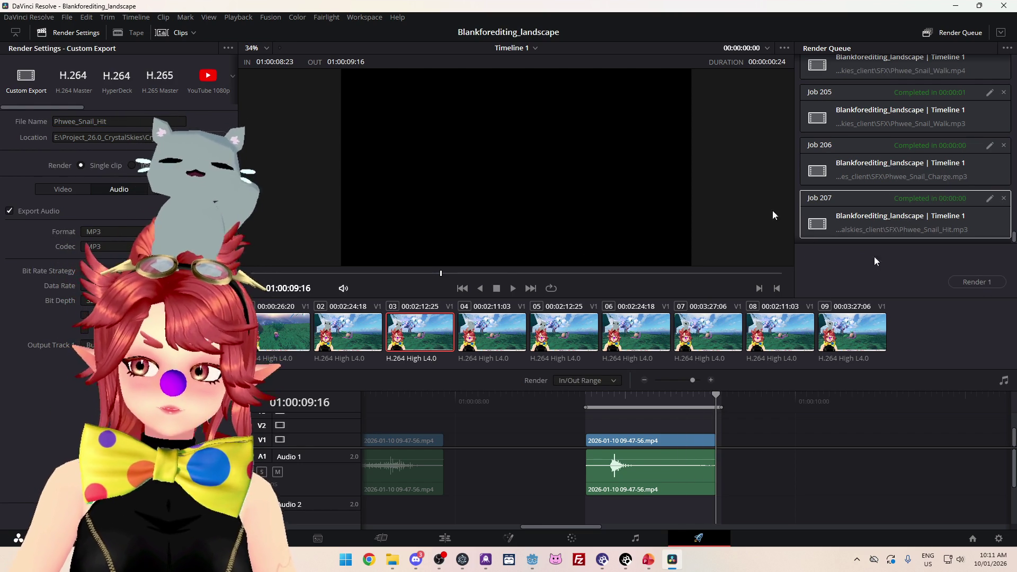
pyautogui.click(533, 559)
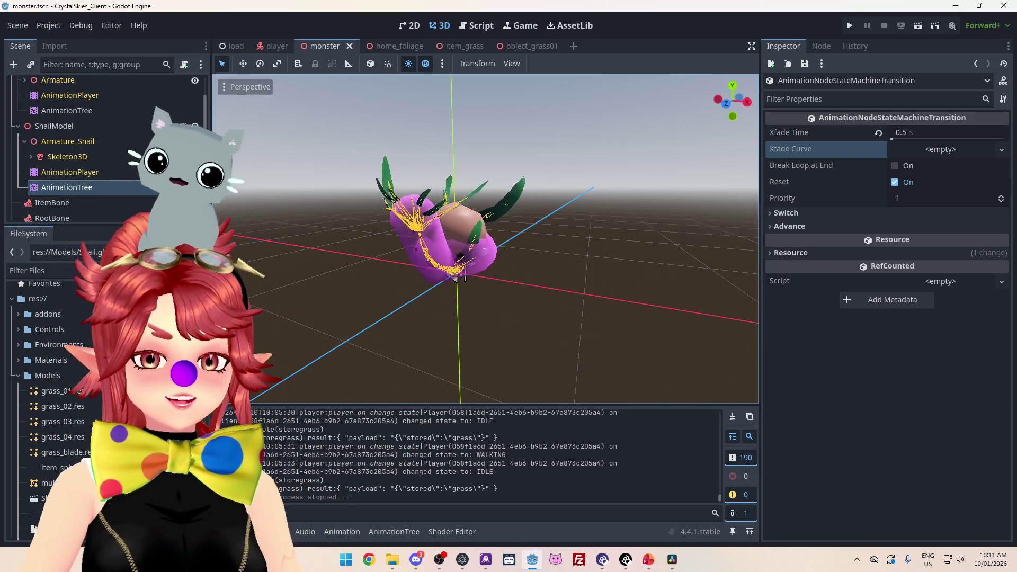
# Step: Enlarge the scene tree and inspect the Walk SFX, Jump SFX and SFX group nodes
pyautogui.moveTo(106, 227); pyautogui.dragTo(106, 385)
pyautogui.click(456, 277)
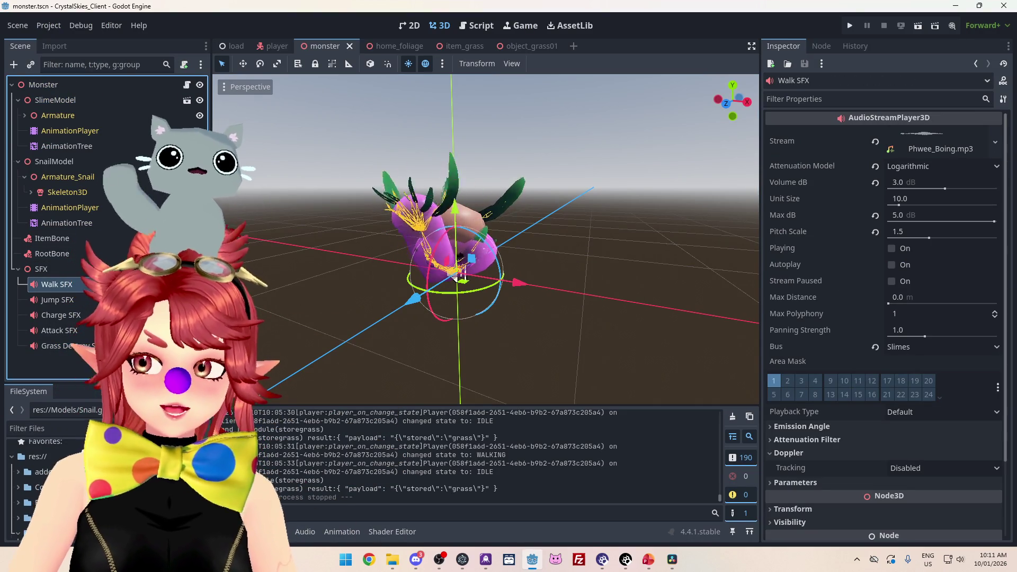
pyautogui.click(460, 275)
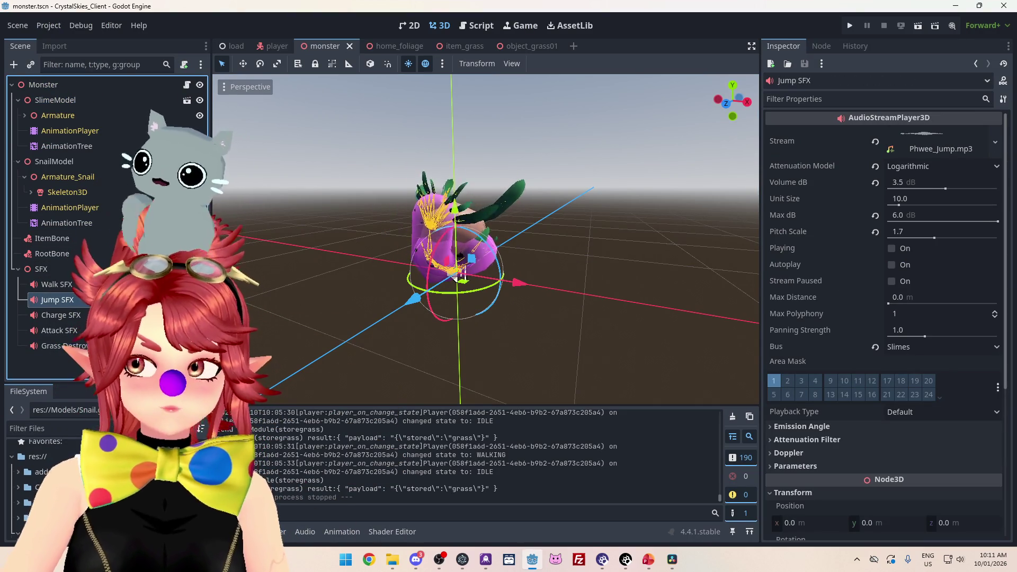
pyautogui.click(459, 276)
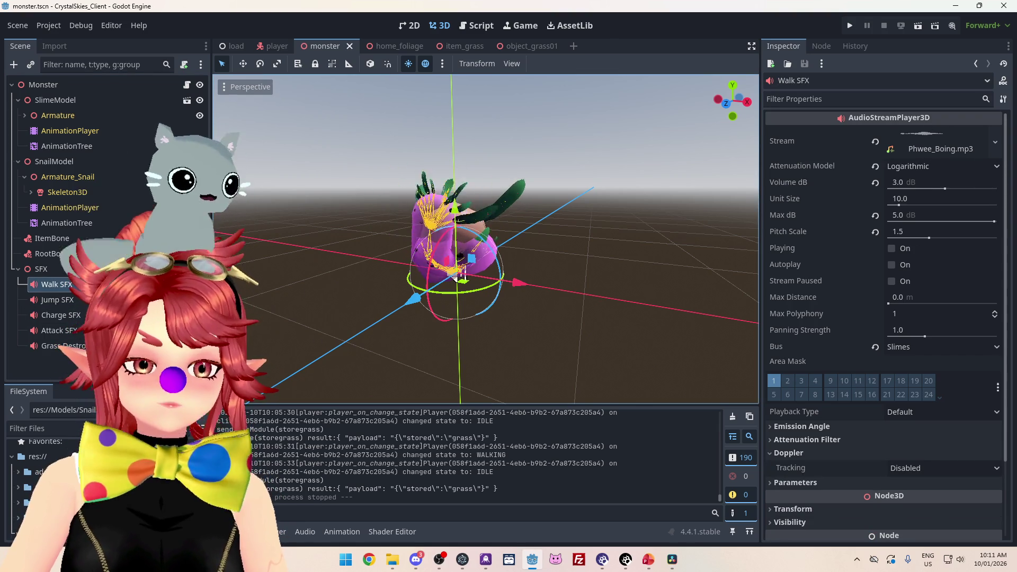
pyautogui.click(42, 268)
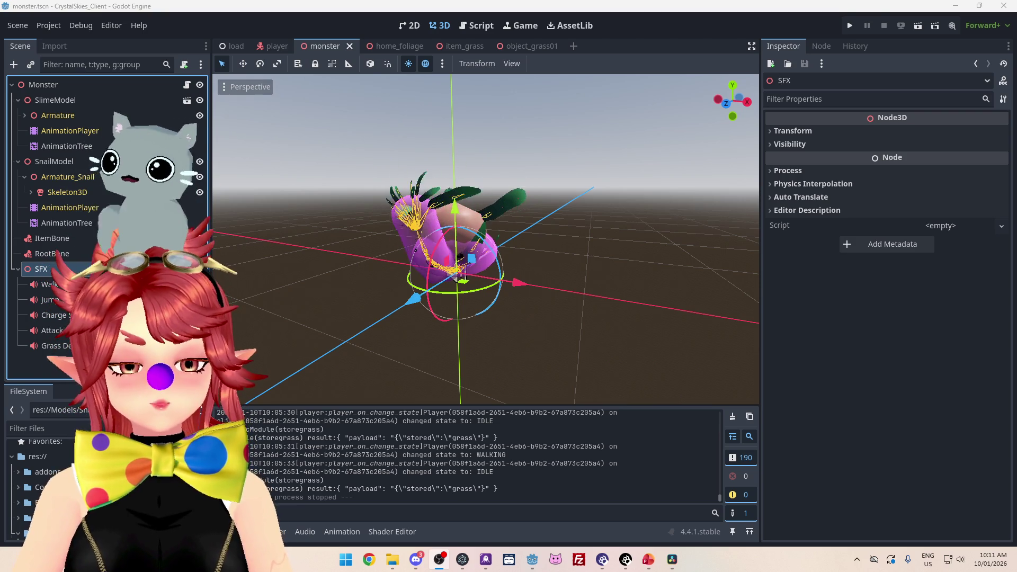
pyautogui.press('Down')
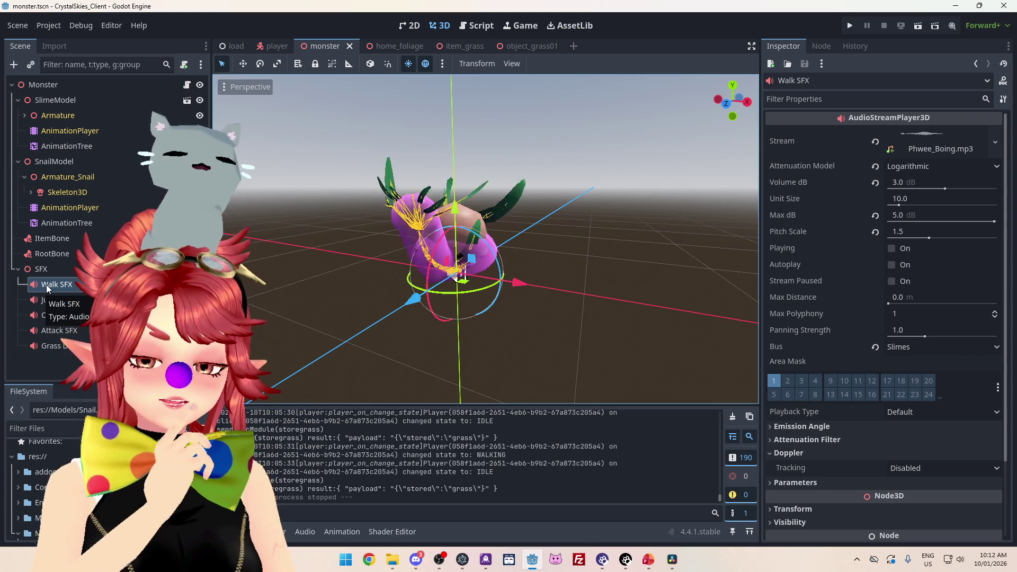
pyautogui.click(42, 269)
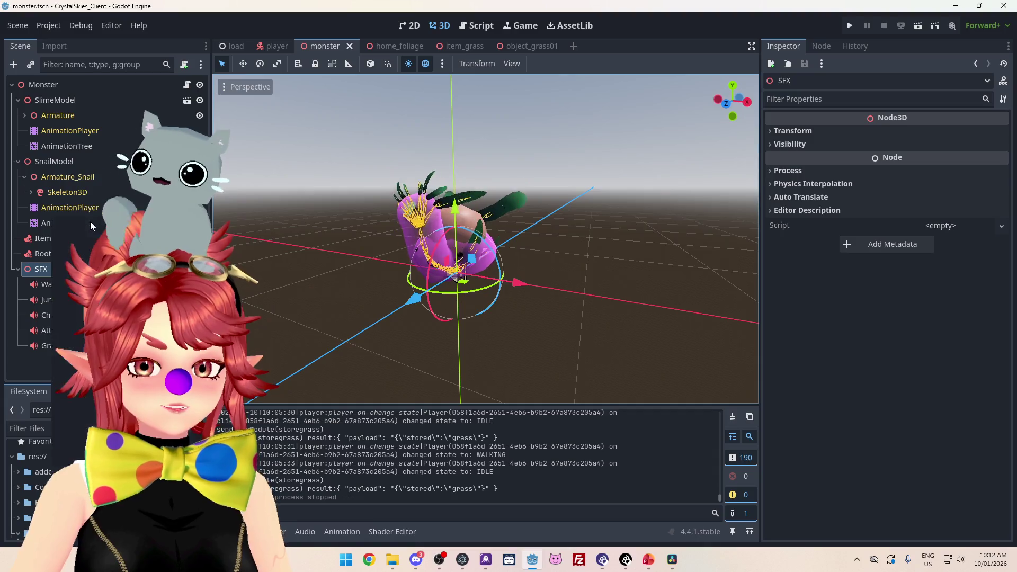
# Step: Open Create New Node under SFX and filter the node types with 'audio'
pyautogui.hotkey('ctrl', 'a')
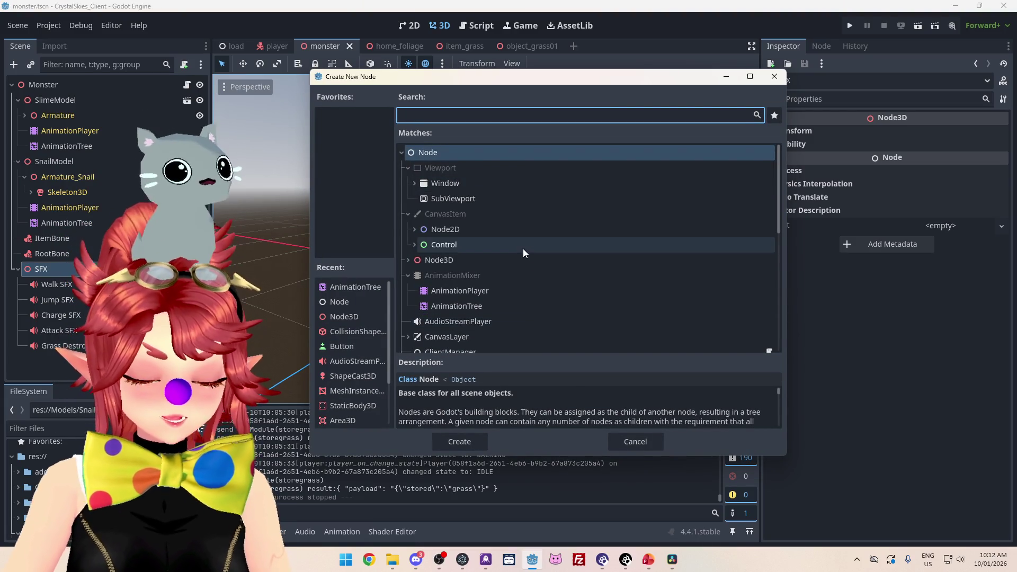
pyautogui.write('audio')
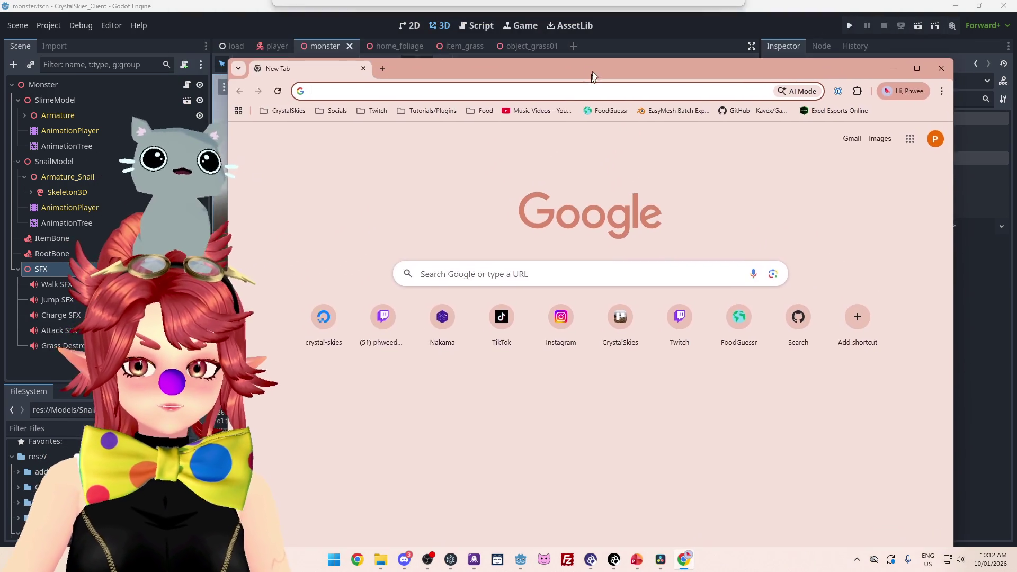
# Step: Search Google for 'godot audio manager' and browse the results
pyautogui.click(581, 245)
pyautogui.write('godot animation mixer couldnt resolve track')
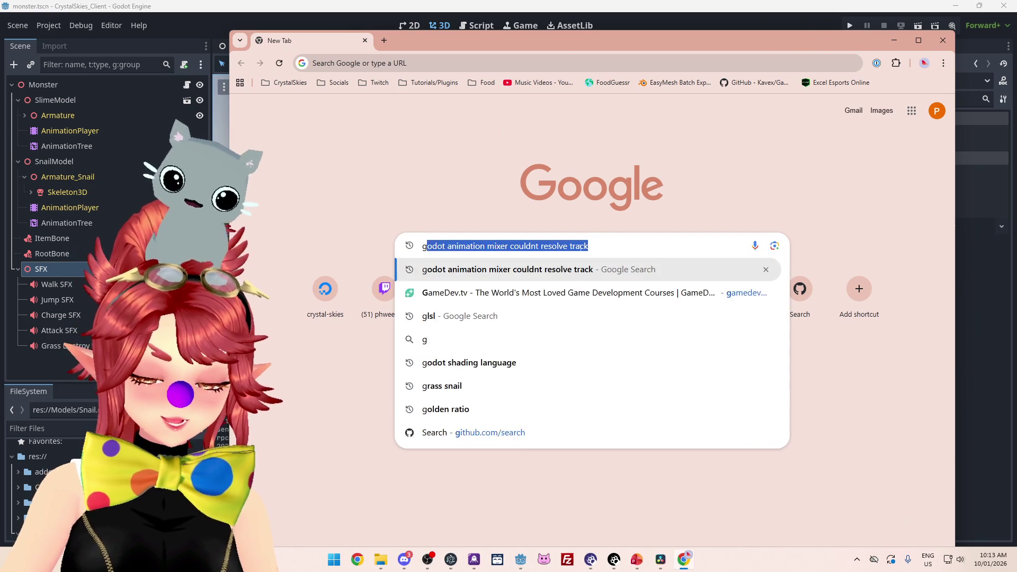
pyautogui.write('audio manager')
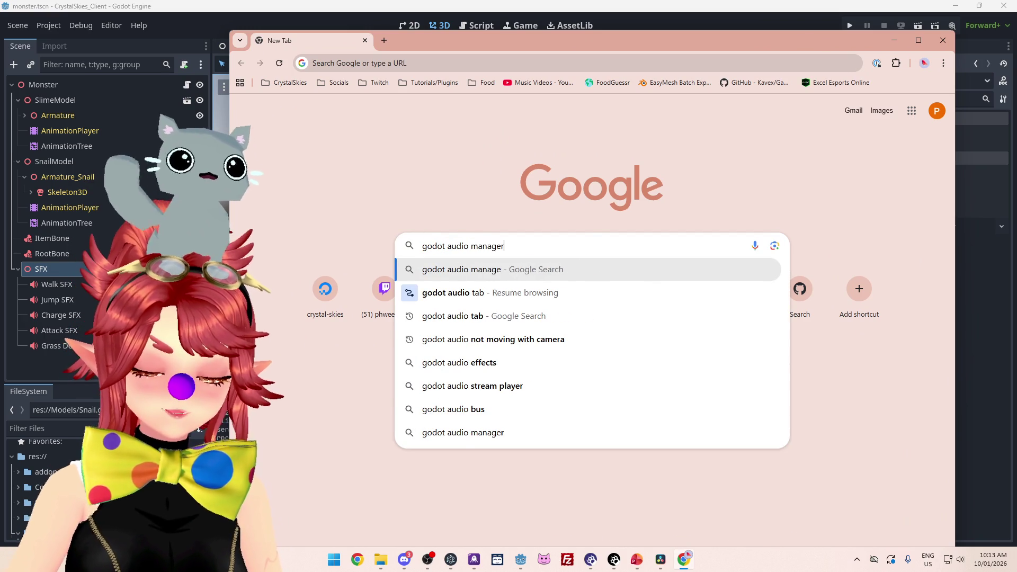
pyautogui.press('Return')
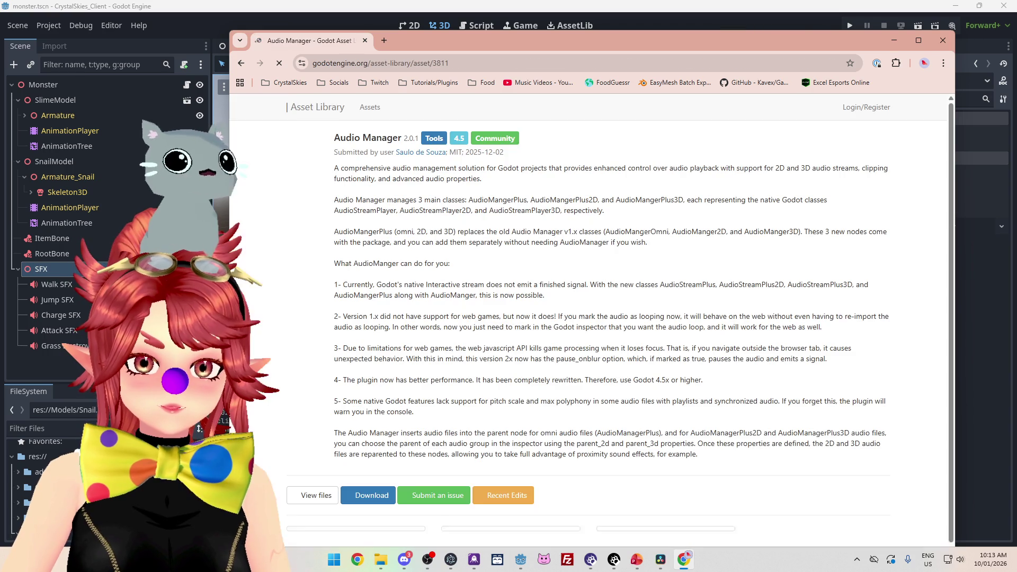
pyautogui.click(238, 65)
pyautogui.scroll(-10, 563, 290)
pyautogui.scroll(-3, 563, 290)
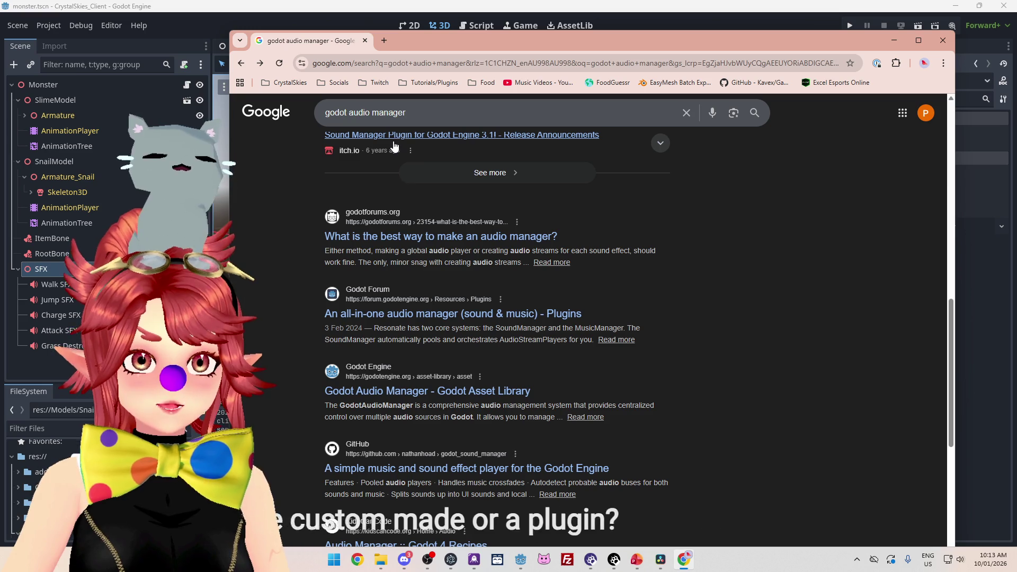
pyautogui.scroll(5, 453, 258)
pyautogui.scroll(7, 454, 252)
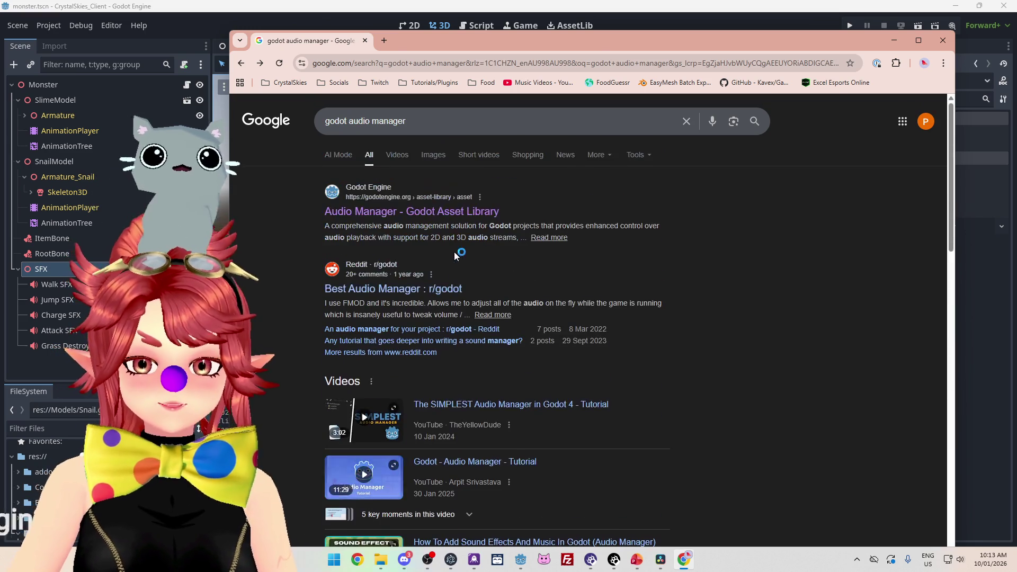
pyautogui.scroll(-12, 345, 212)
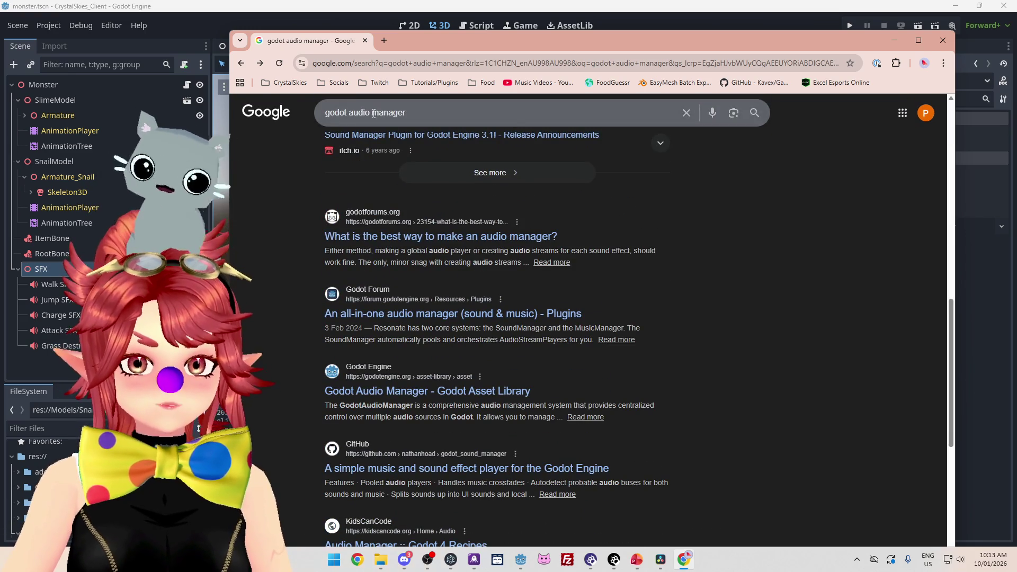
# Step: Change the query to 'godot audio node' and expand the full AI Overview
pyautogui.doubleClick(374, 113)
pyautogui.write('node')
pyautogui.press('Return')
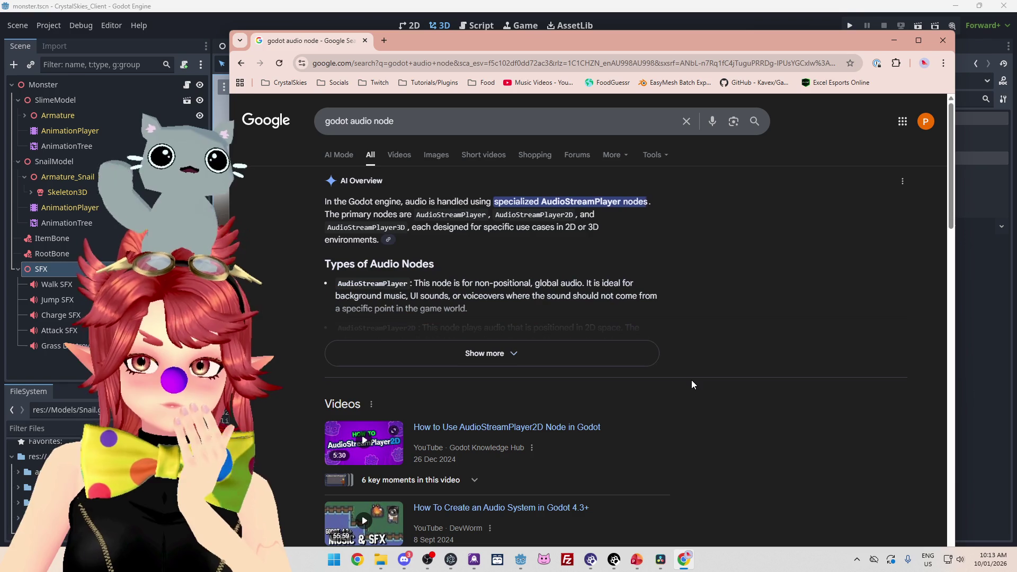
pyautogui.scroll(-2, 448, 241)
pyautogui.click(436, 247)
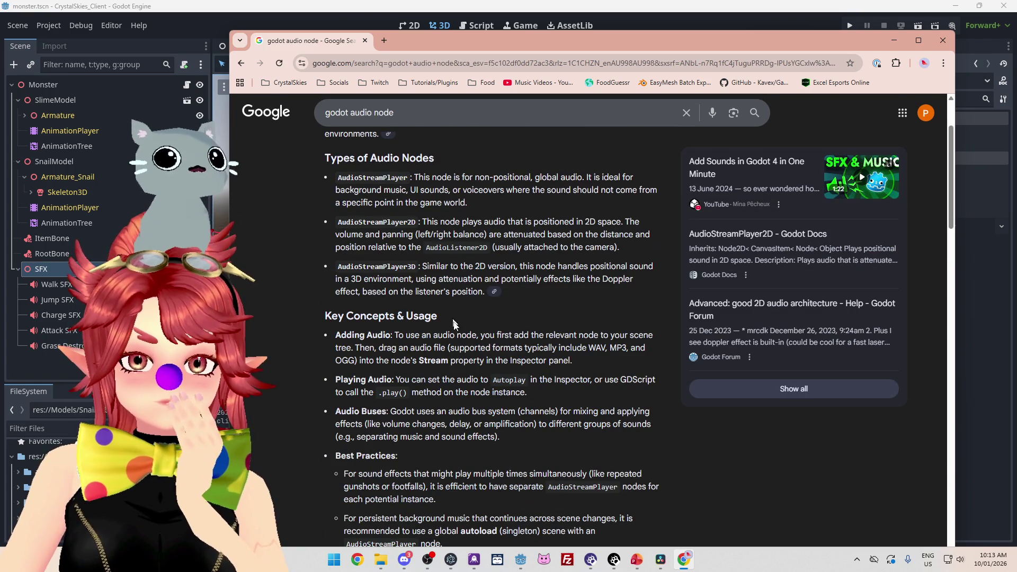
pyautogui.scroll(-1, 454, 325)
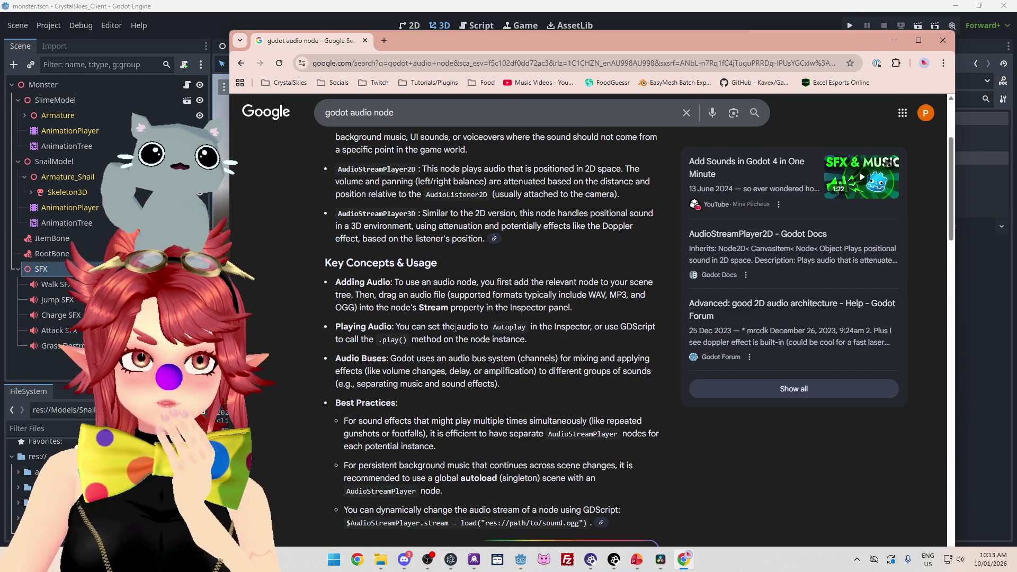
pyautogui.scroll(-2, 455, 328)
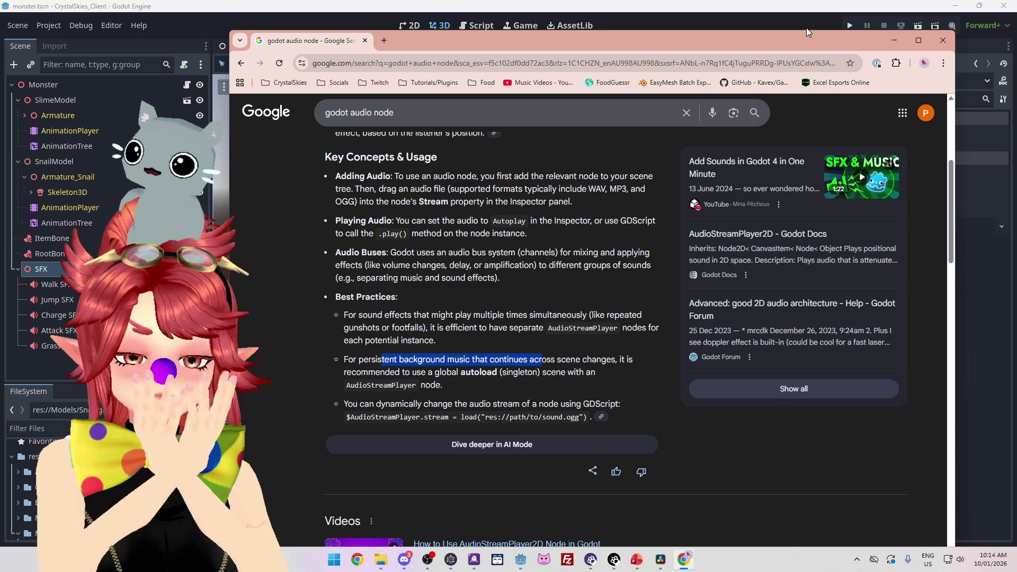
# Step: Select the AI Overview's example code for changing an audio stream, then return to Godot
pyautogui.scroll(-4, 567, 289)
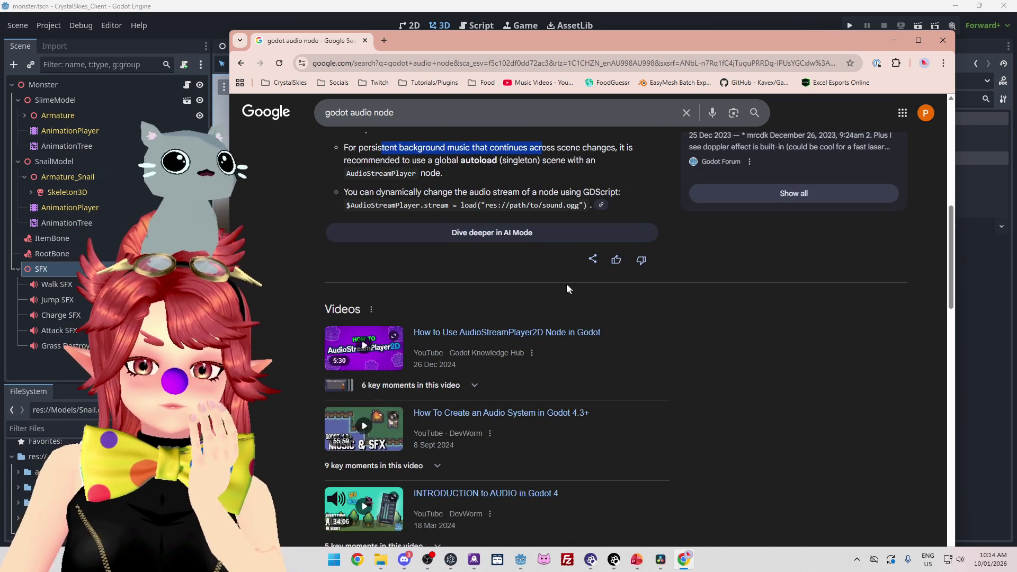
pyautogui.scroll(-6, 563, 284)
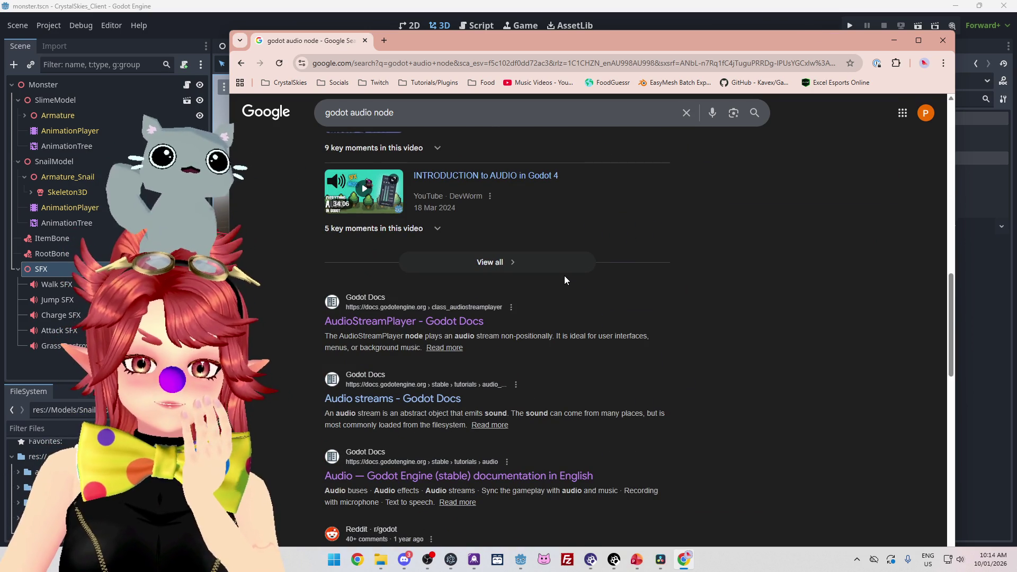
pyautogui.scroll(7, 571, 285)
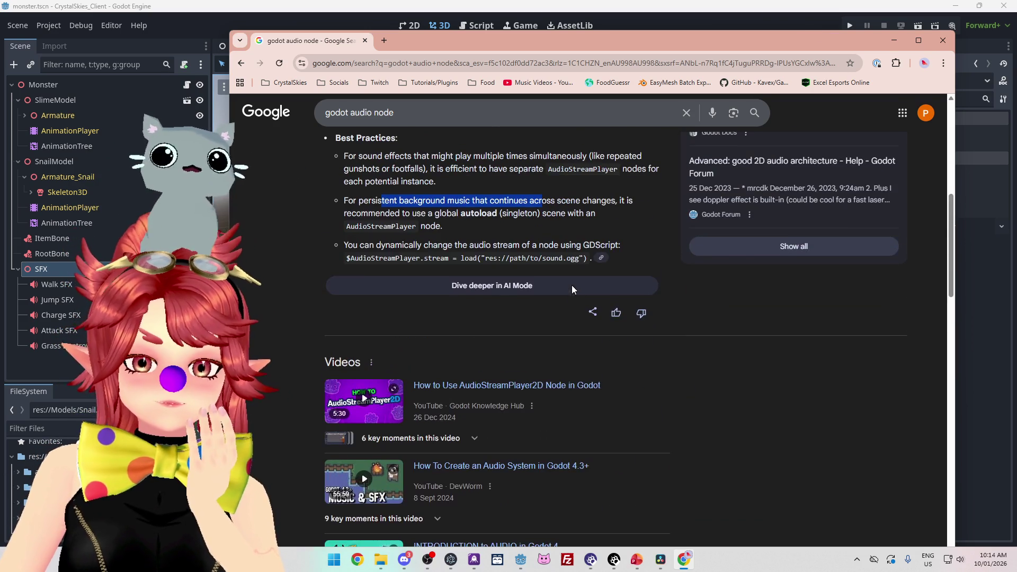
pyautogui.scroll(1, 572, 291)
pyautogui.scroll(3, 572, 290)
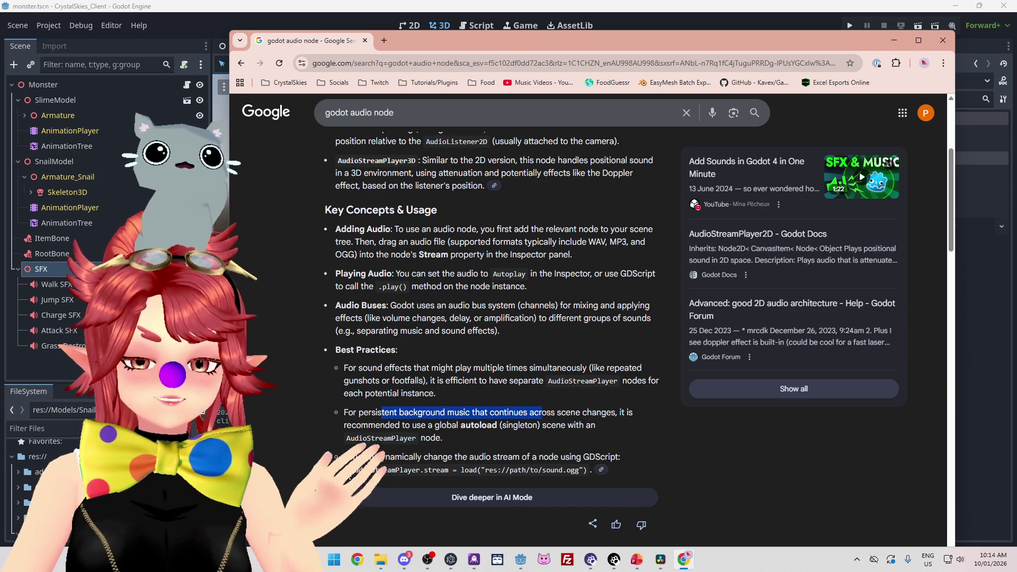
pyautogui.moveTo(347, 471); pyautogui.dragTo(576, 483)
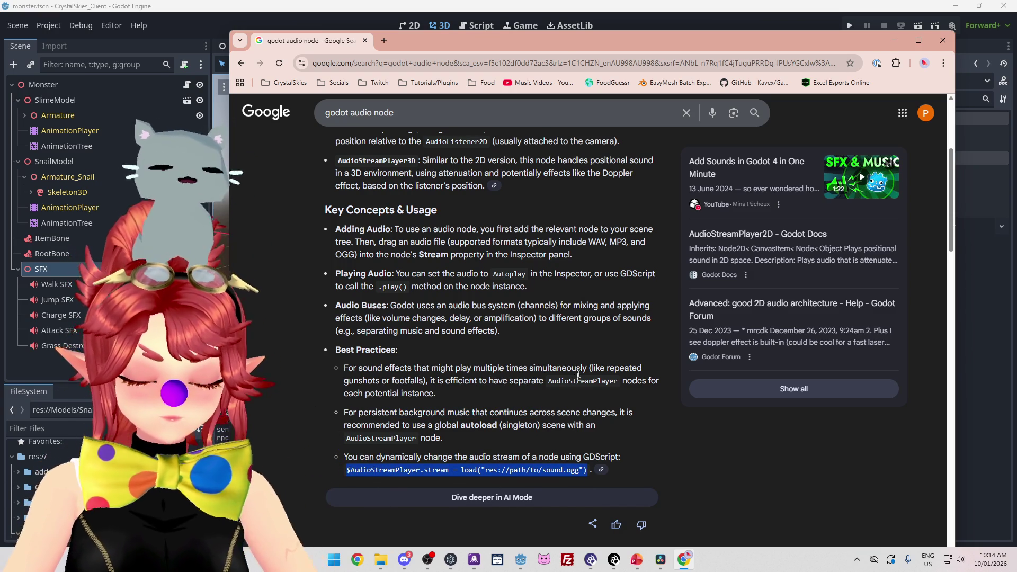
pyautogui.click(631, 20)
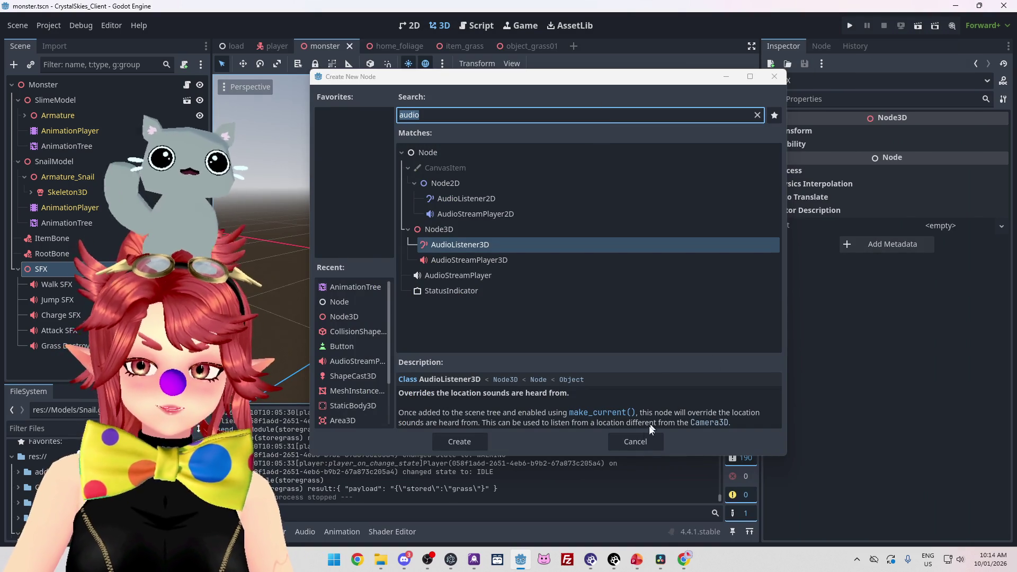
pyautogui.click(639, 441)
pyautogui.click(478, 26)
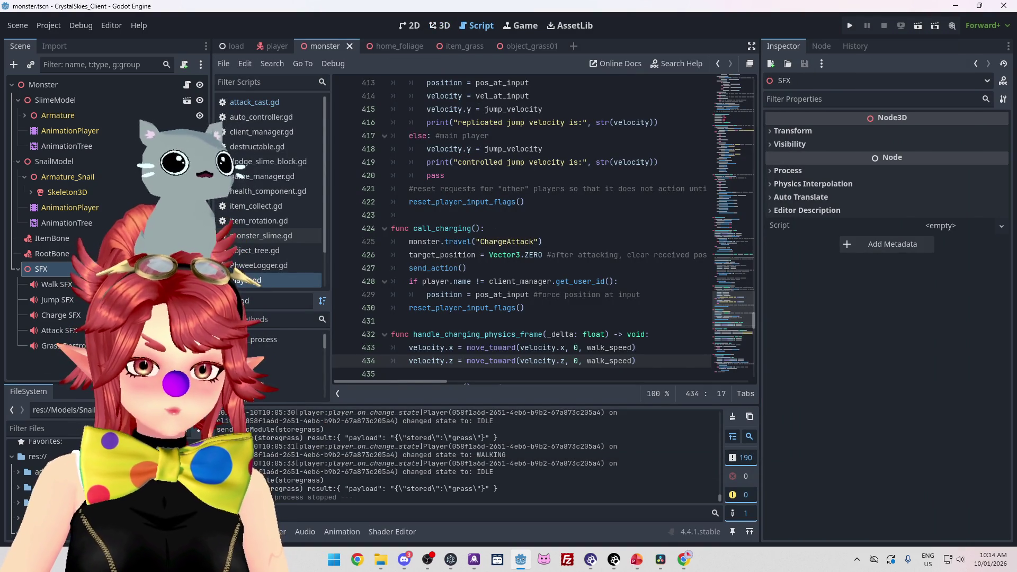
pyautogui.scroll(20, 524, 310)
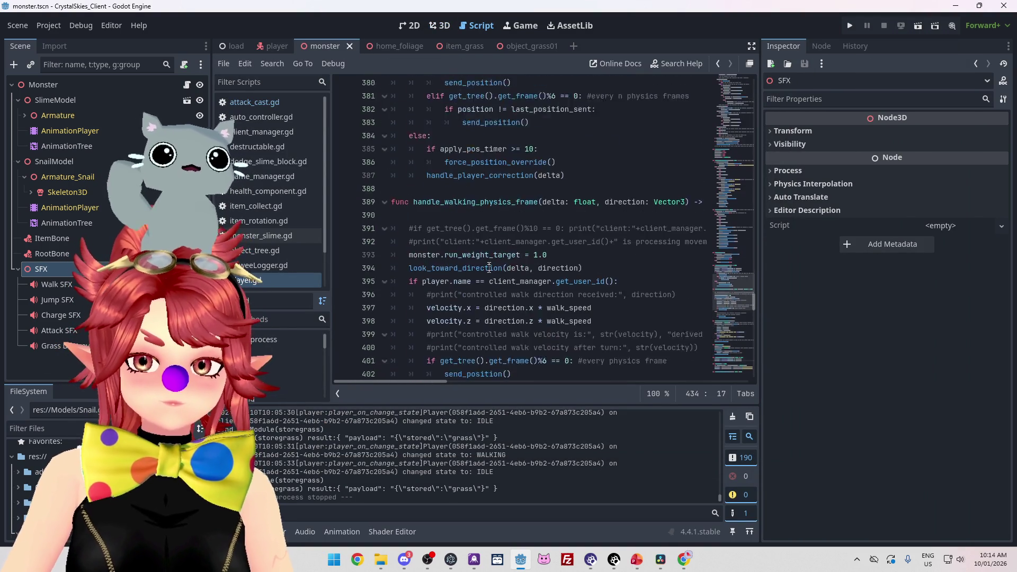
pyautogui.scroll(-8, 488, 264)
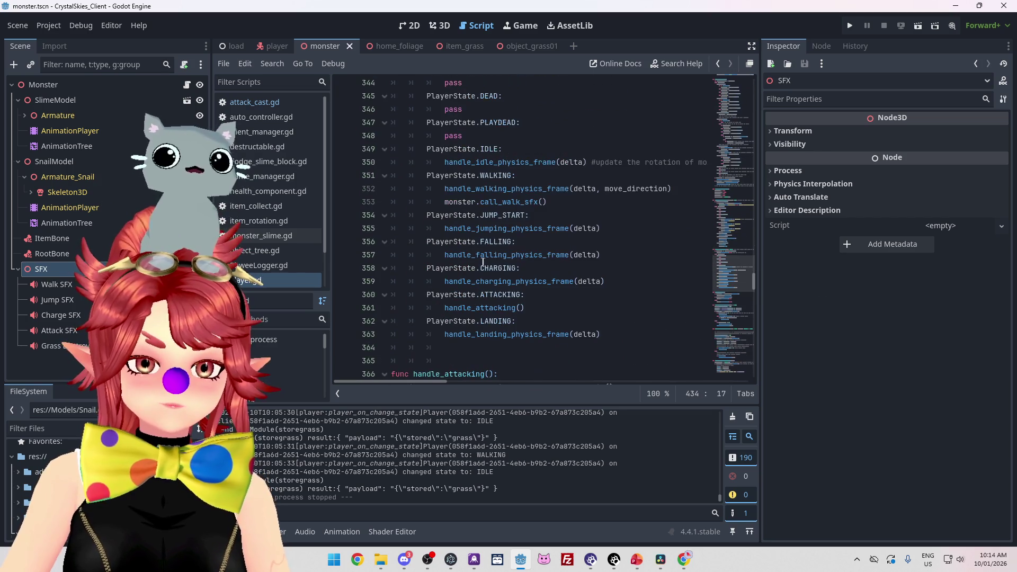
pyautogui.click(57, 285)
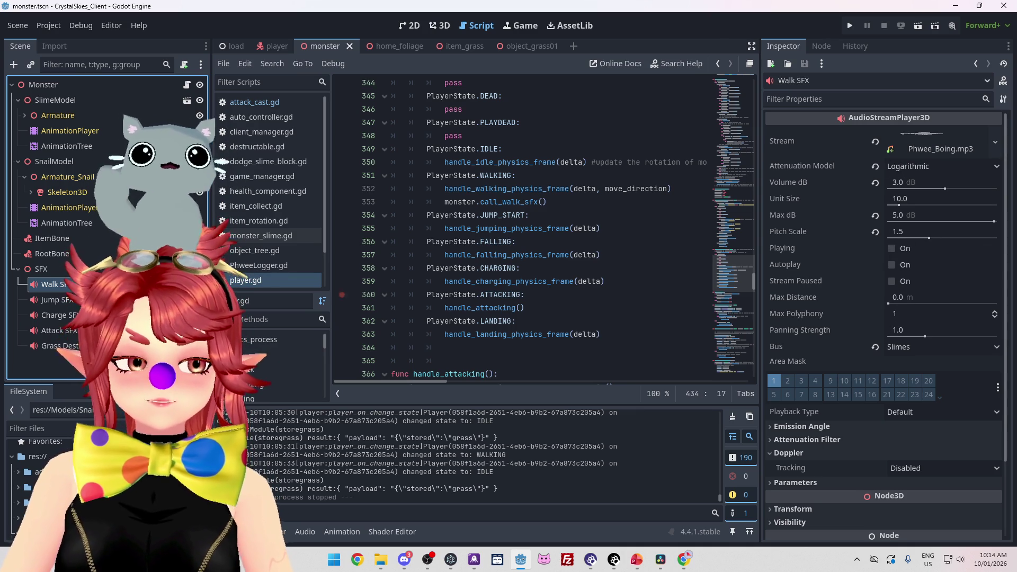
pyautogui.click(58, 300)
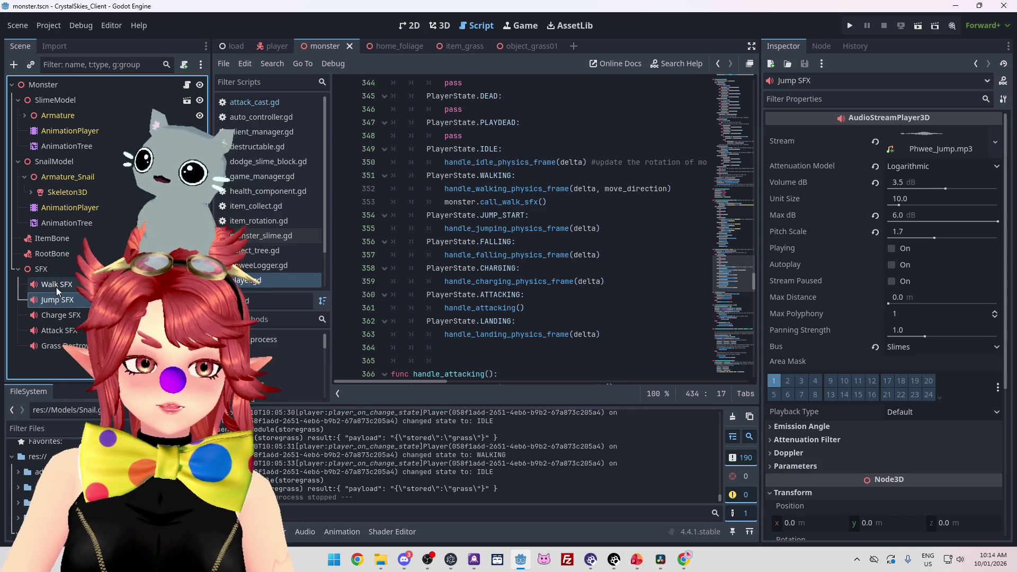
pyautogui.click(72, 316)
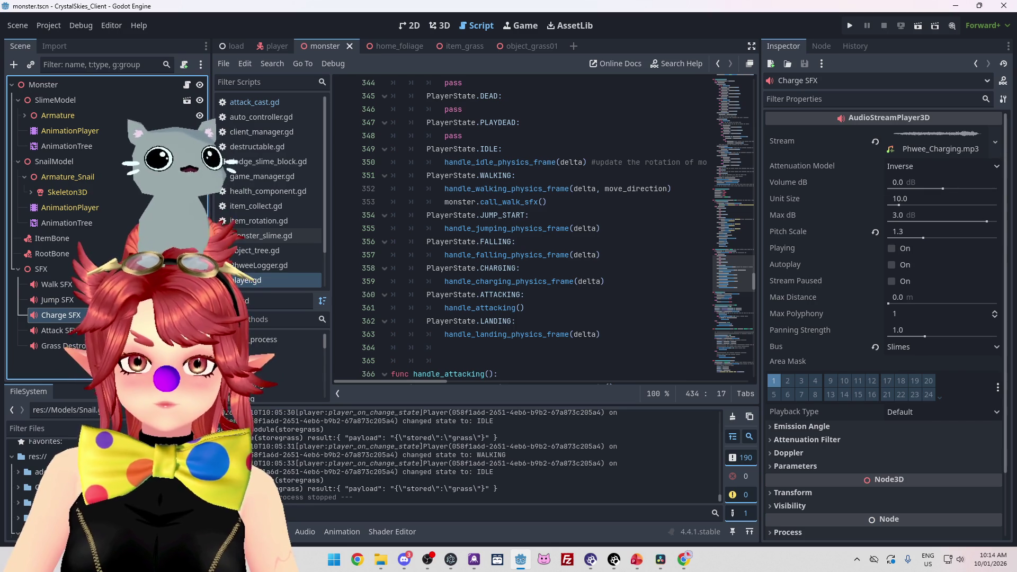
pyautogui.click(59, 346)
pyautogui.click(55, 285)
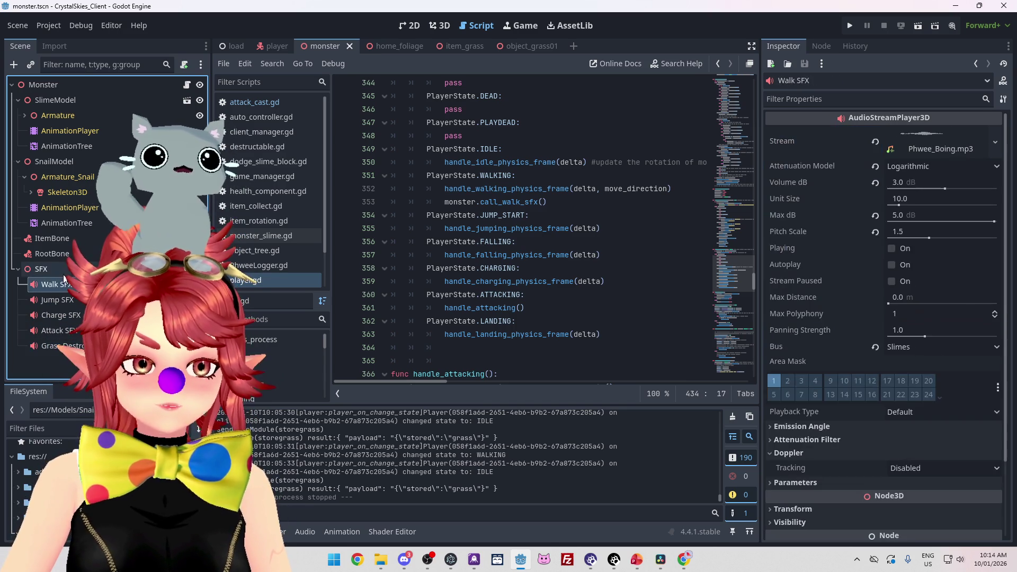
pyautogui.click(62, 274)
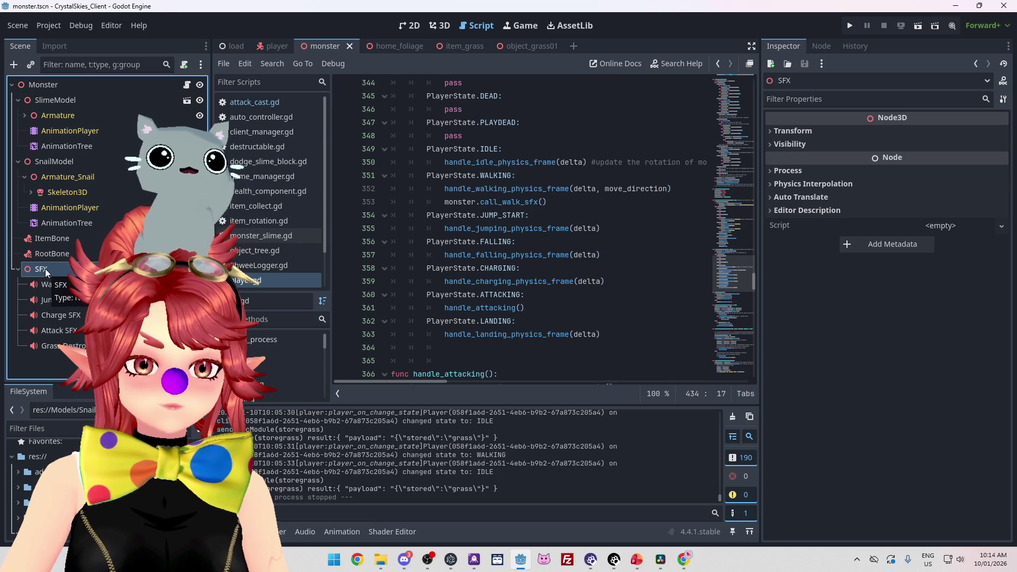
pyautogui.moveTo(46, 268); pyautogui.dragTo(63, 104)
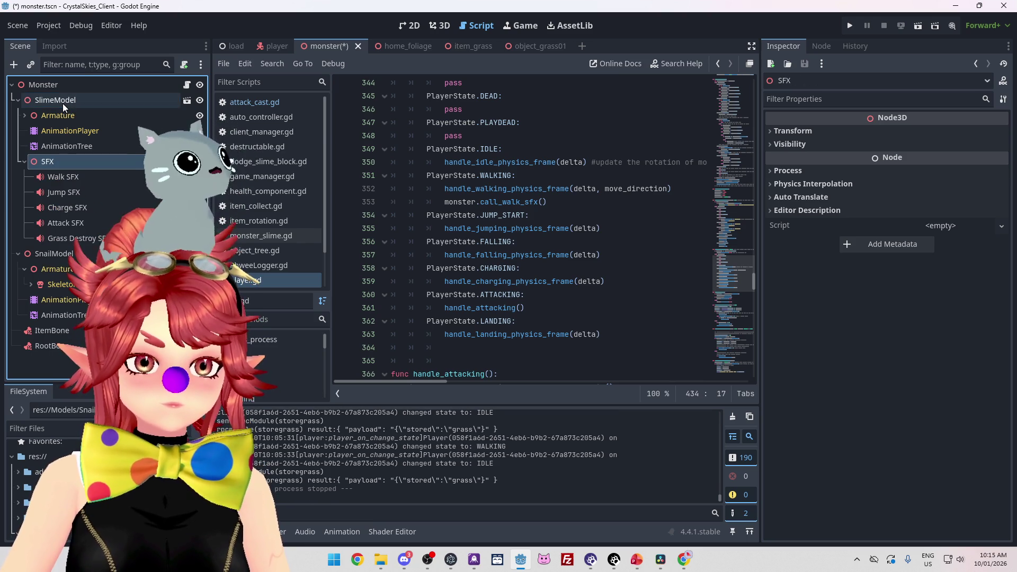
# Step: Expand and collapse the existing SFX group to check its children
pyautogui.click(23, 163)
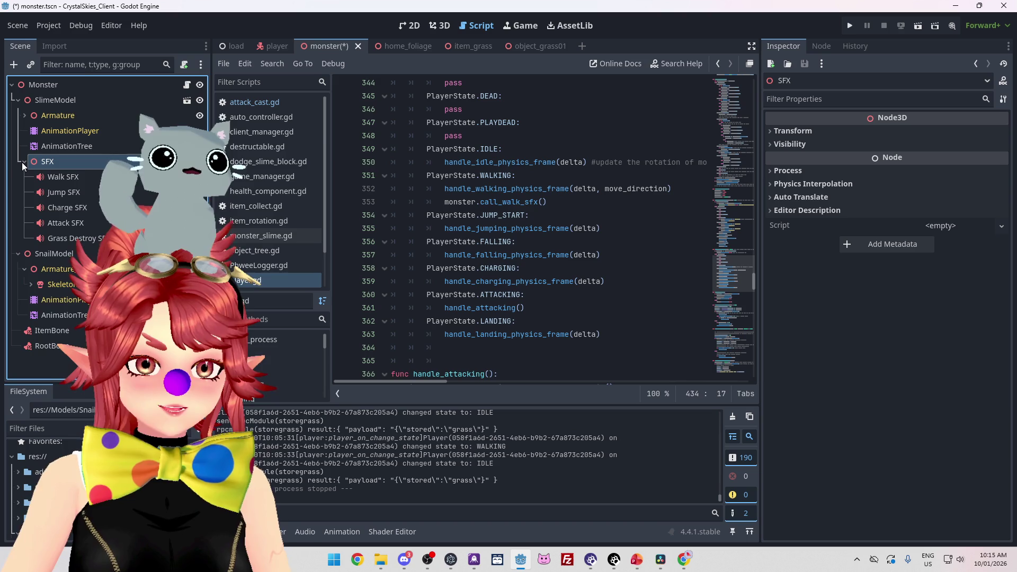
pyautogui.click(23, 162)
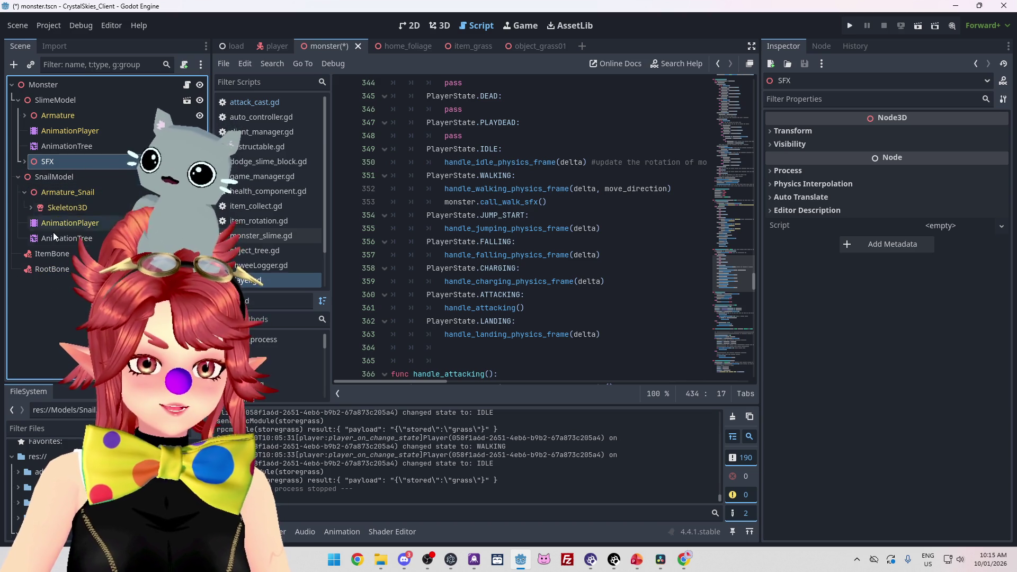
pyautogui.click(24, 162)
pyautogui.click(24, 162)
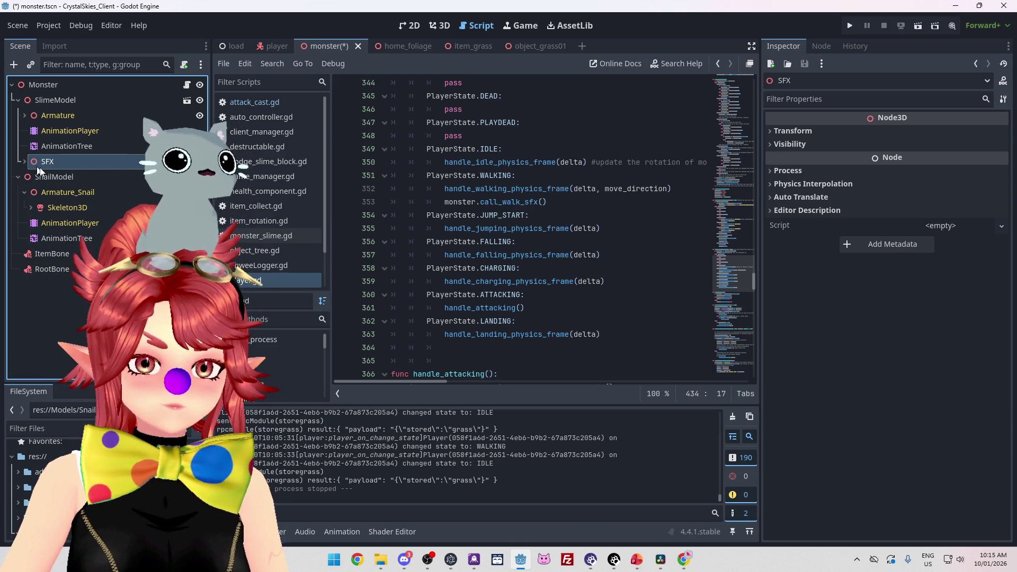
# Step: Add a Node3D child under SnailModel and name it SFX
pyautogui.rightClick(50, 180)
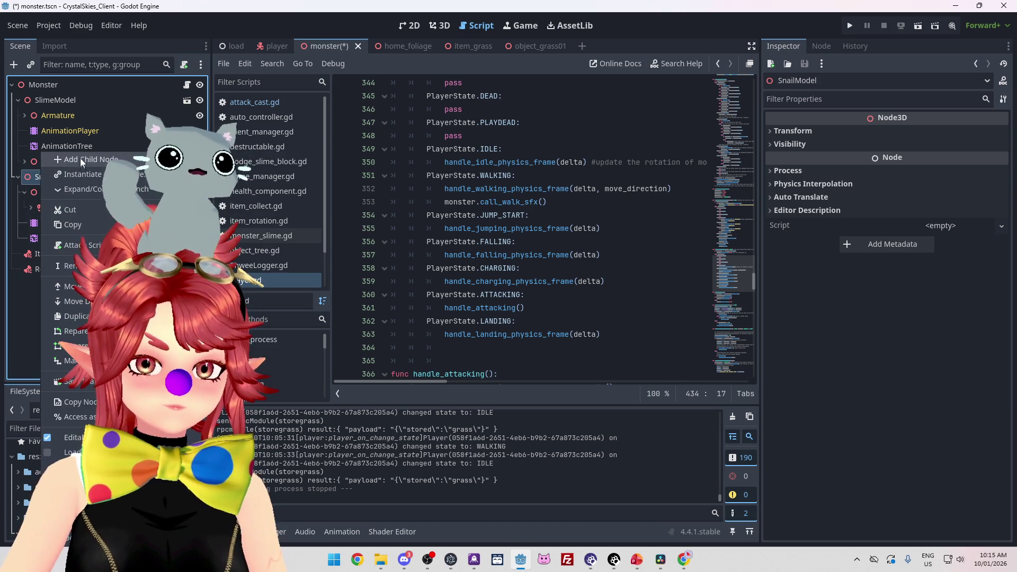
pyautogui.click(58, 159)
pyautogui.write('SFX')
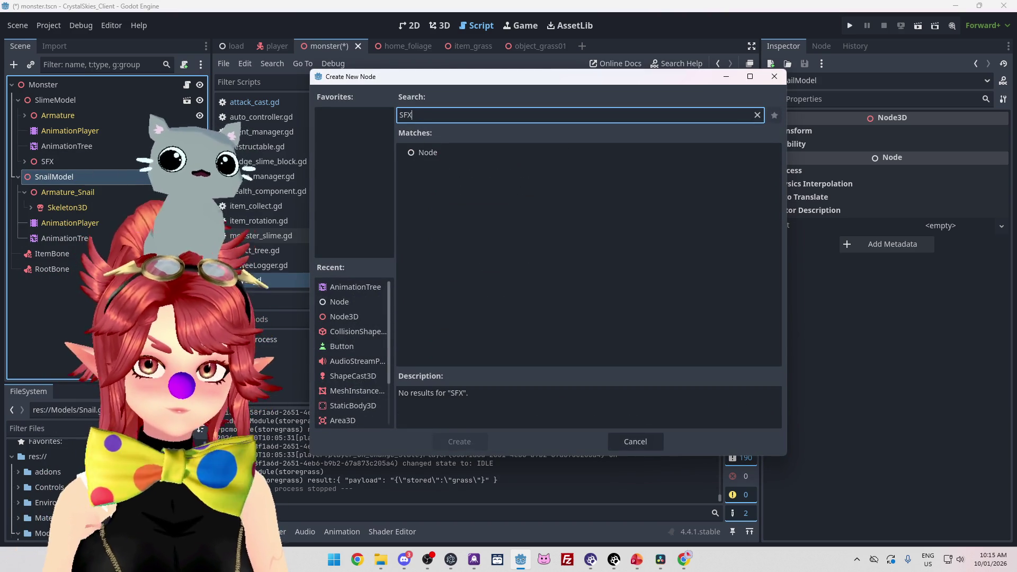
pyautogui.press('BackSpace')
pyautogui.press('BackSpace')
pyautogui.press('BackSpace')
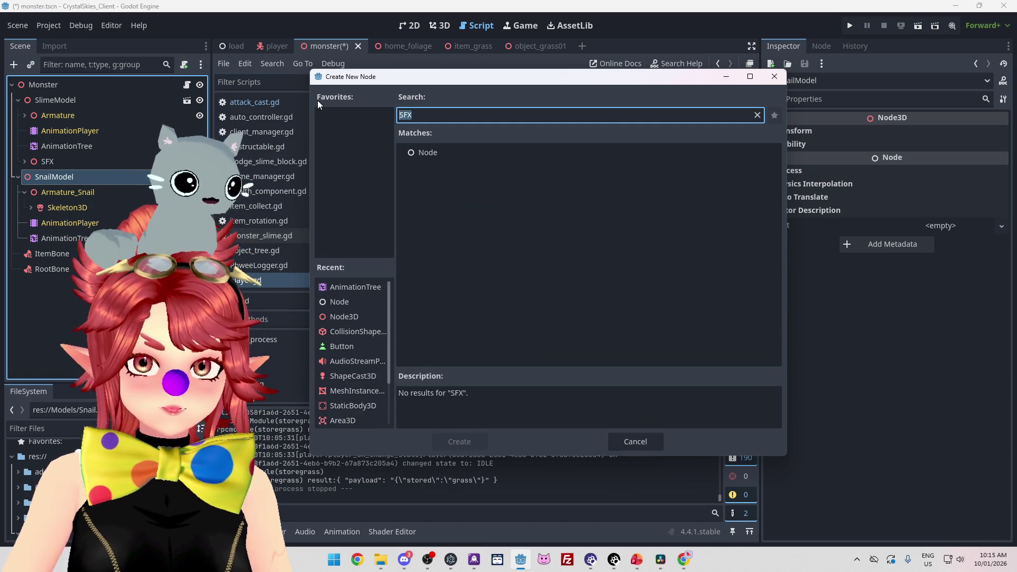
pyautogui.write('node')
pyautogui.scroll(-5, 495, 256)
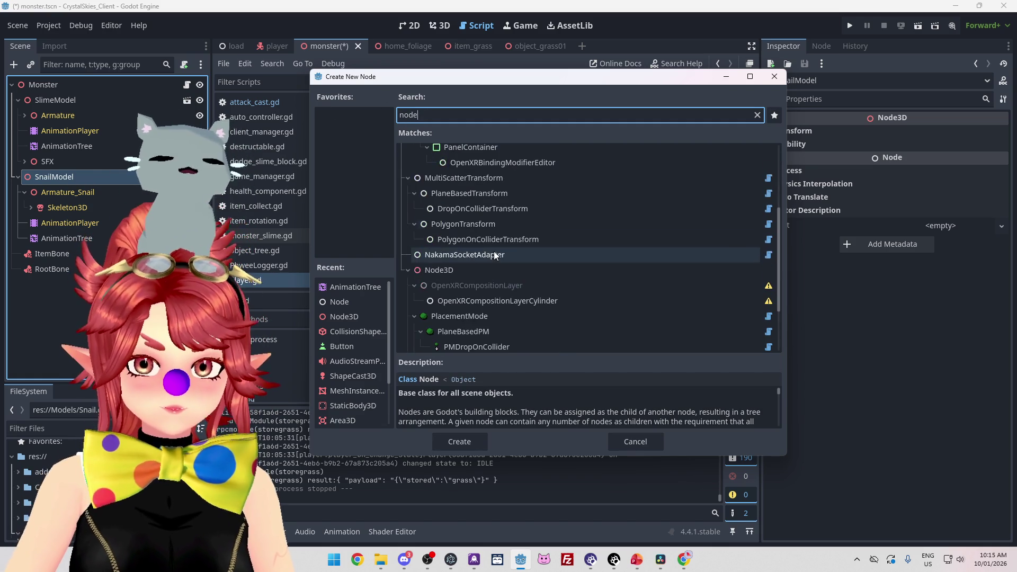
pyautogui.doubleClick(440, 270)
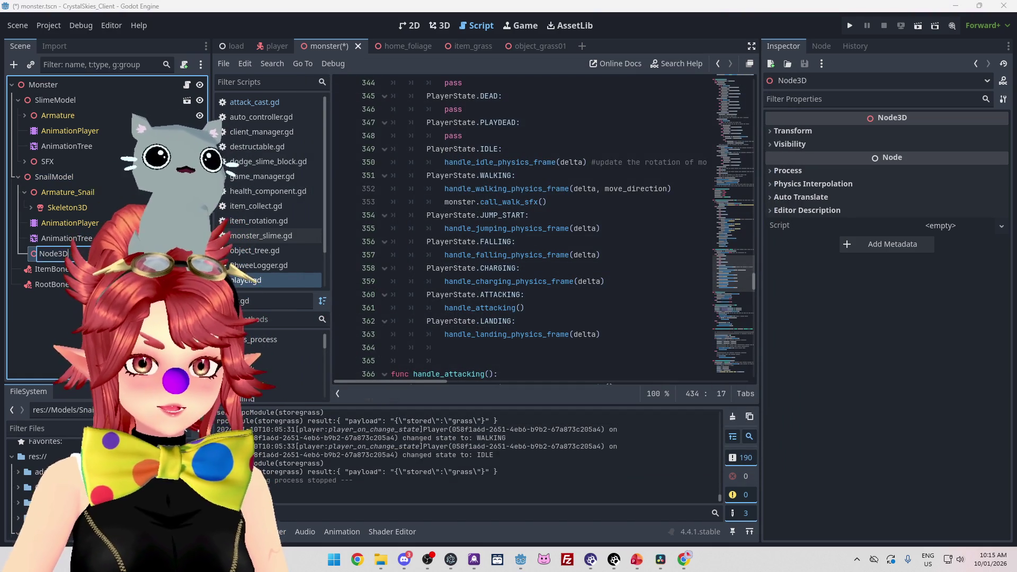
pyautogui.press('BackSpace')
pyautogui.press('BackSpace')
pyautogui.press('BackSpace')
pyautogui.write('SFX')
pyautogui.press('Return')
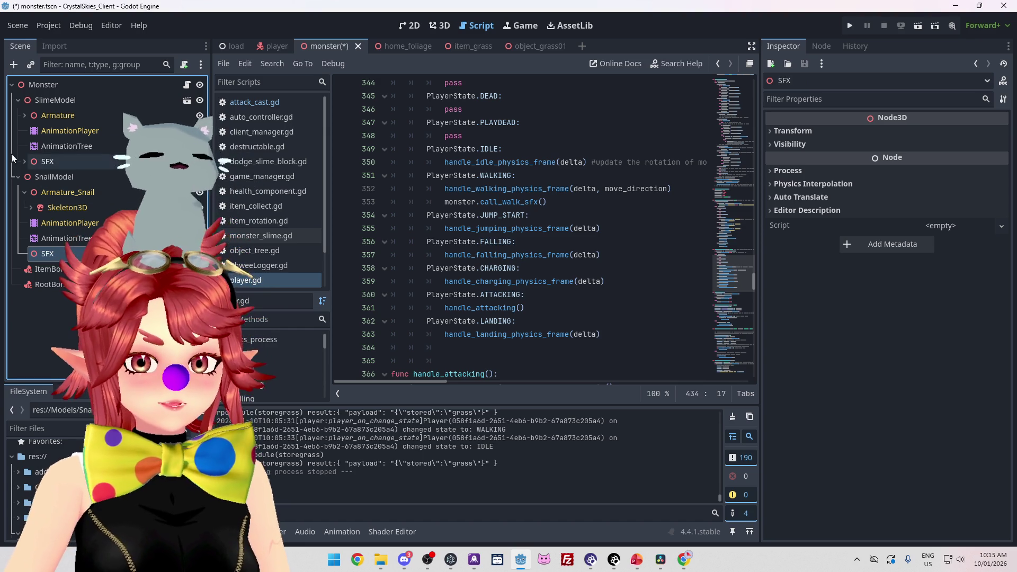
# Step: Add an AudioStreamPlayer3D child under the snail's SFX group
pyautogui.click(25, 161)
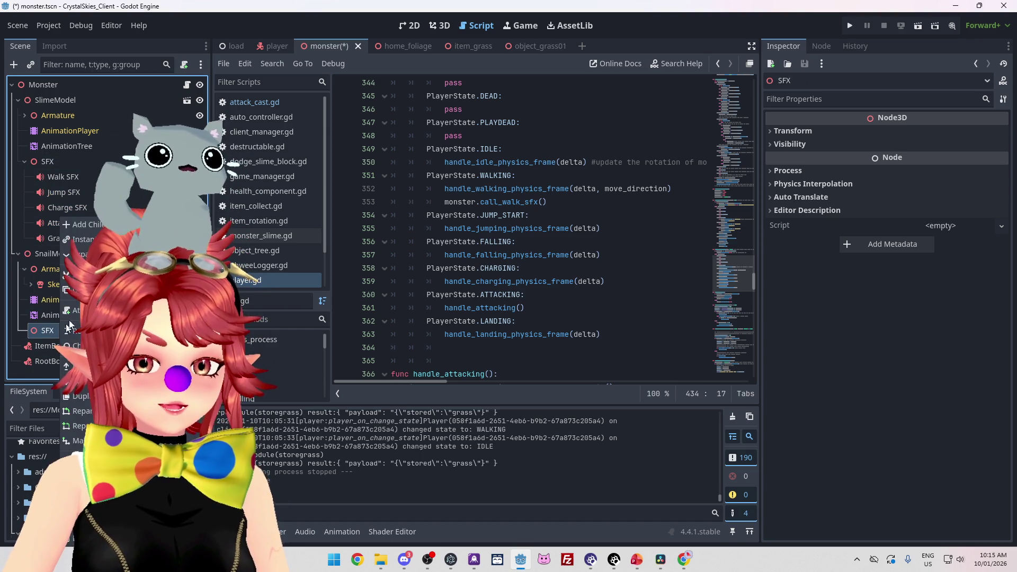
pyautogui.hotkey('ctrl', 'a')
pyautogui.write('audio')
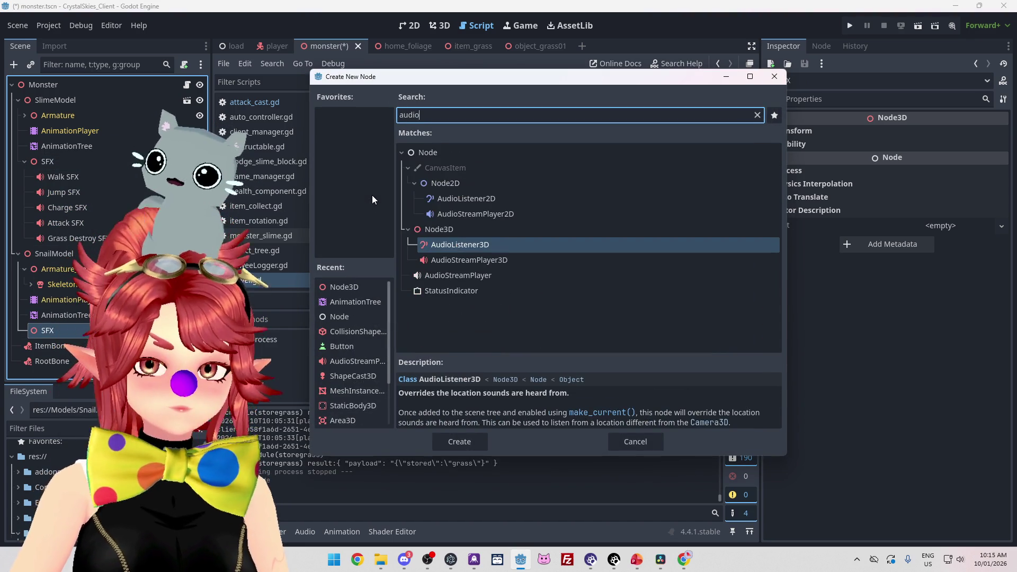
pyautogui.doubleClick(463, 259)
pyautogui.press('F2')
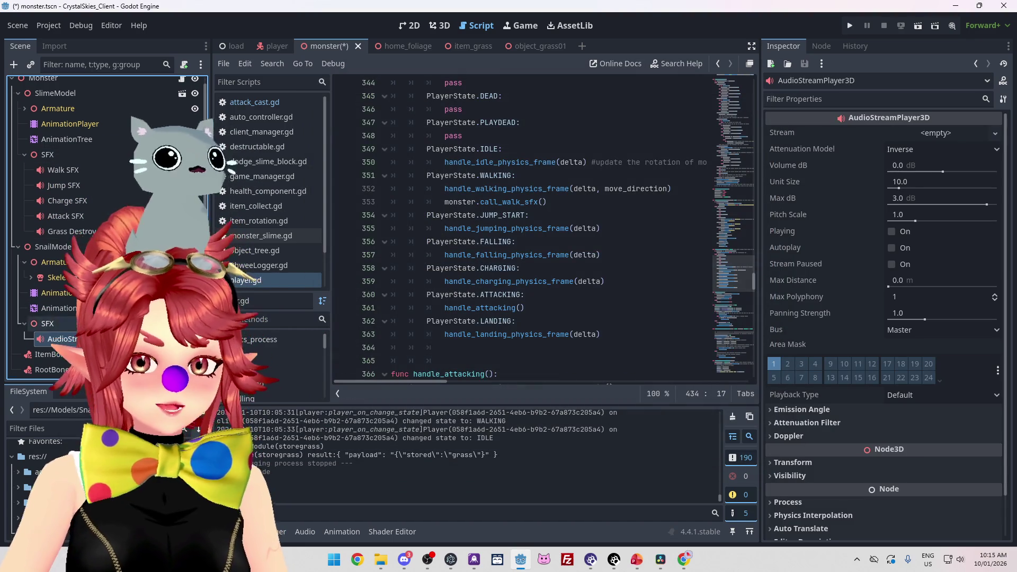
# Step: Rename the new AudioStreamPlayer3D to Walk SFX
pyautogui.write('Walk')
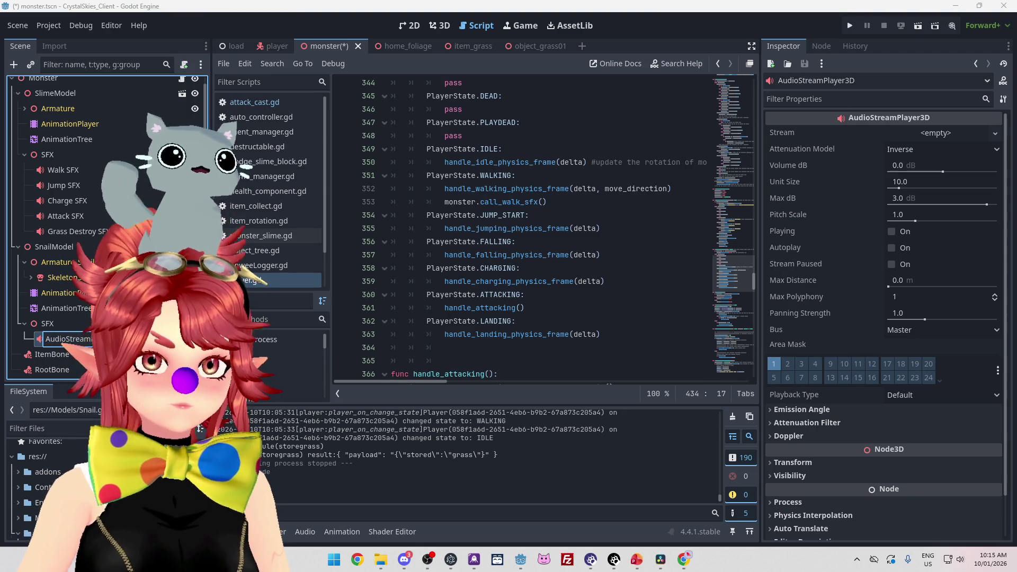
pyautogui.write(' SFX')
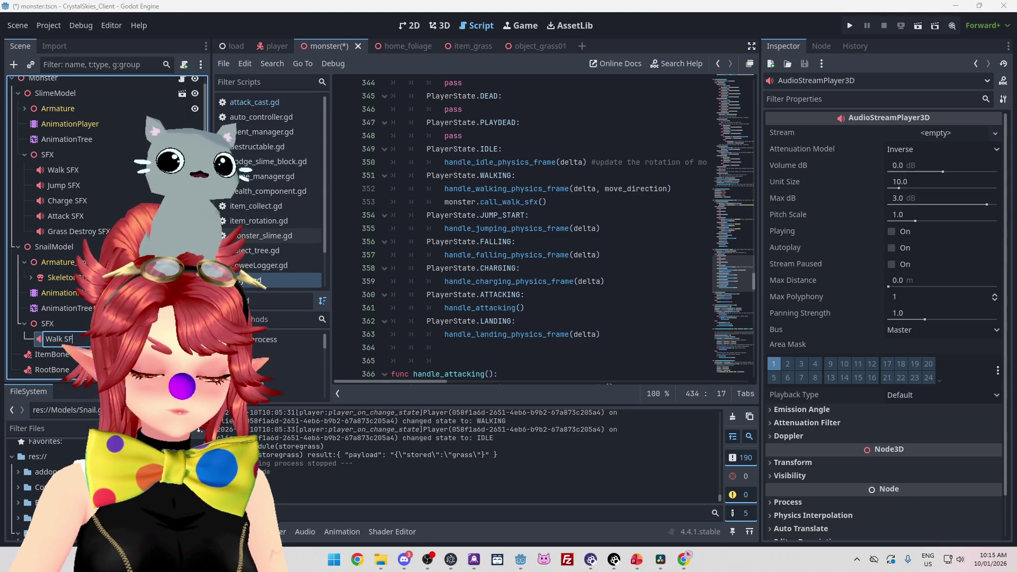
pyautogui.press('Return')
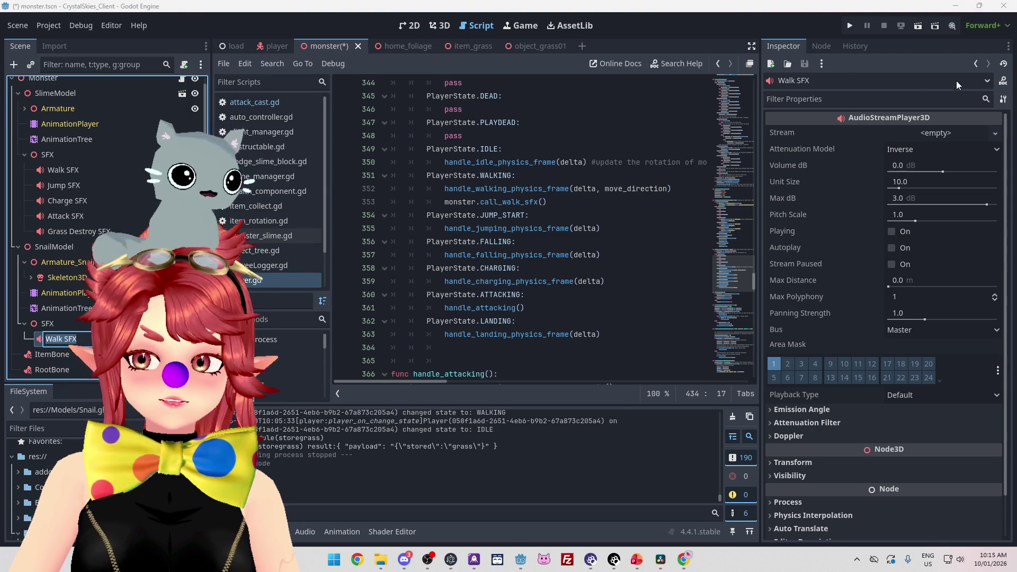
pyautogui.press('Return')
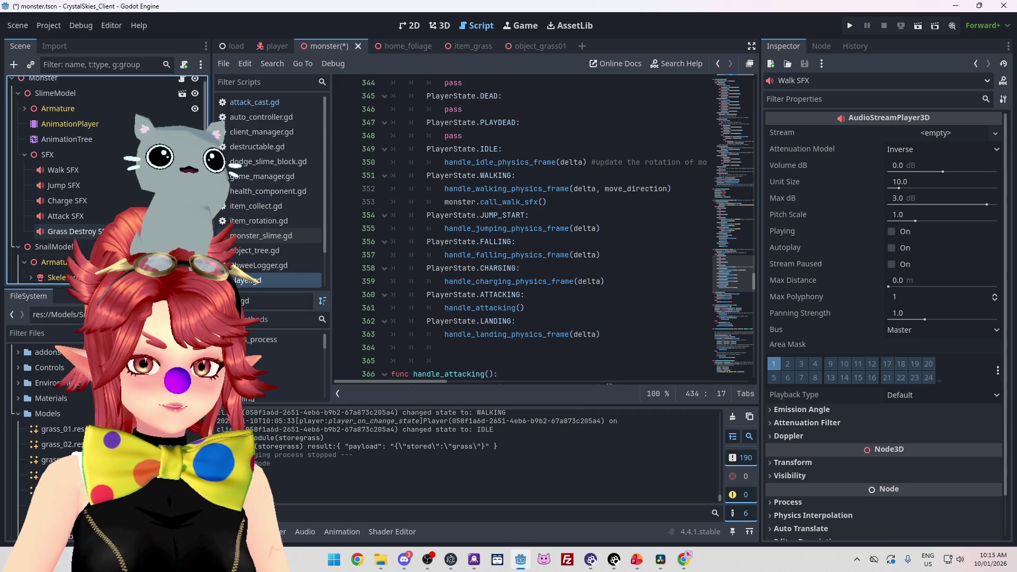
# Step: Assign Phwee_Snail_Walk.mp3 as its Stream, then begin adding another child under SFX
pyautogui.moveTo(16, 385); pyautogui.dragTo(16, 290)
pyautogui.scroll(-5, 21, 429)
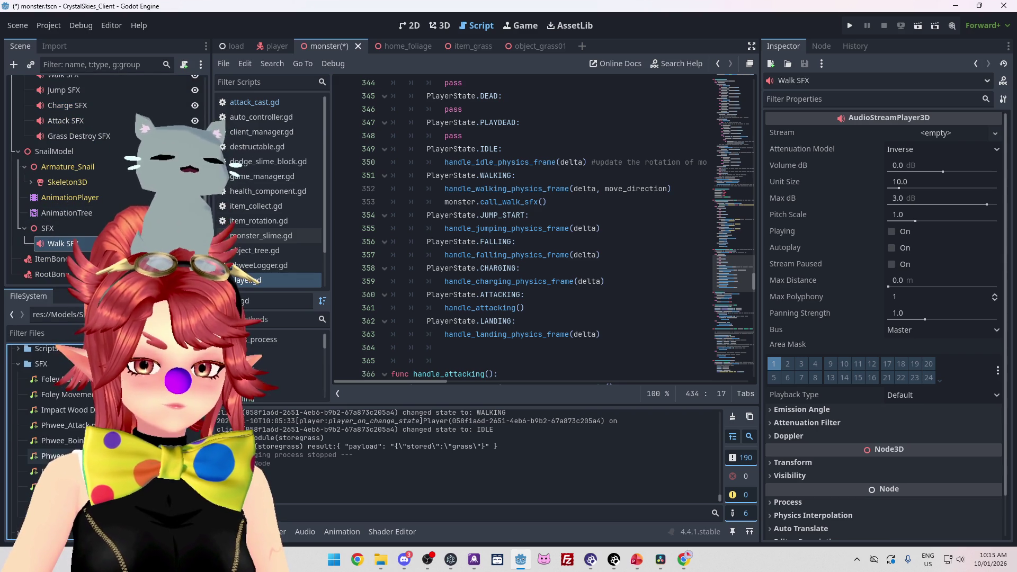
pyautogui.moveTo(241, 272)
pyautogui.mouseDown()
pyautogui.moveTo(843, 195)
pyautogui.moveTo(935, 148)
pyautogui.moveTo(938, 135)
pyautogui.mouseUp()
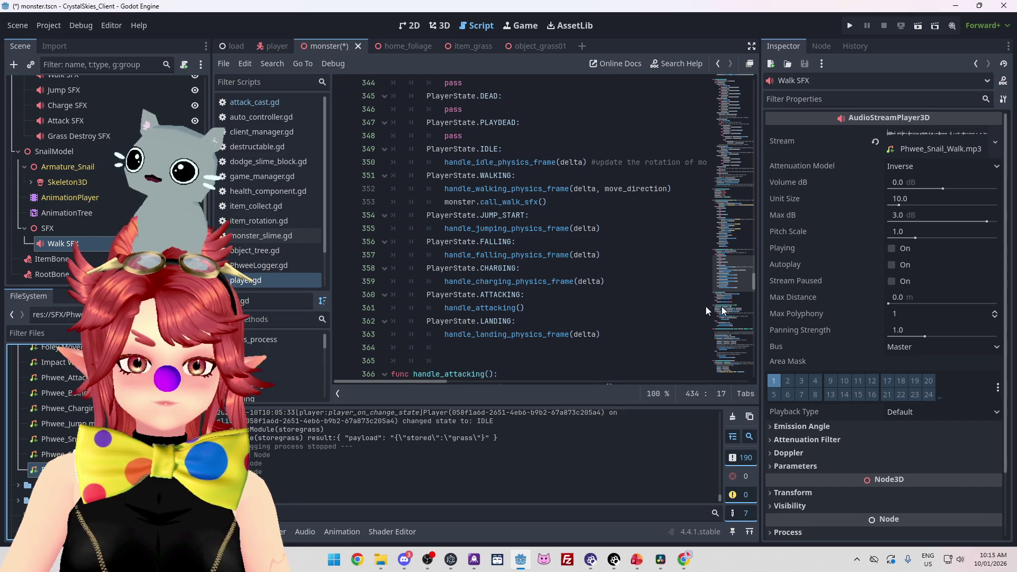
pyautogui.rightClick(74, 227)
pyautogui.click(93, 224)
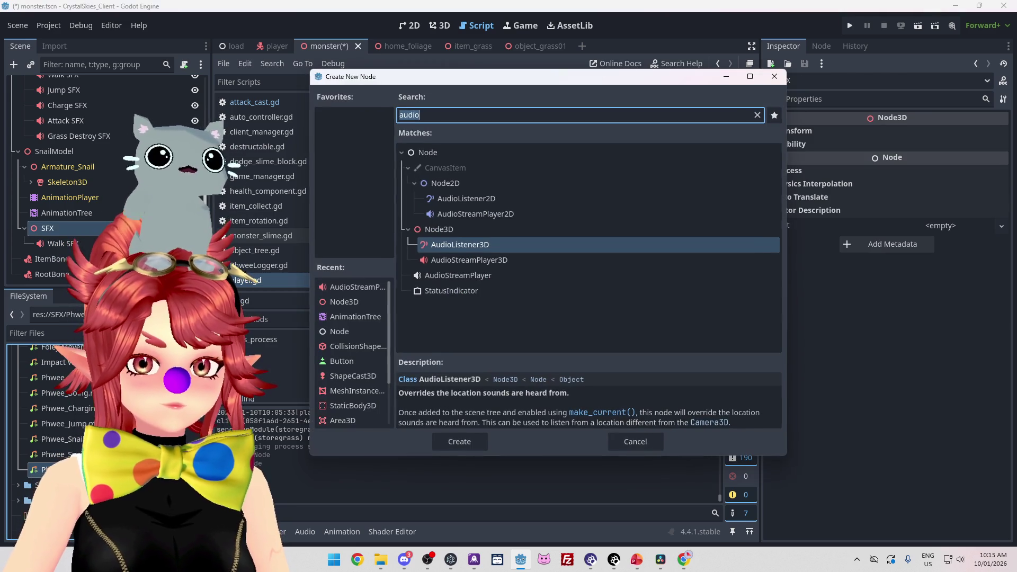
# Step: Delete the mistakenly added Attack SFX listener node from the snail's SFX group
pyautogui.doubleClick(478, 246)
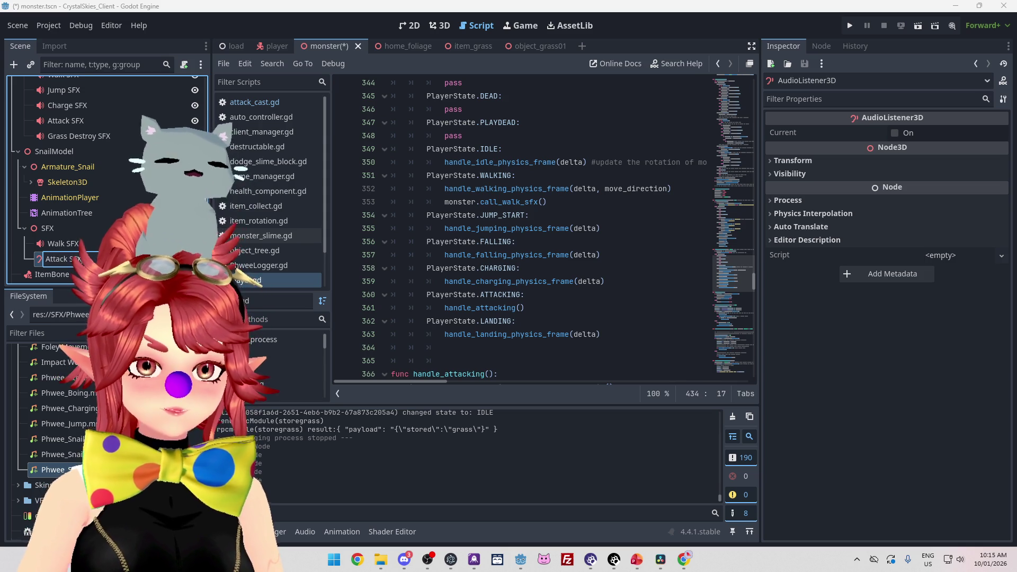
pyautogui.press('Return')
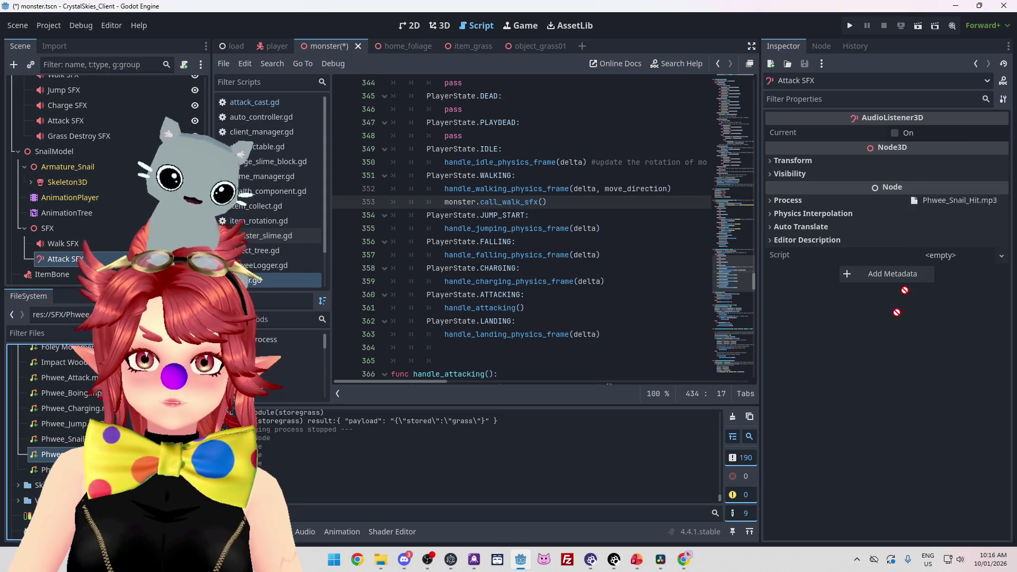
pyautogui.click(63, 243)
pyautogui.click(74, 260)
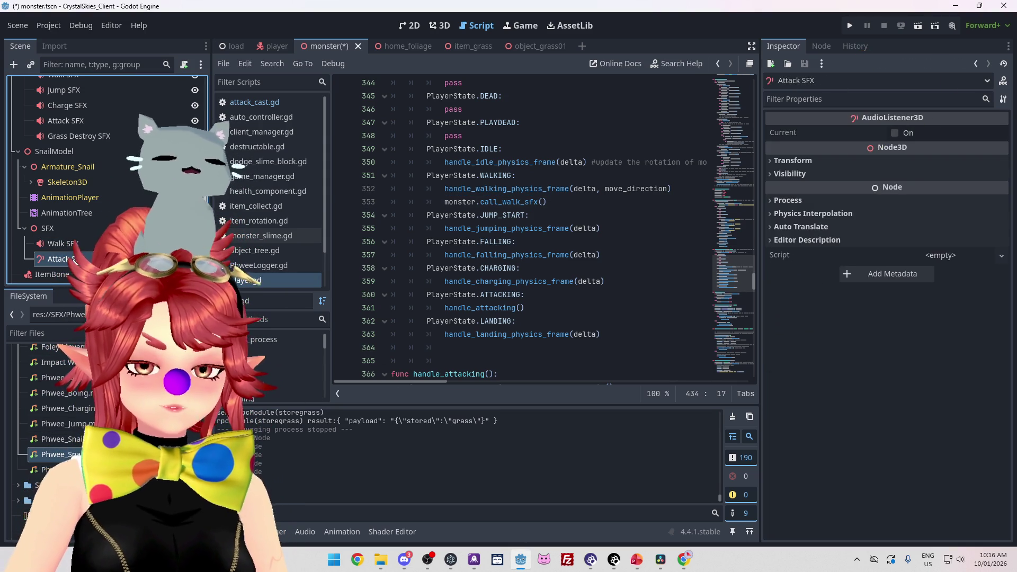
pyautogui.press('Delete')
pyautogui.click(517, 296)
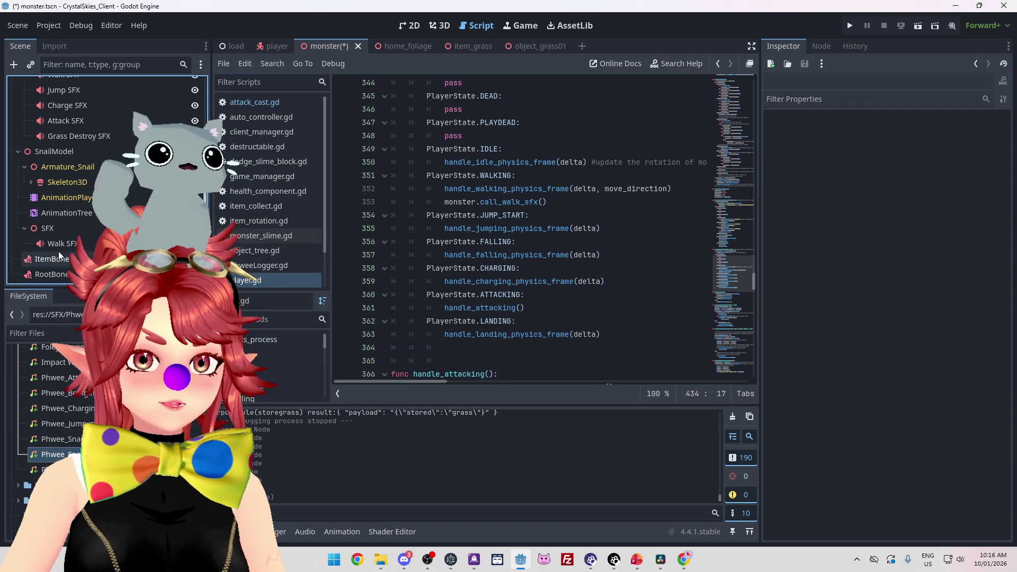
# Step: Duplicate the Walk SFX node twice
pyautogui.rightClick(58, 243)
pyautogui.click(85, 397)
pyautogui.rightClick(89, 258)
pyautogui.click(116, 412)
# Step: Rename the two Walk SFX copies to Charge SFX and Attack SFX
pyautogui.doubleClick(64, 227)
pyautogui.write('Charge')
pyautogui.press('BackSpace')
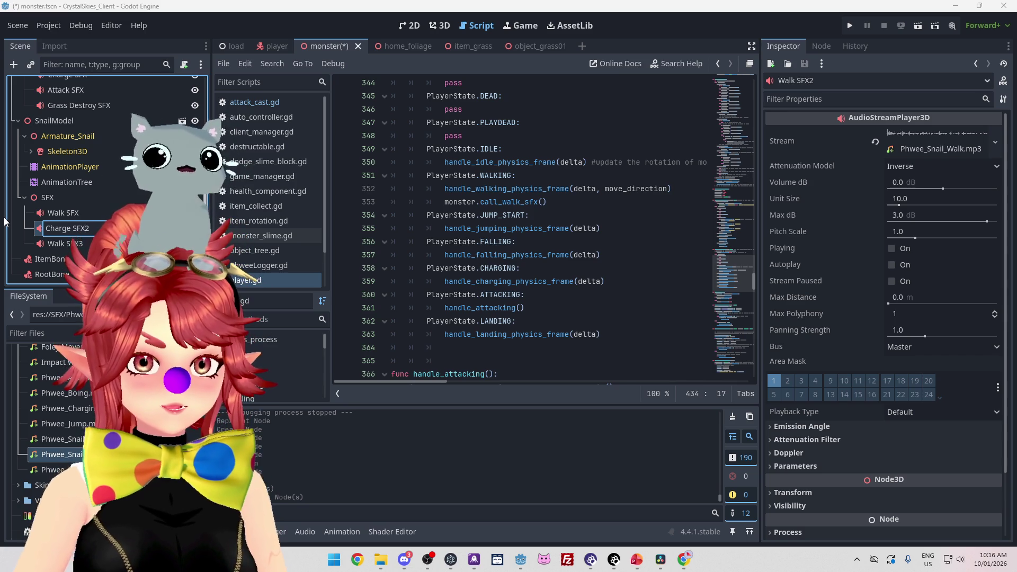
pyautogui.press('Return')
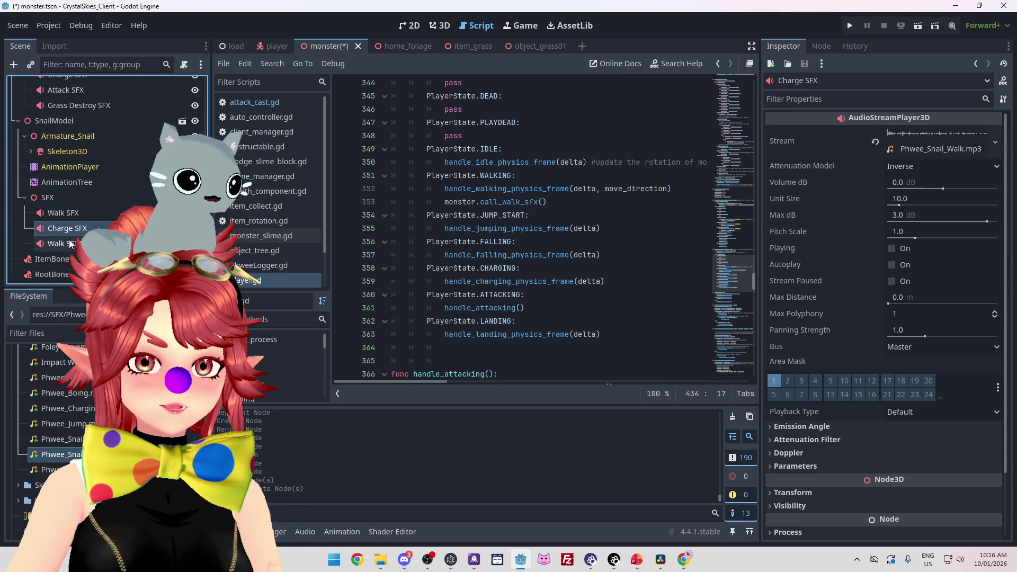
pyautogui.click(64, 244)
pyautogui.doubleClick(64, 244)
pyautogui.press('BackSpace')
pyautogui.write('Attack')
pyautogui.press('Escape')
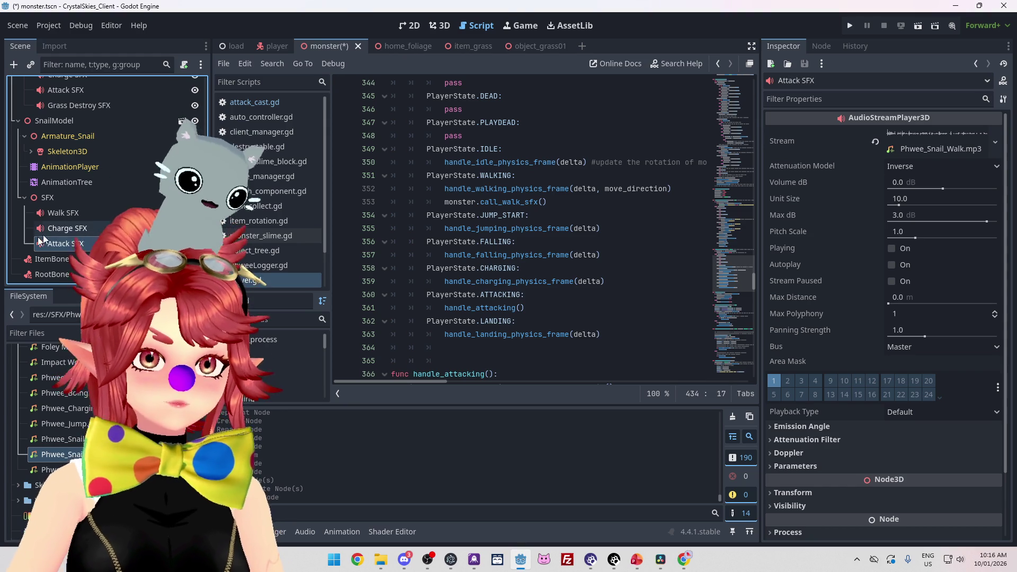
# Step: Assign Phwee_Snail_Charge.mp3 to Charge SFX and Phwee_Snail_Hit.mp3 to Attack SFX
pyautogui.click(67, 228)
pyautogui.moveTo(61, 438)
pyautogui.mouseDown()
pyautogui.moveTo(608, 270)
pyautogui.moveTo(936, 149)
pyautogui.mouseUp()
pyautogui.click(59, 244)
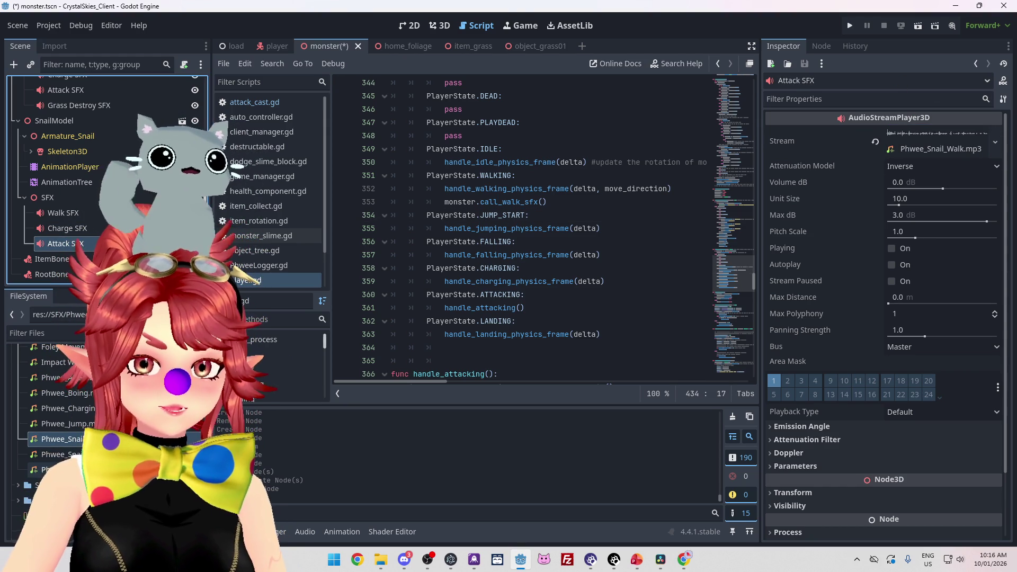
pyautogui.moveTo(58, 454)
pyautogui.mouseDown()
pyautogui.moveTo(768, 247)
pyautogui.moveTo(922, 139)
pyautogui.mouseUp()
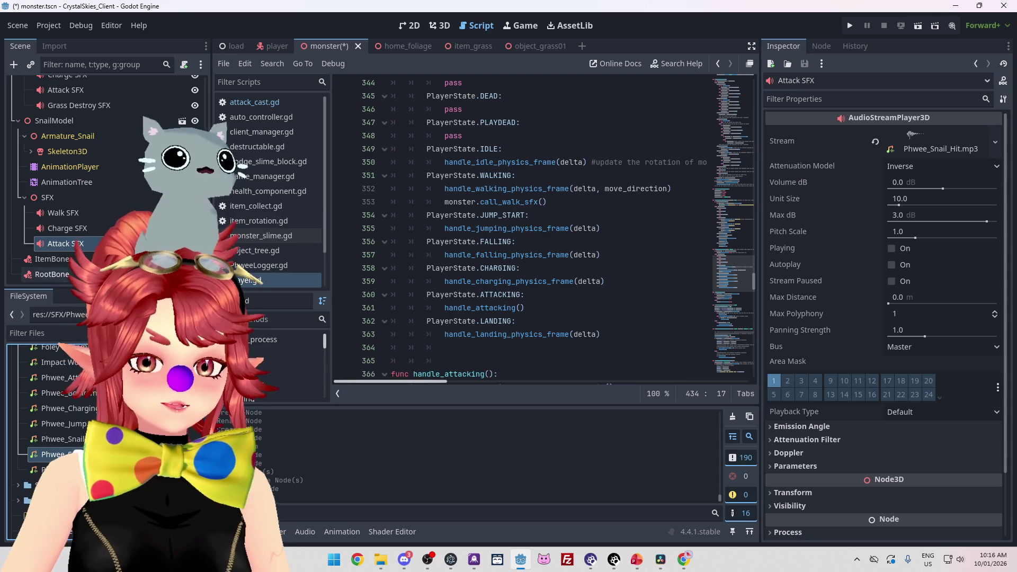
pyautogui.scroll(12, 535, 219)
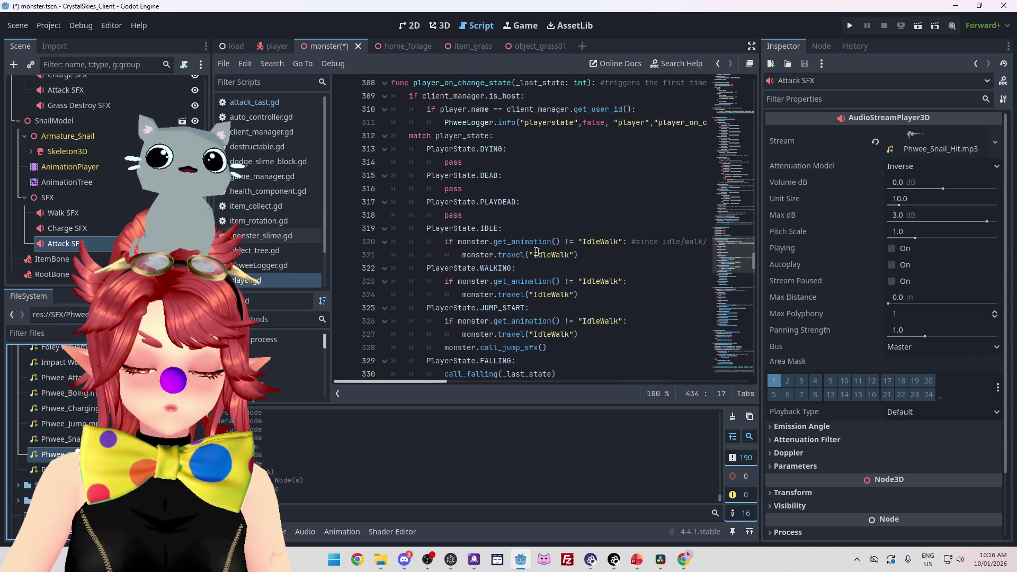
# Step: Scroll through monster.gd to review the call_grass_sfx sound calls
pyautogui.scroll(-9, 518, 255)
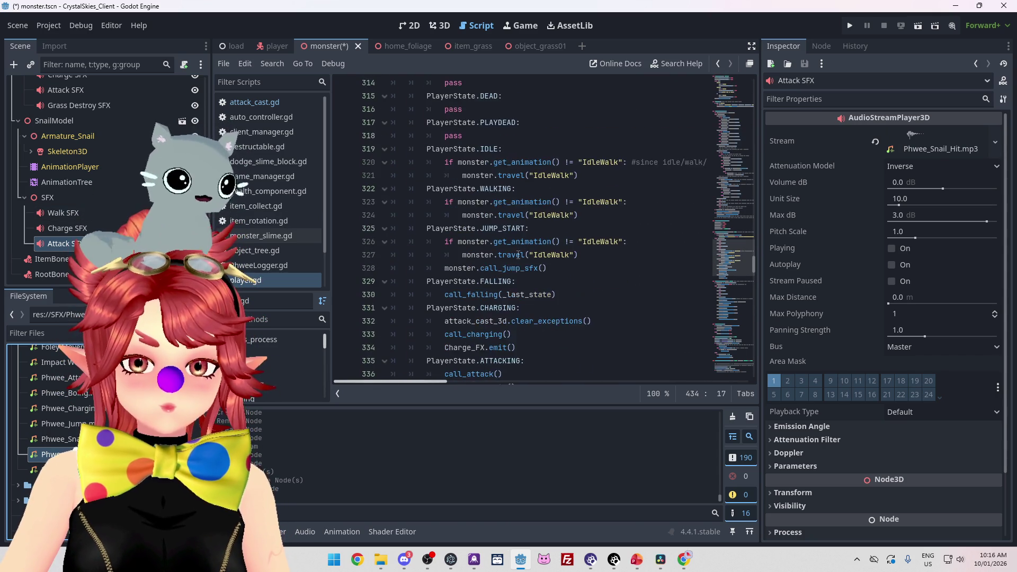
pyautogui.scroll(3, 518, 255)
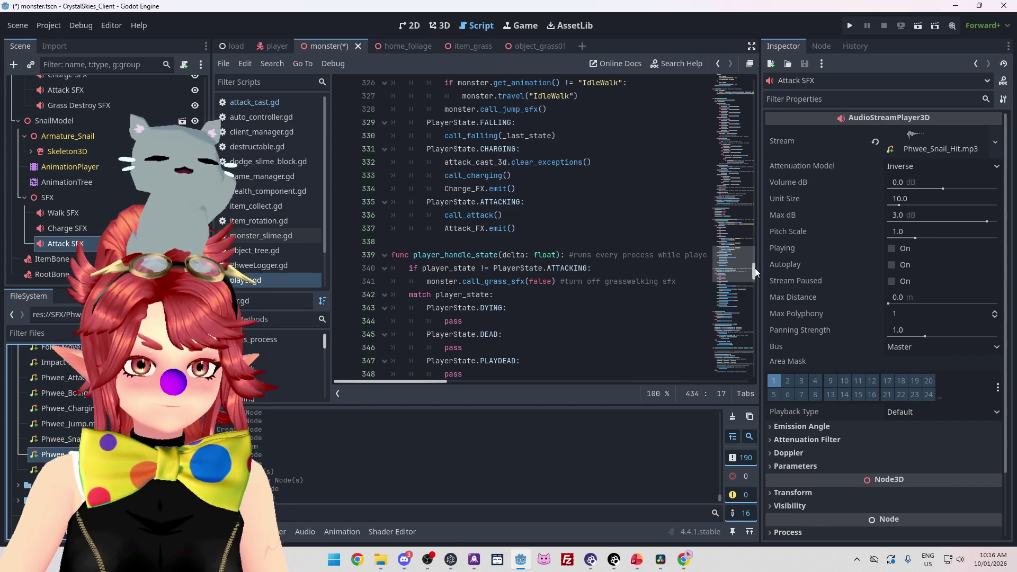
pyautogui.scroll(6, 529, 237)
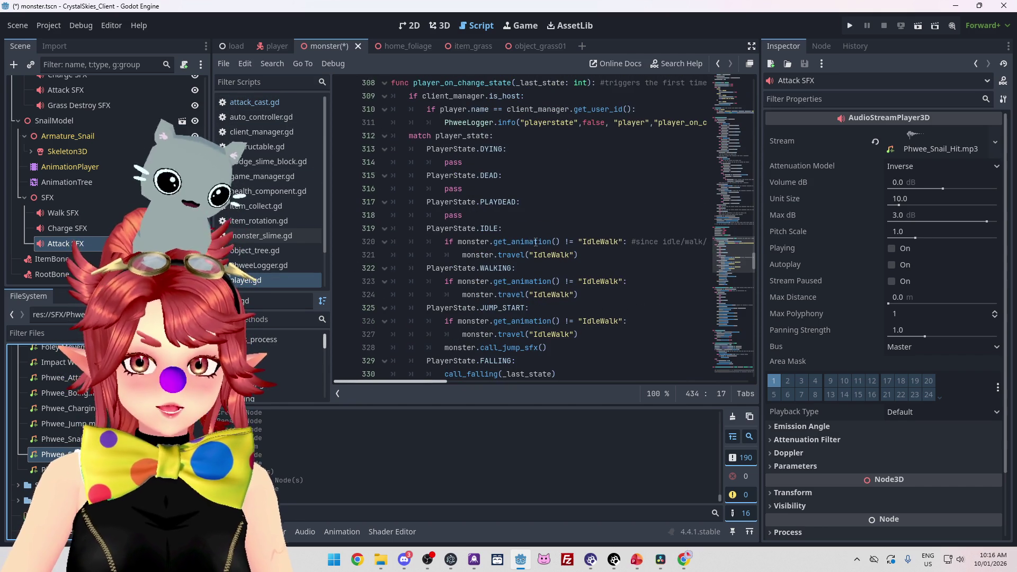
pyautogui.scroll(-6, 531, 240)
pyautogui.scroll(-8, 531, 244)
pyautogui.scroll(-5, 530, 248)
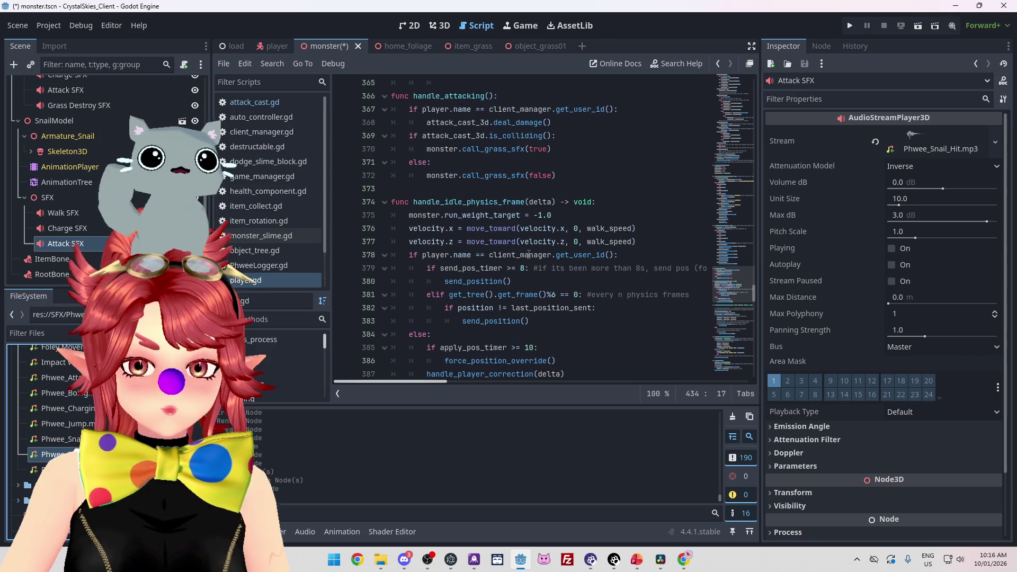
pyautogui.scroll(1, 499, 196)
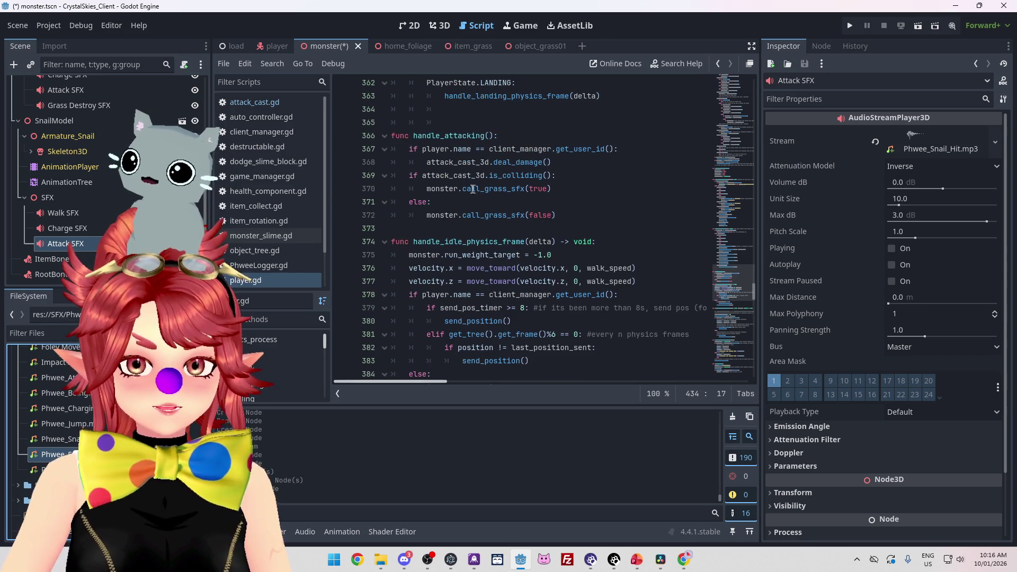
pyautogui.click(518, 189)
pyautogui.scroll(-1, 274, 225)
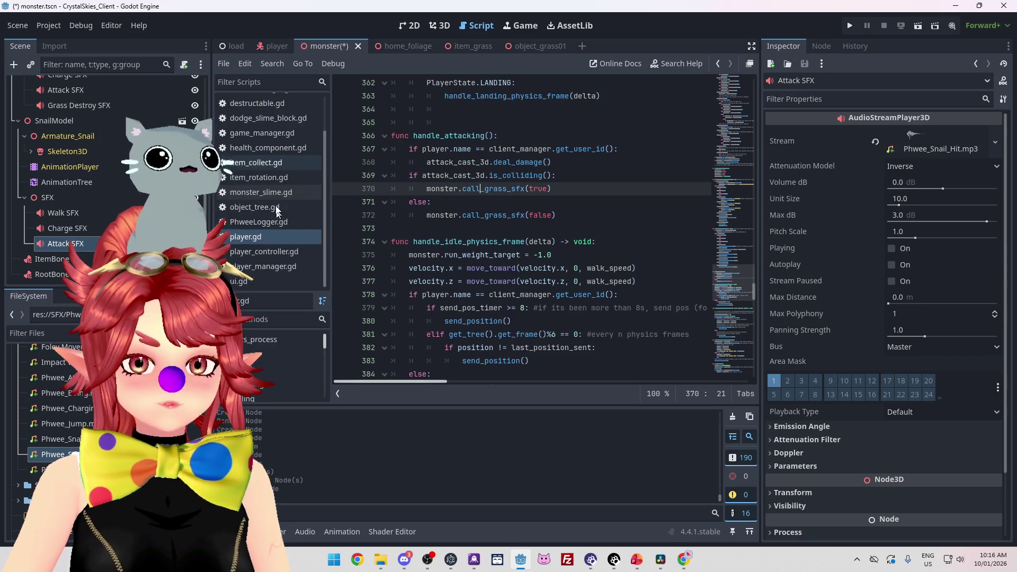
pyautogui.click(253, 196)
pyautogui.scroll(-4, 546, 264)
pyautogui.scroll(-8, 546, 263)
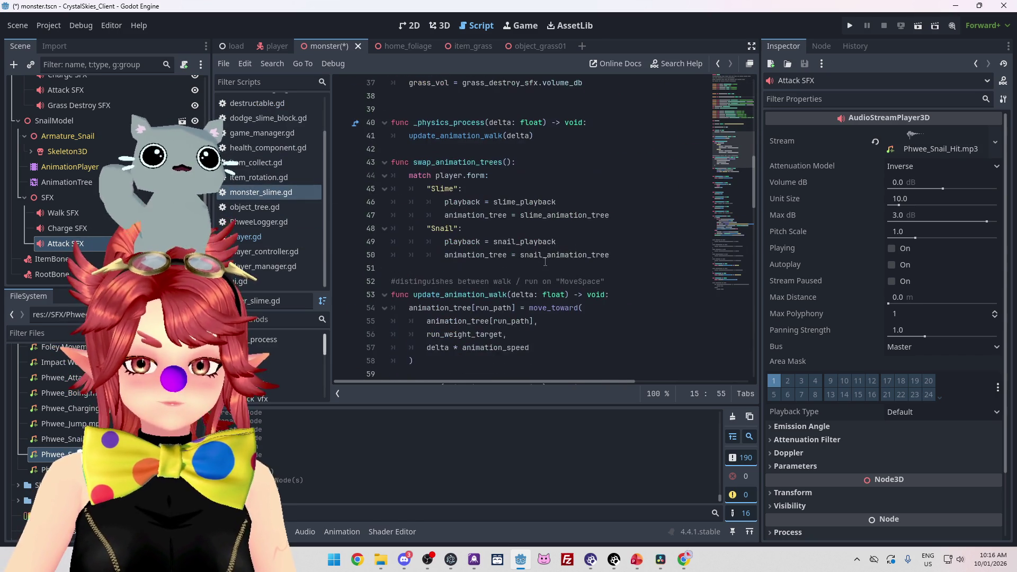
pyautogui.scroll(-5, 486, 189)
pyautogui.scroll(-6, 486, 188)
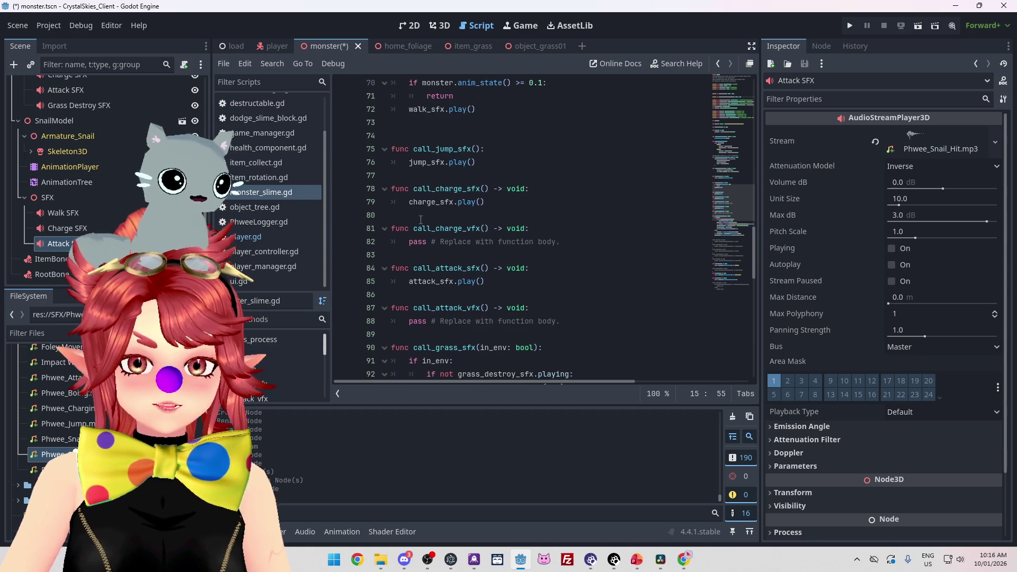
pyautogui.click(470, 204)
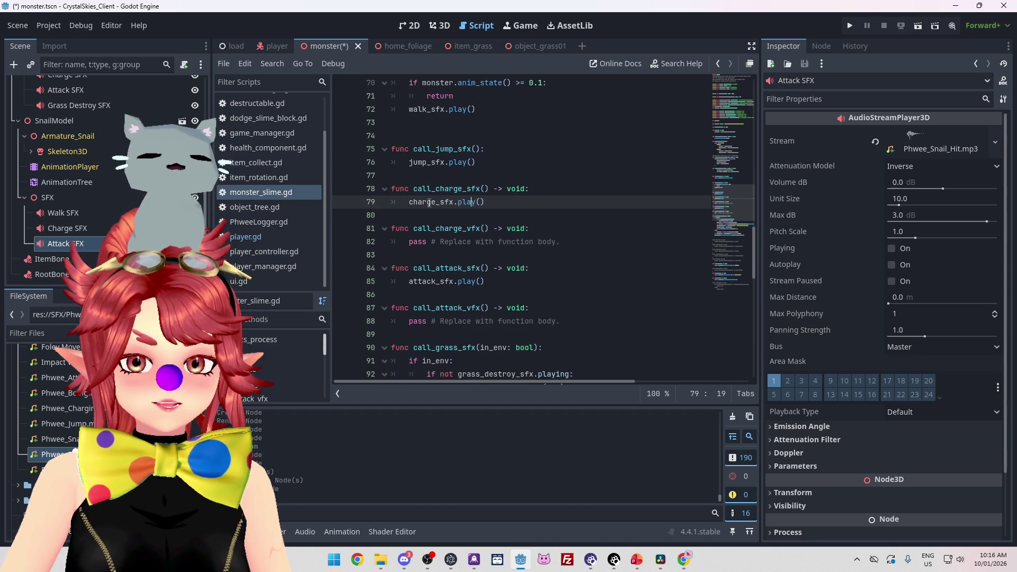
pyautogui.moveTo(751, 253)
pyautogui.mouseDown()
pyautogui.moveTo(750, 85)
pyautogui.moveTo(754, 138)
pyautogui.mouseUp()
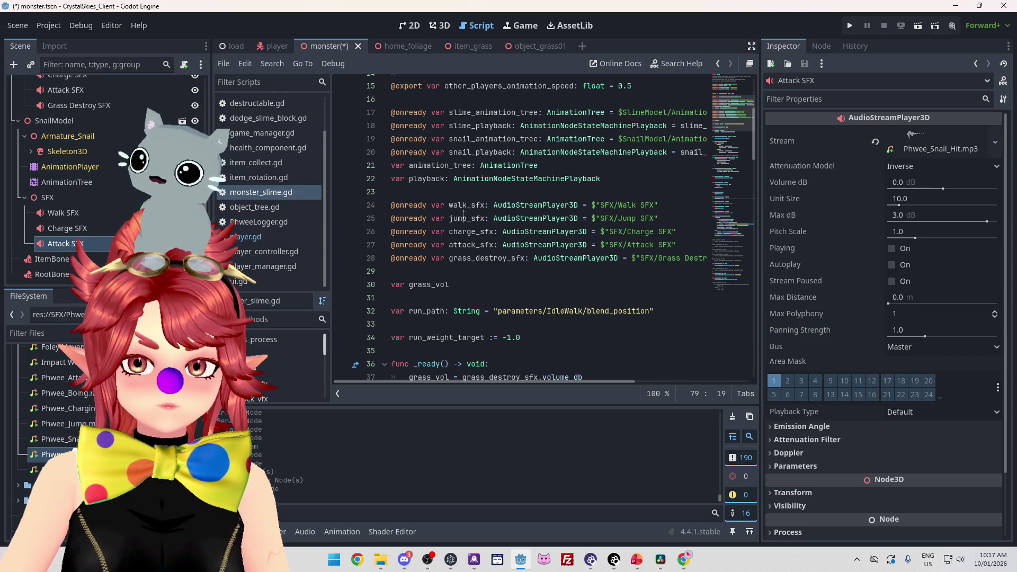
pyautogui.click(462, 194)
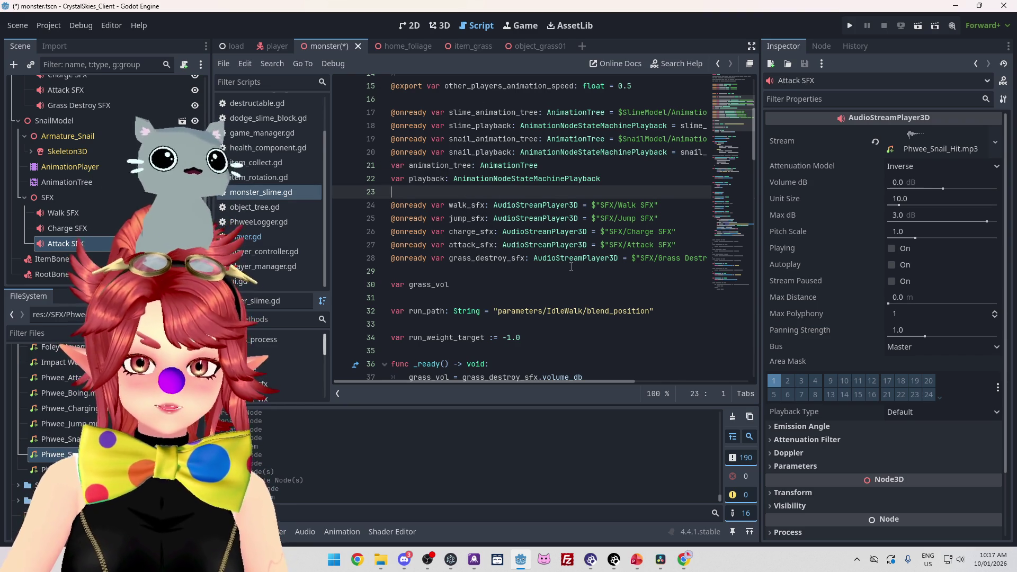
# Step: Add blank lines around the slime sound variables and begin the walk_sfx declaration
pyautogui.press('Return')
pyautogui.press('Return')
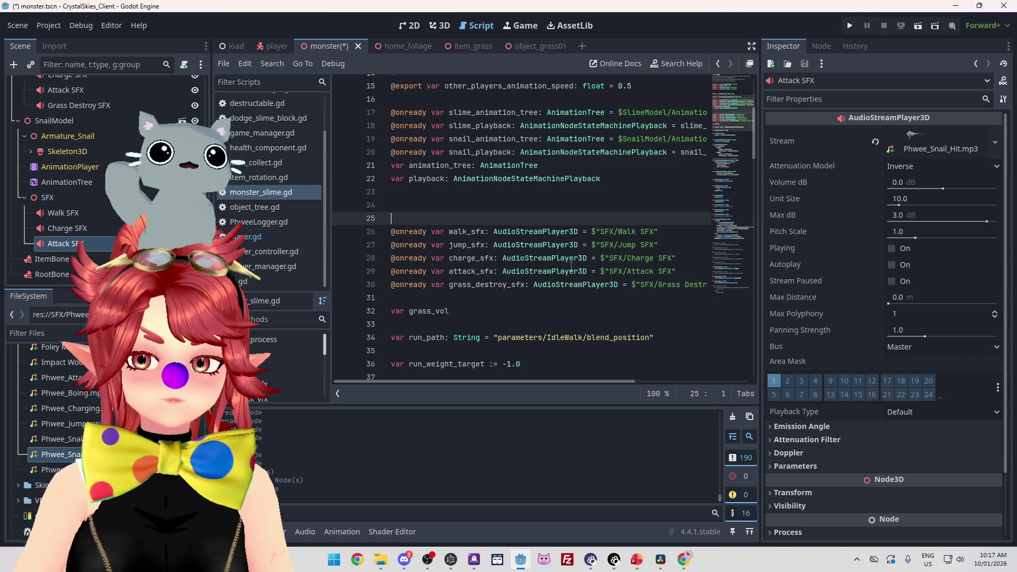
pyautogui.click(433, 296)
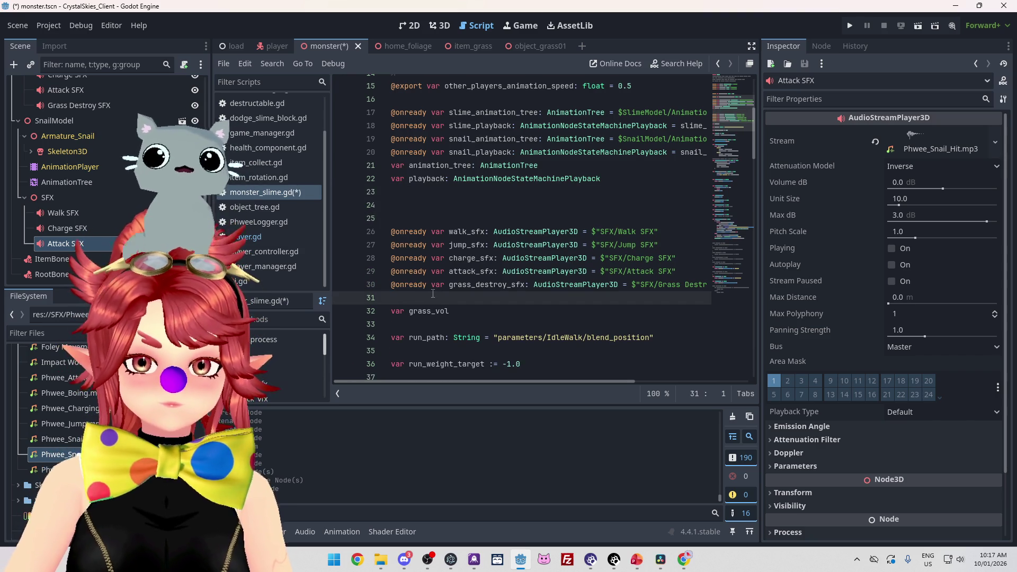
pyautogui.press('Return')
pyautogui.press('Return')
pyautogui.press('Up')
pyautogui.press('Up')
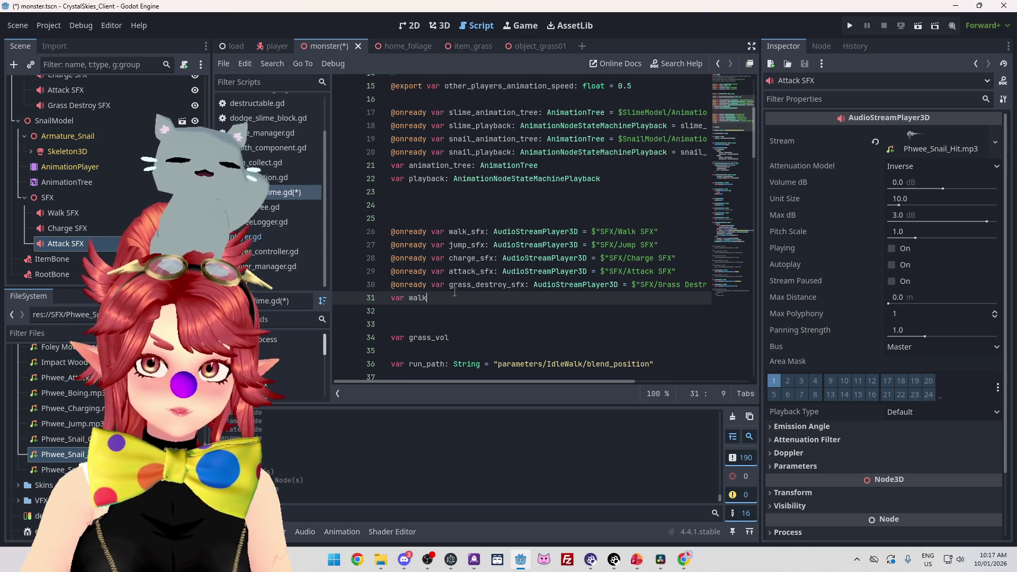
pyautogui.write('_sfx')
pyautogui.press('Return')
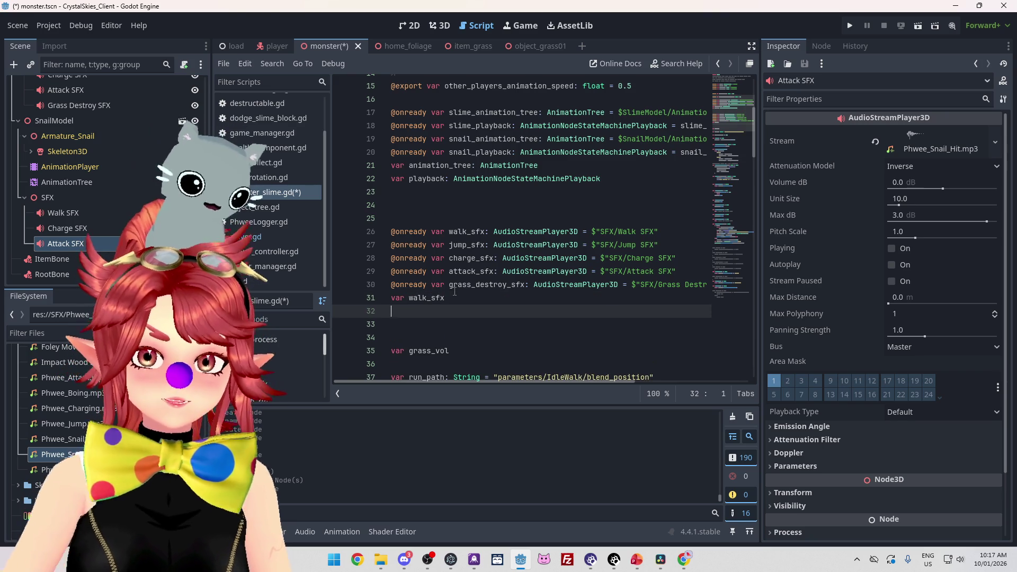
# Step: Prefix the onready jump, charge and attack sound variables with slime_
pyautogui.click(449, 230)
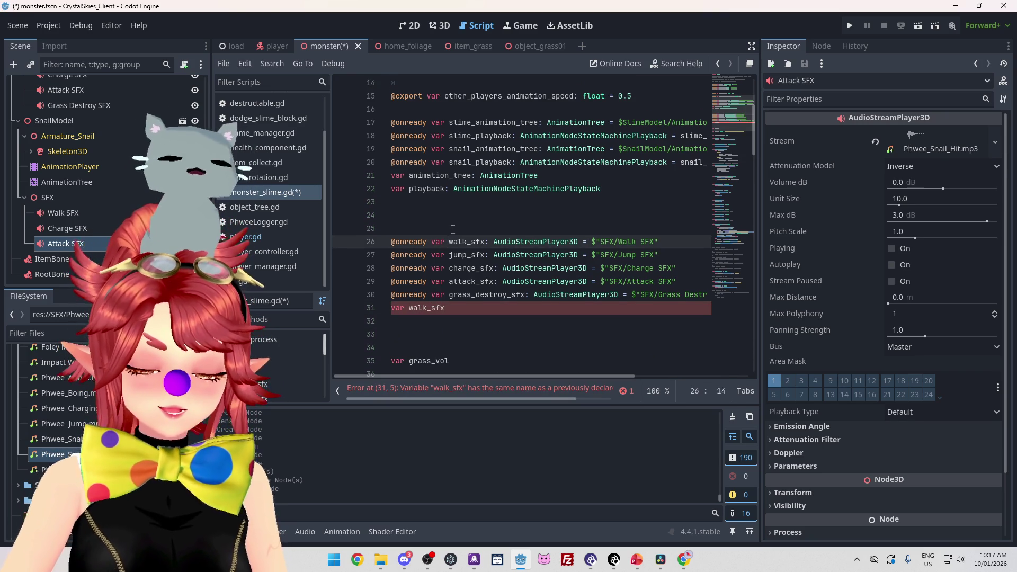
pyautogui.write('slime_')
pyautogui.click(461, 234)
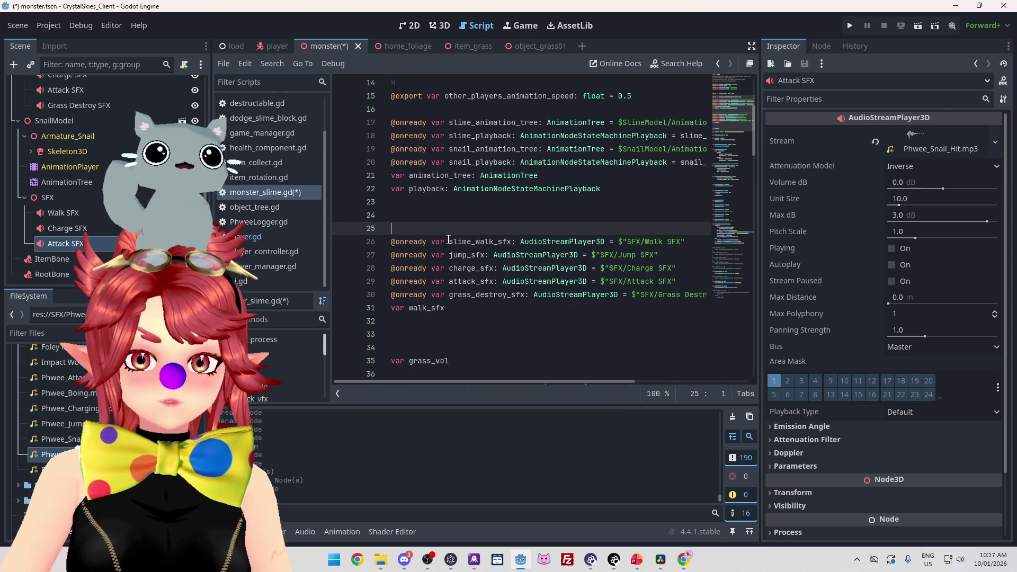
pyautogui.moveTo(449, 241); pyautogui.dragTo(476, 243)
pyautogui.hotkey('ctrl', 'c')
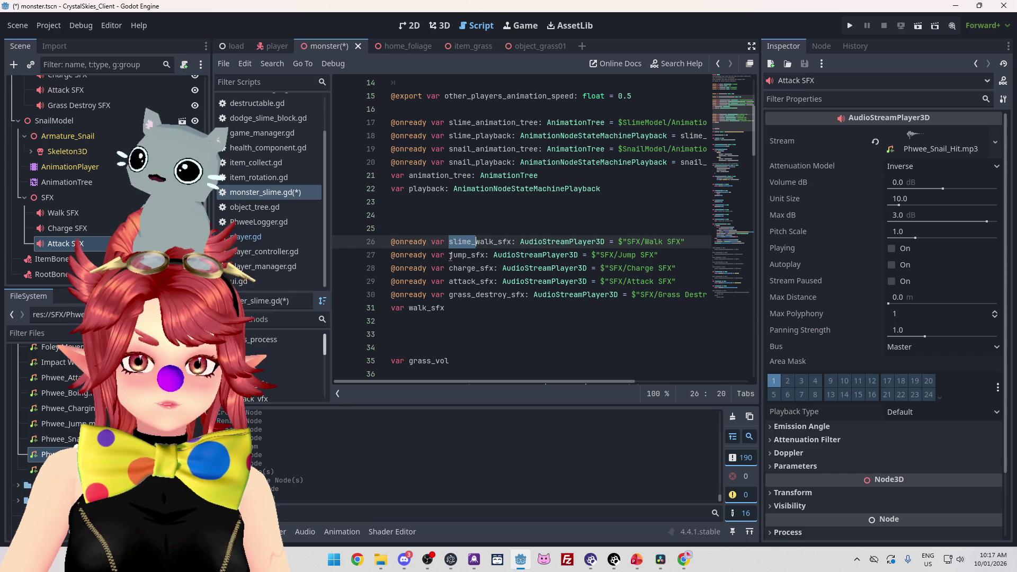
pyautogui.click(449, 256)
pyautogui.hotkey('ctrl', 'v')
pyautogui.click(450, 269)
pyautogui.hotkey('ctrl', 'v')
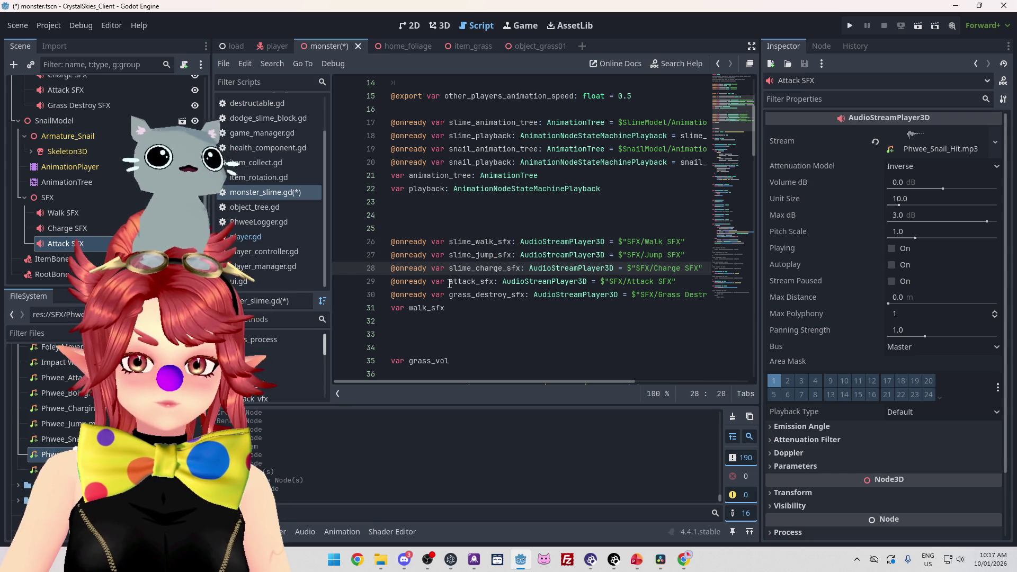
pyautogui.click(449, 282)
pyautogui.hotkey('ctrl', 'v')
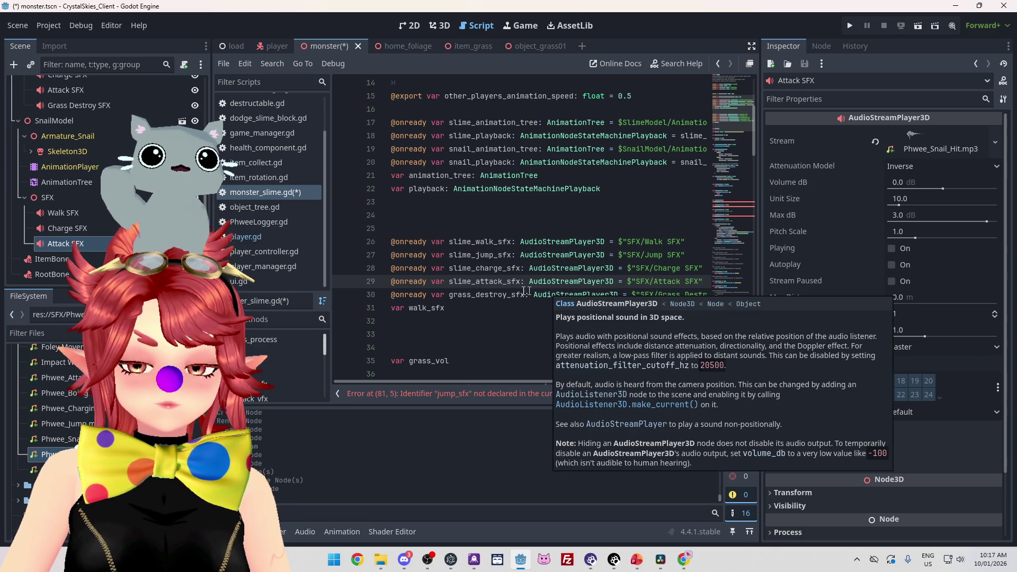
# Step: Move var walk_sfx beneath the slime sound variables, separated from grass_destroy_sfx by blank lines
pyautogui.click(393, 295)
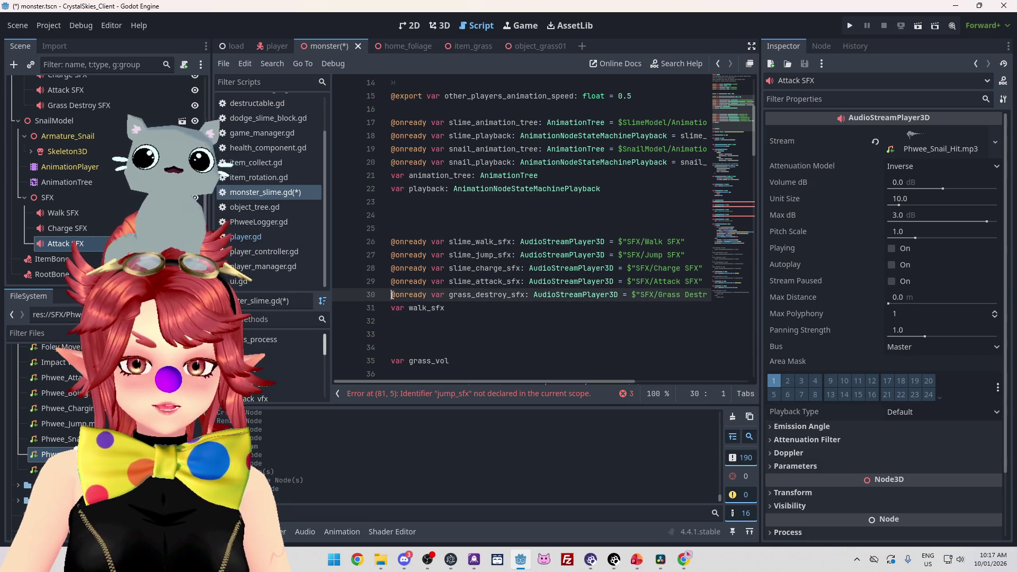
pyautogui.press('Return')
pyautogui.moveTo(444, 321); pyautogui.dragTo(426, 321)
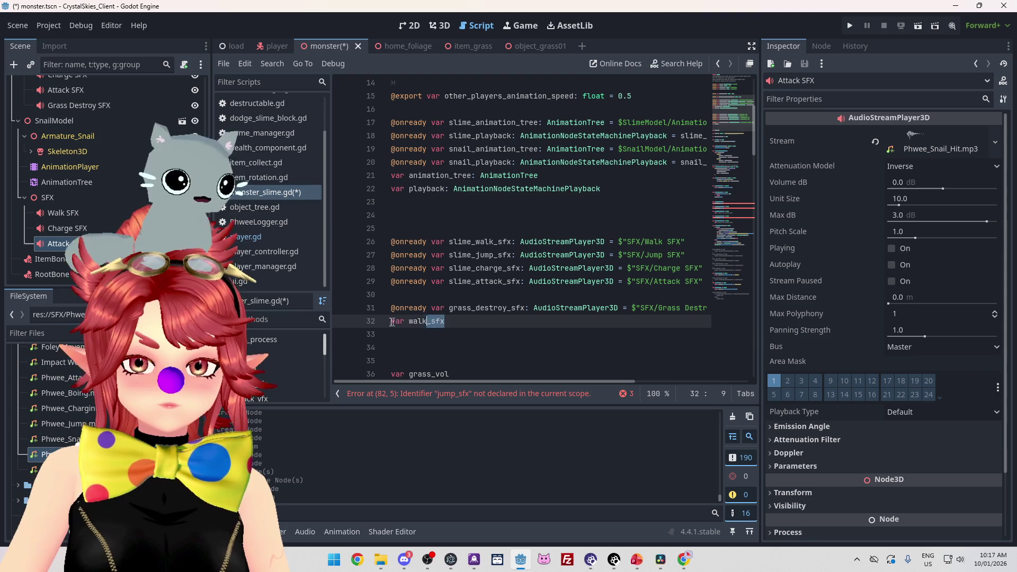
pyautogui.hotkey('alt', 'Up')
pyautogui.hotkey('alt', 'Up')
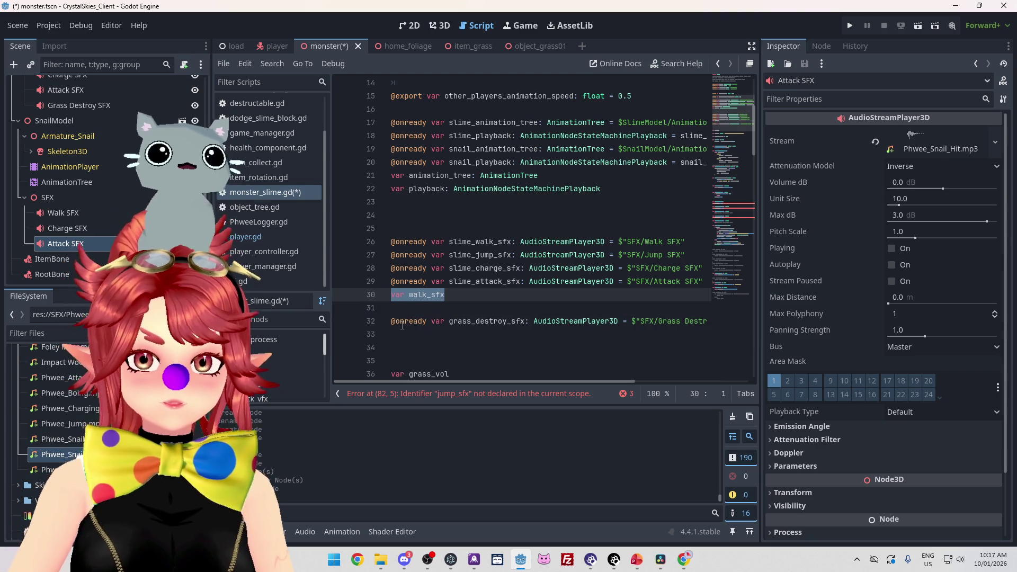
pyautogui.click(390, 295)
pyautogui.press('Return')
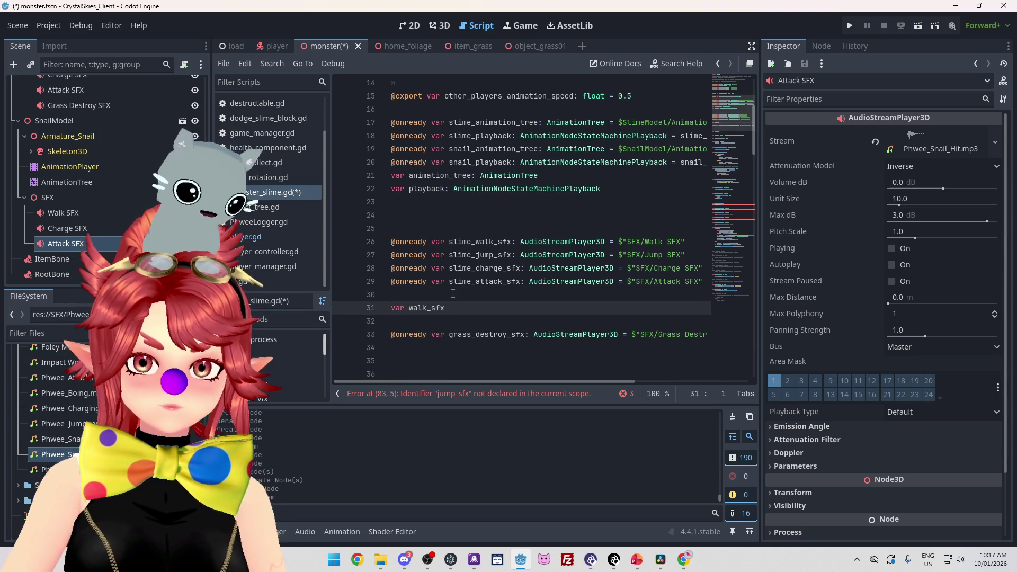
pyautogui.scroll(-2, 453, 294)
pyautogui.press('Return')
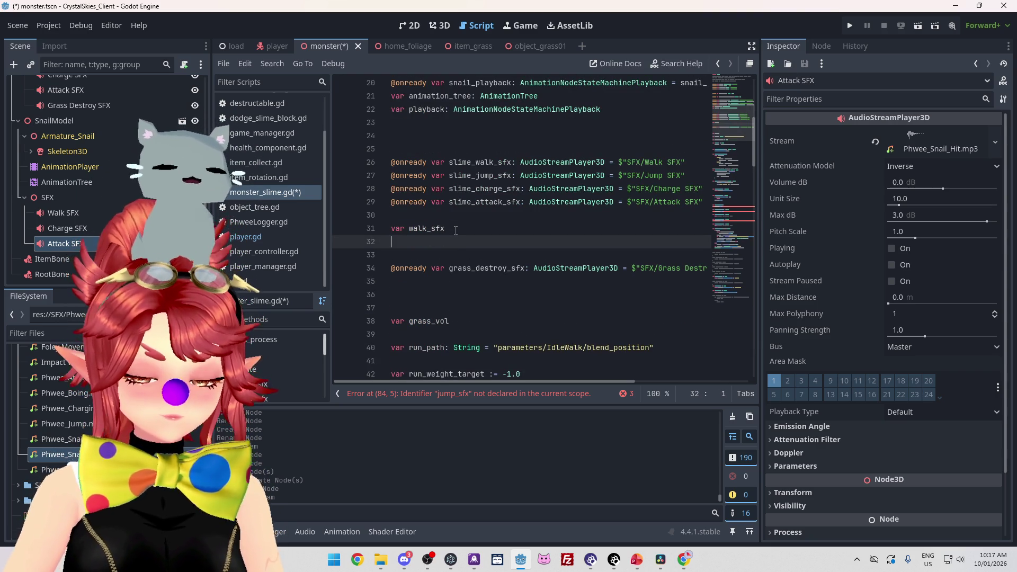
# Step: Declare jump_sfx, charge_sfx and attack_sfx below walk_sfx
pyautogui.write('varjump_sfx')
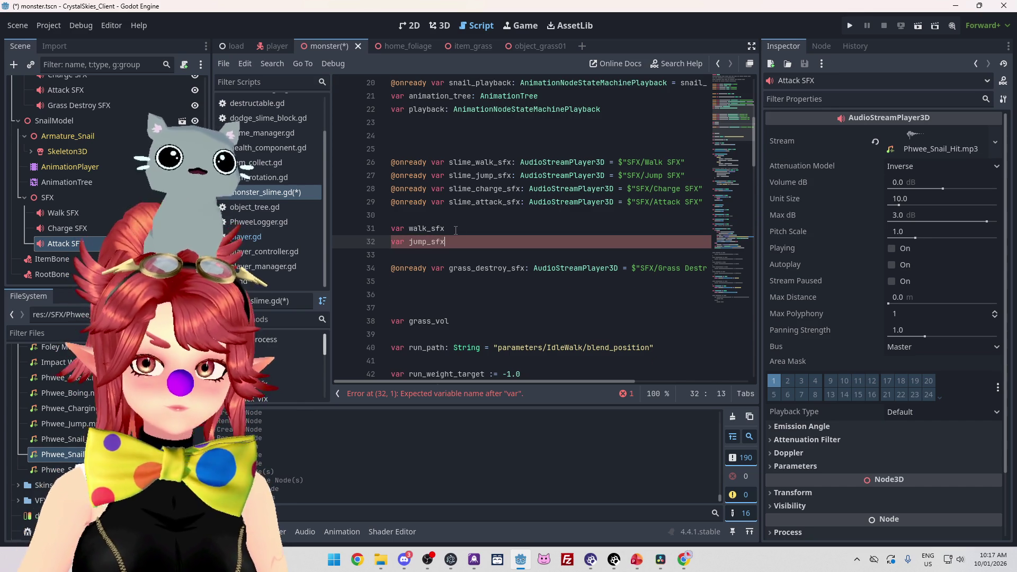
pyautogui.press('Return')
pyautogui.write('var charge_sfx')
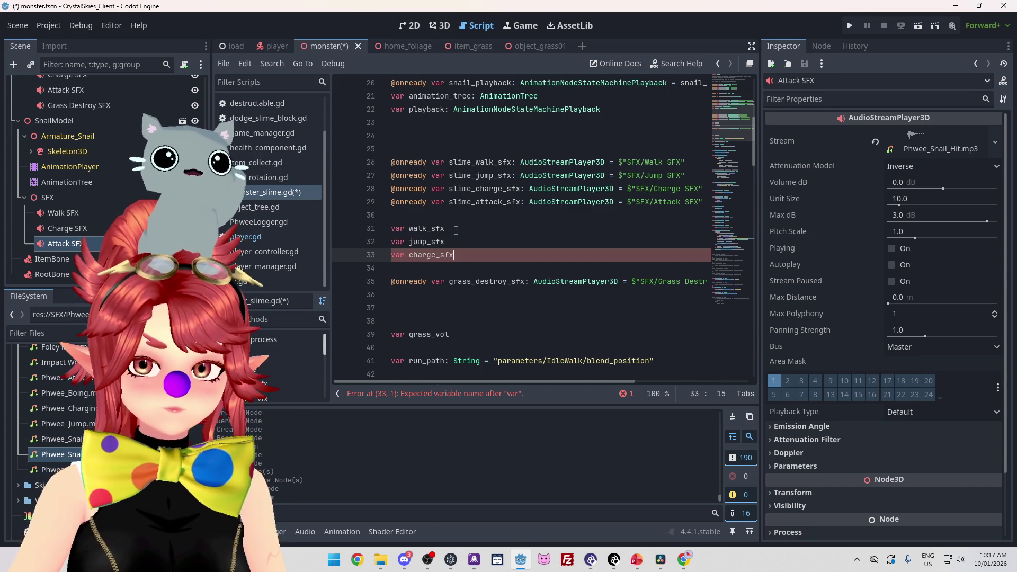
pyautogui.press('Return')
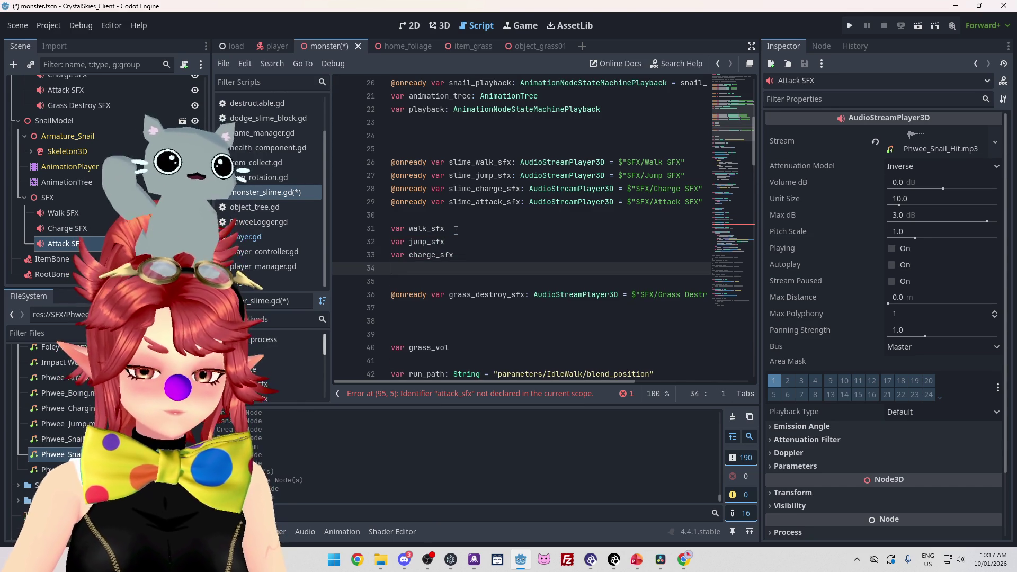
pyautogui.press('BackSpace')
pyautogui.write('var attack')
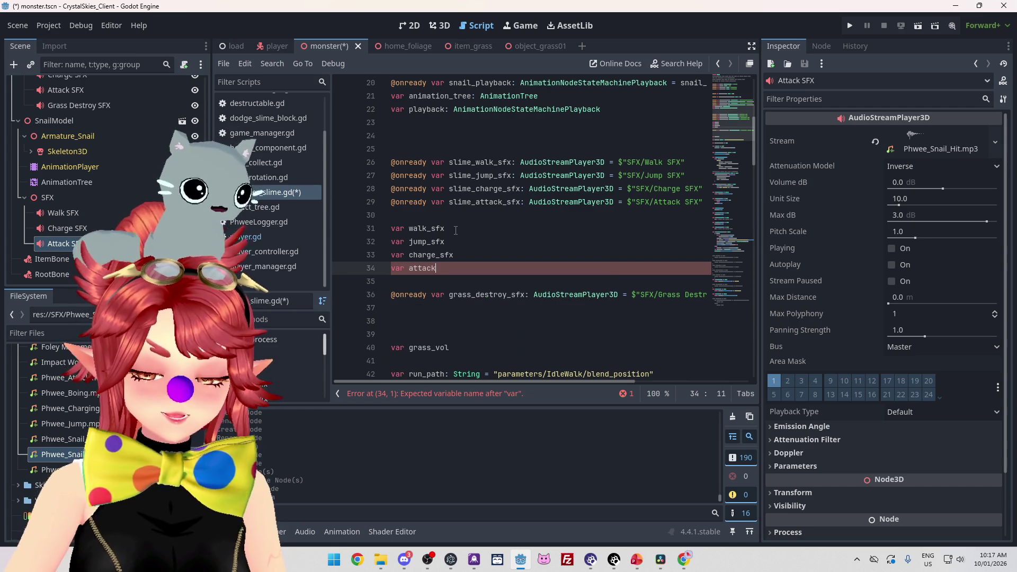
pyautogui.write('_sfx')
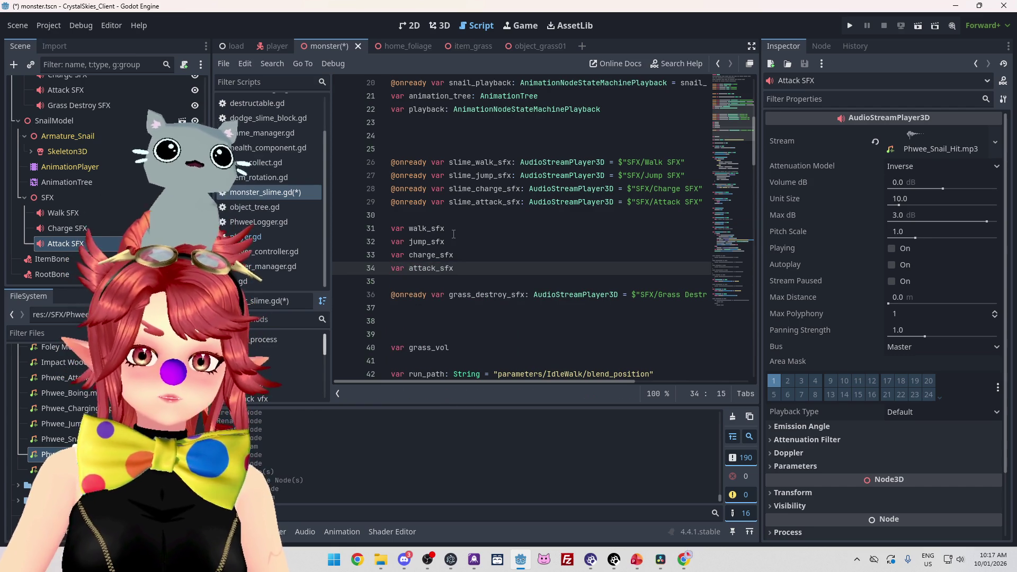
# Step: Type all four new sound variables as AudioStreamPlayer3D and save the script with Ctrl+S
pyautogui.scroll(1, 466, 232)
pyautogui.moveTo(513, 202); pyautogui.dragTo(610, 200)
pyautogui.hotkey('ctrl', 'c')
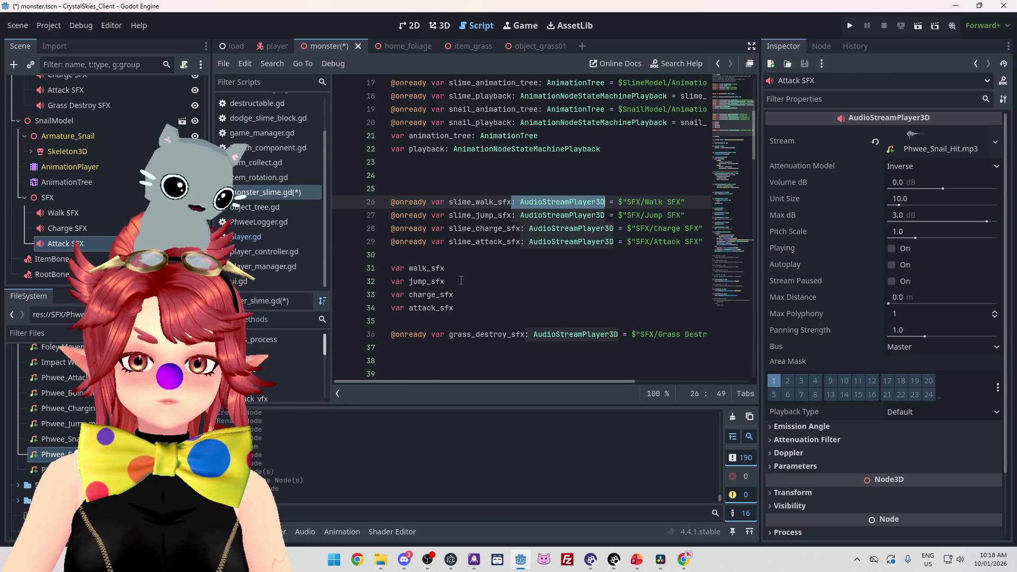
pyautogui.click(494, 267)
pyautogui.hotkey('ctrl', 'v')
pyautogui.press('Down')
pyautogui.hotkey('ctrl', 'v')
pyautogui.press('Down')
pyautogui.hotkey('ctrl', 'v')
pyautogui.press('Down')
pyautogui.hotkey('ctrl', 'v')
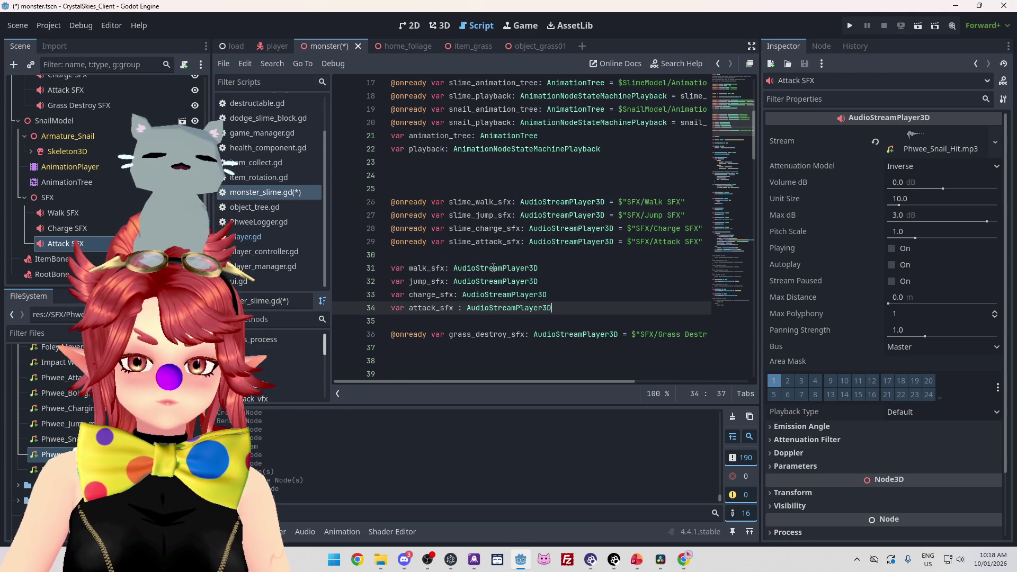
pyautogui.click(564, 255)
pyautogui.hotkey('ctrl', 's')
pyautogui.scroll(-7, 561, 257)
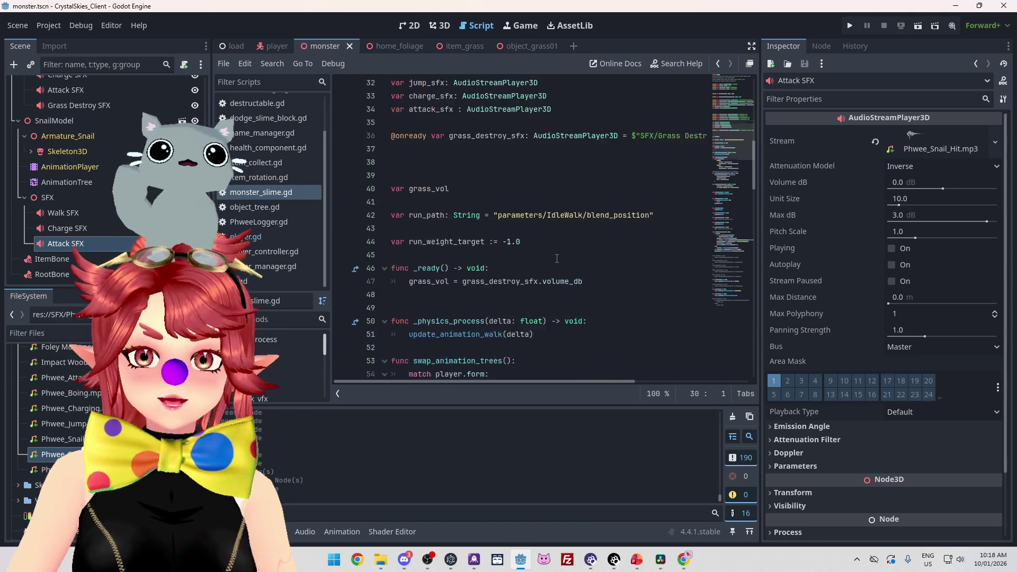
# Step: Start a new swap_audio_players function after swap_animation_trees, with a match and a "Slime" case
pyautogui.scroll(1, 556, 259)
pyautogui.scroll(-4, 557, 259)
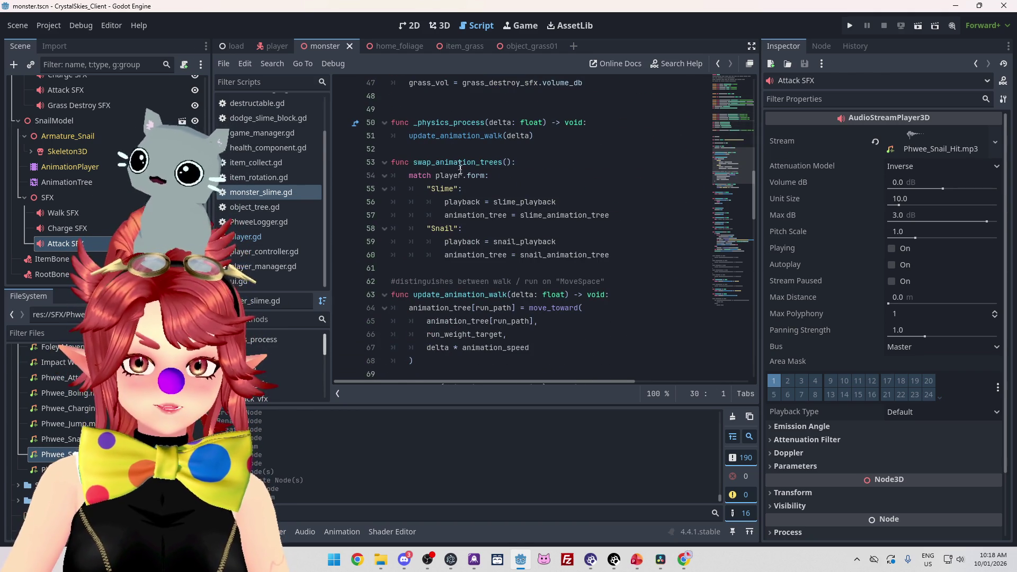
pyautogui.moveTo(414, 161); pyautogui.dragTo(495, 162)
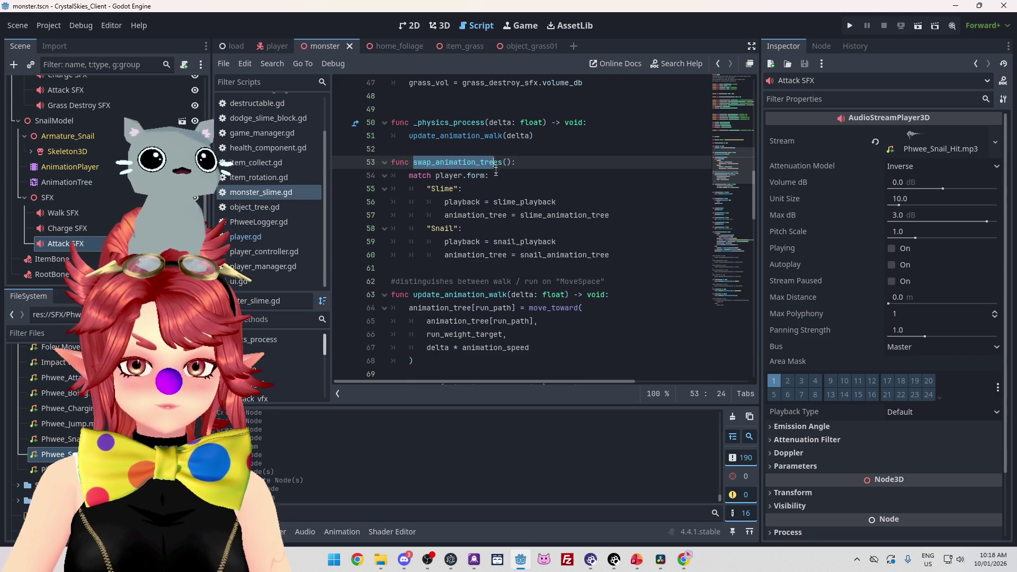
pyautogui.click(456, 267)
pyautogui.press('Return')
pyautogui.press('Return')
pyautogui.press('Down')
pyautogui.press('Up')
pyautogui.press('Up')
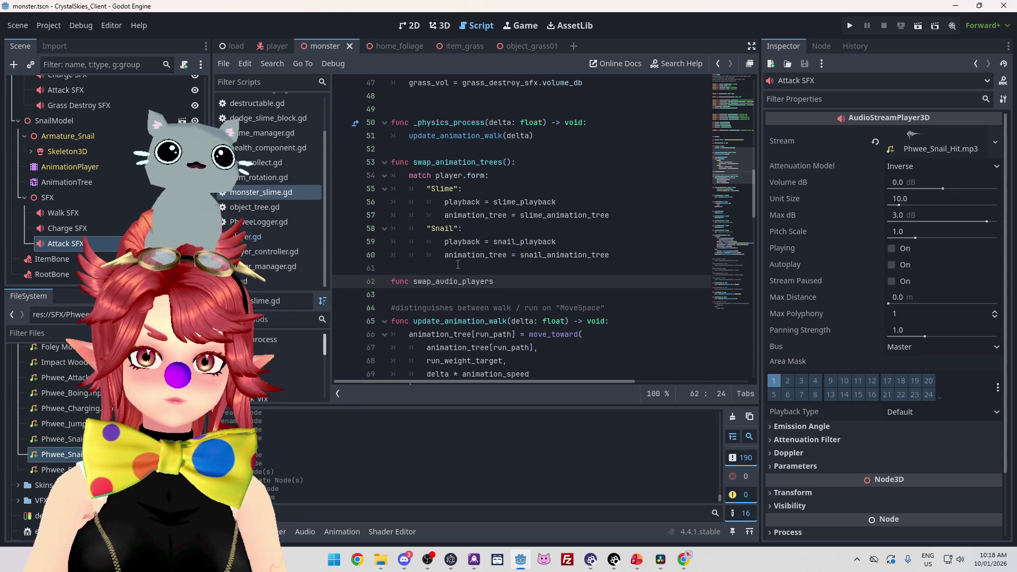
pyautogui.moveTo(409, 175); pyautogui.dragTo(487, 187)
pyautogui.hotkey('ctrl', 'c')
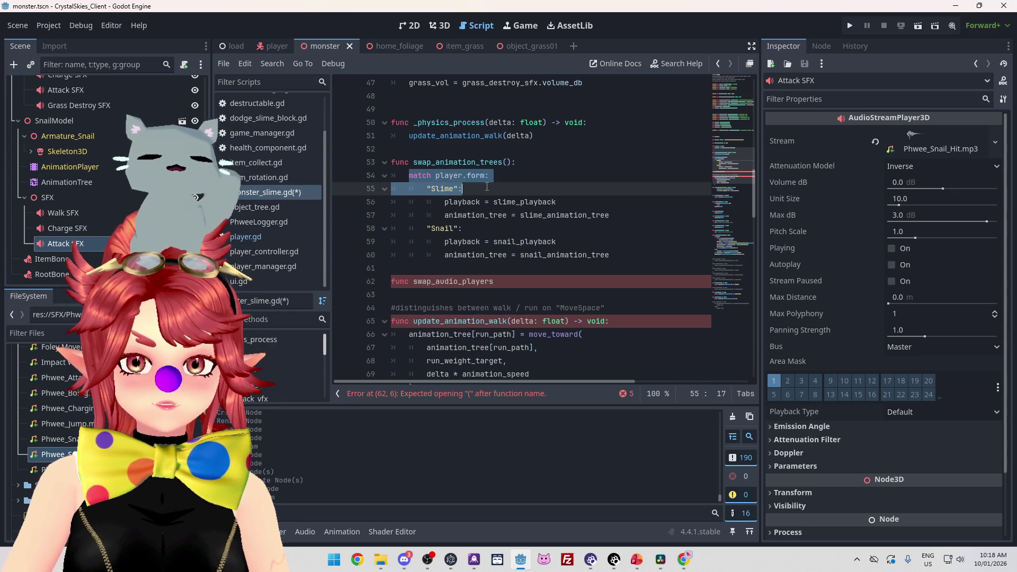
pyautogui.click(516, 281)
pyautogui.write(':')
pyautogui.press('Return')
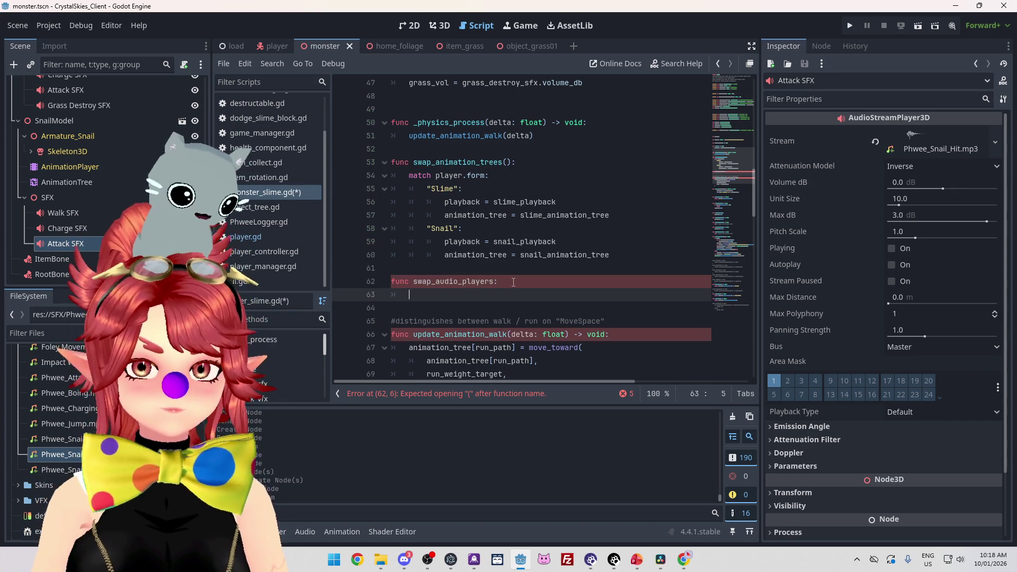
pyautogui.hotkey('ctrl', 'v')
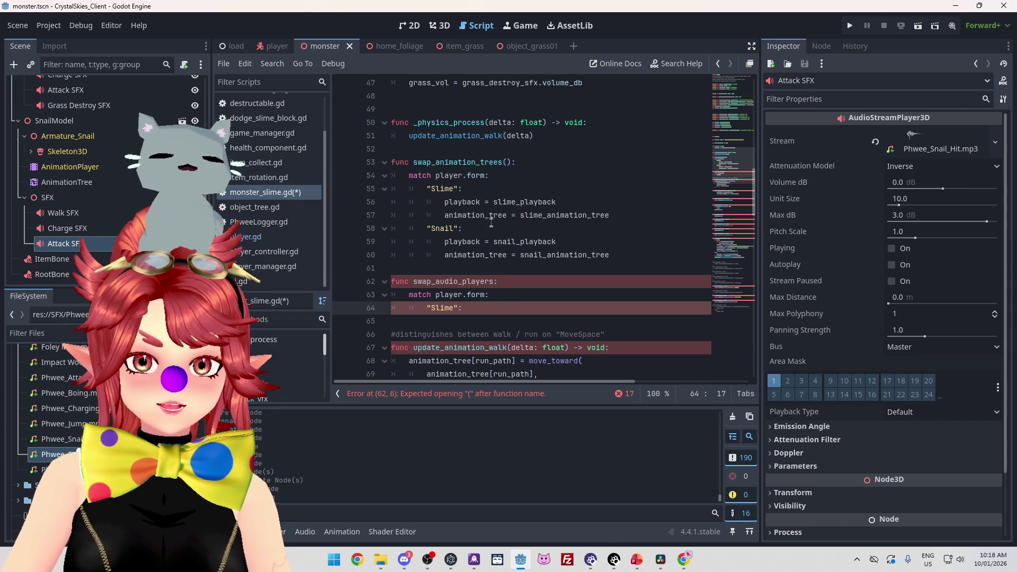
# Step: Paste the walk, jump, charge and attack sfx declarations under the Slime case and indent them
pyautogui.scroll(8, 477, 212)
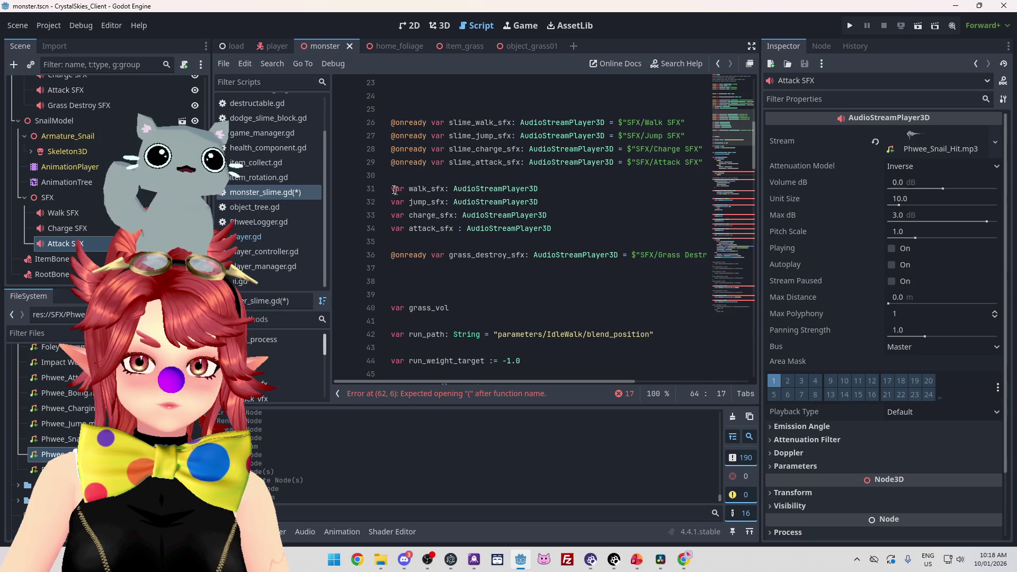
pyautogui.moveTo(391, 189); pyautogui.dragTo(462, 228)
pyautogui.scroll(-9, 529, 249)
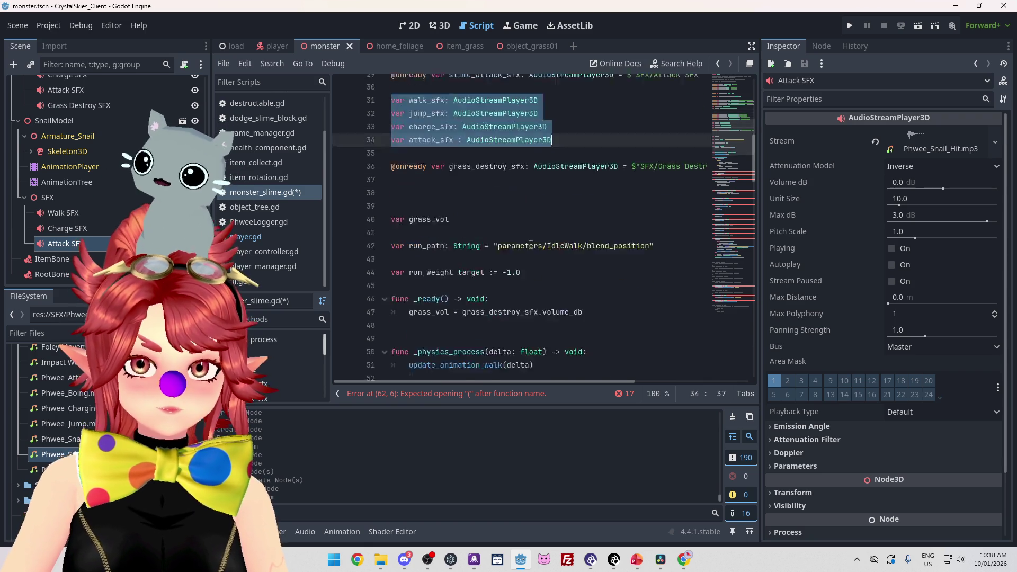
pyautogui.click(482, 270)
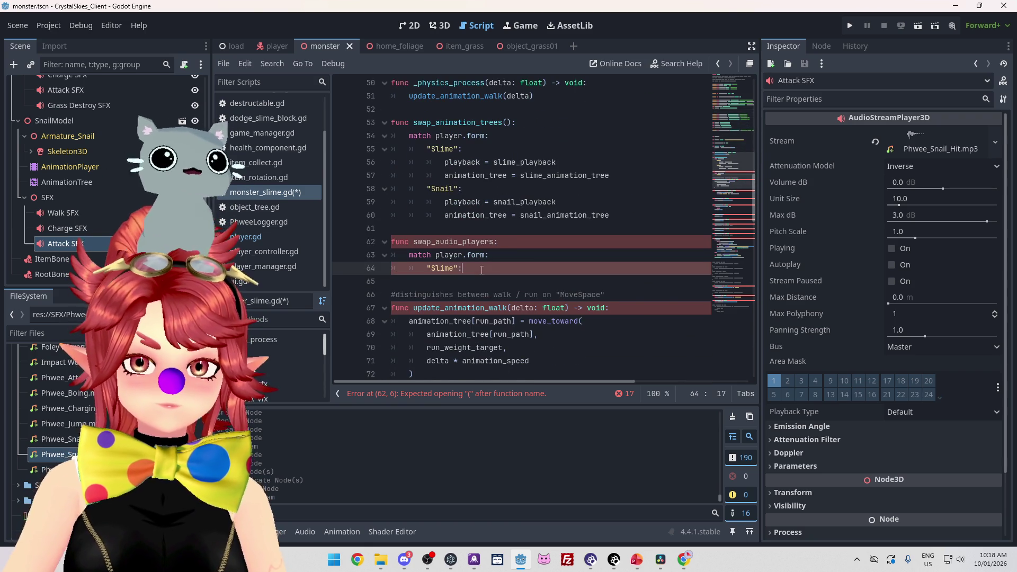
pyautogui.press('Return')
pyautogui.write('var walk_sfx: AudioStreamPlayer3D var jump_sfx: AudioStreamPlayer3D var charge_sfx: AudioStreamPlayer3D var attack_sfx : AudioStreamPlayer3D')
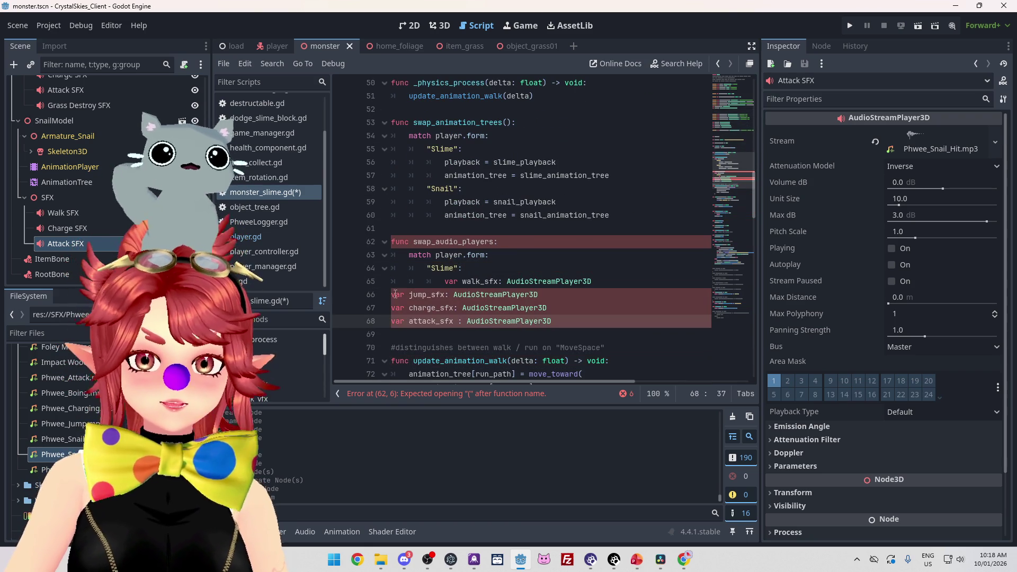
pyautogui.click(392, 295)
pyautogui.moveTo(465, 282); pyautogui.dragTo(418, 295)
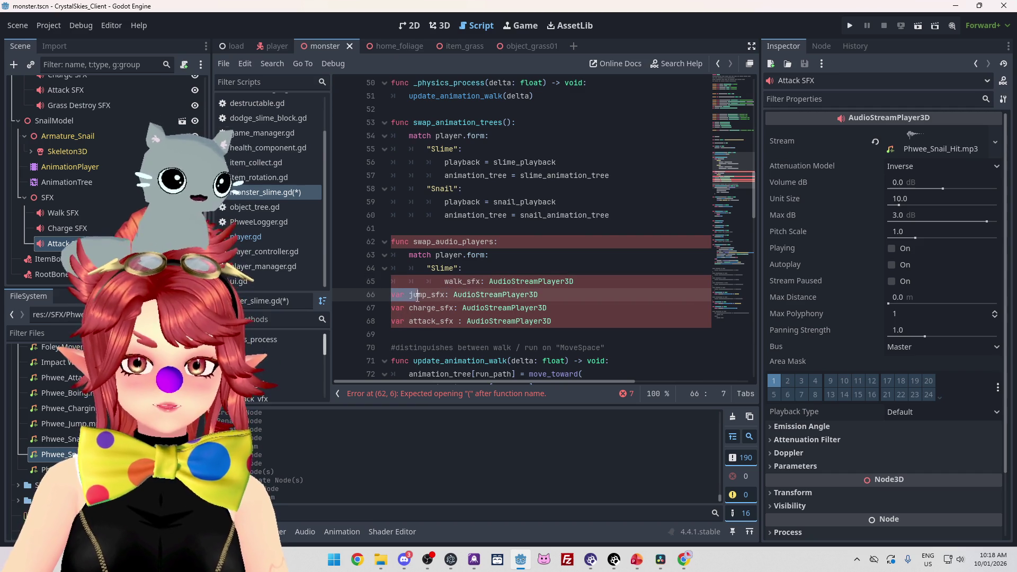
pyautogui.press('Tab')
pyautogui.press('Tab')
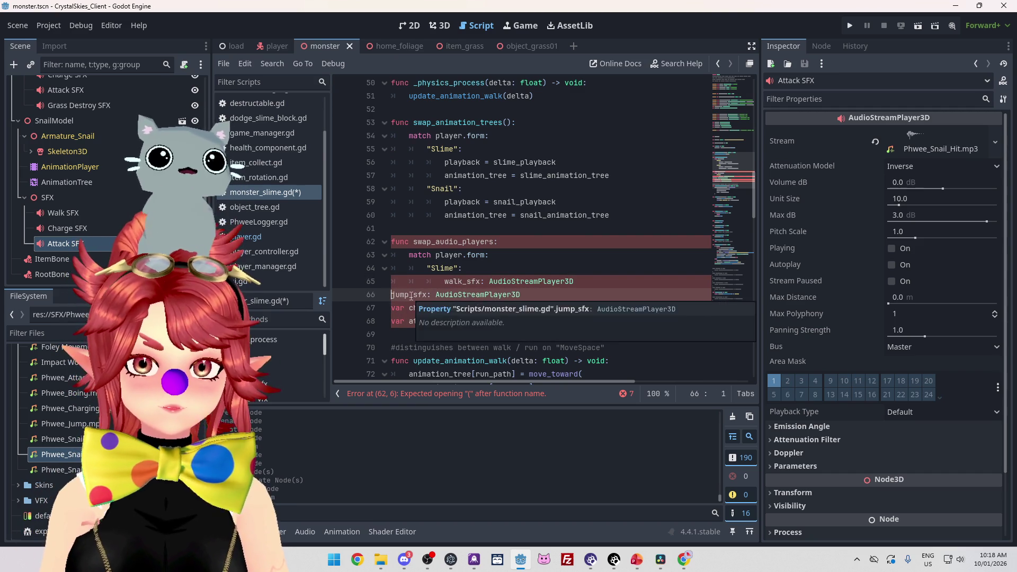
pyautogui.click(393, 308)
pyautogui.press('Tab')
pyautogui.press('Tab')
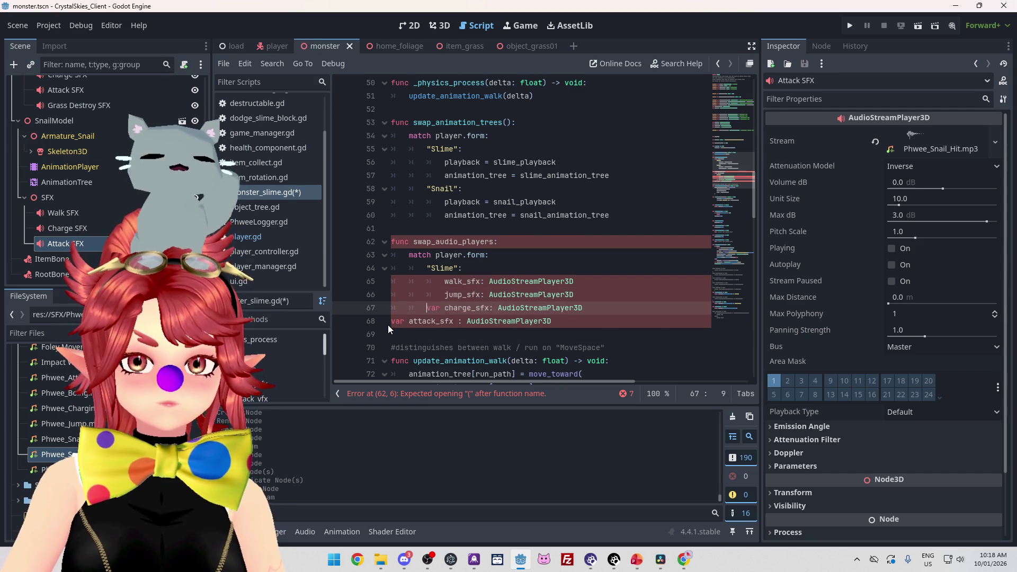
# Step: Strip the var keywords and type annotations from the four sfx lines
pyautogui.click(390, 322)
pyautogui.moveTo(445, 310); pyautogui.dragTo(462, 322)
pyautogui.press('BackSpace')
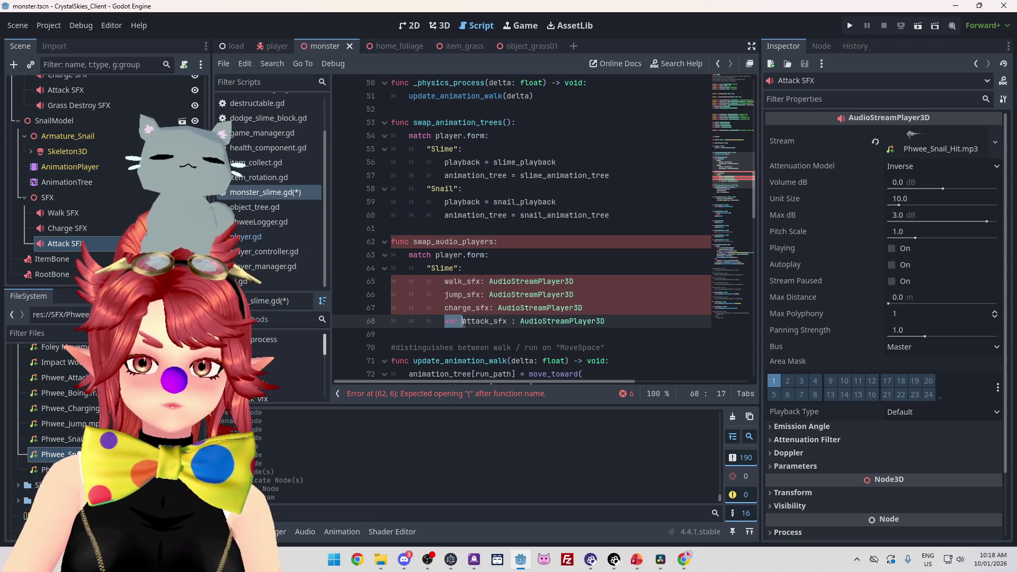
pyautogui.press('BackSpace')
pyautogui.moveTo(578, 279); pyautogui.dragTo(482, 282)
pyautogui.press('BackSpace')
pyautogui.moveTo(574, 295); pyautogui.dragTo(493, 300)
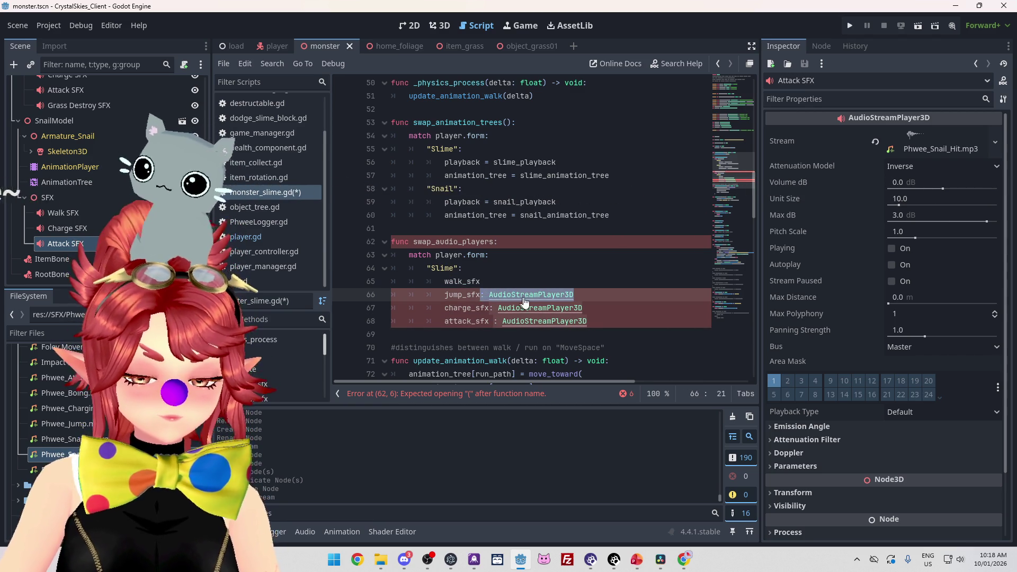
pyautogui.hotkey('ctrl', 'd')
pyautogui.hotkey('ctrl', 'd')
pyautogui.press('BackSpace')
# Step: Assign slime_walk_sfx to walk_sfx in the Slime case
pyautogui.scroll(3, 553, 288)
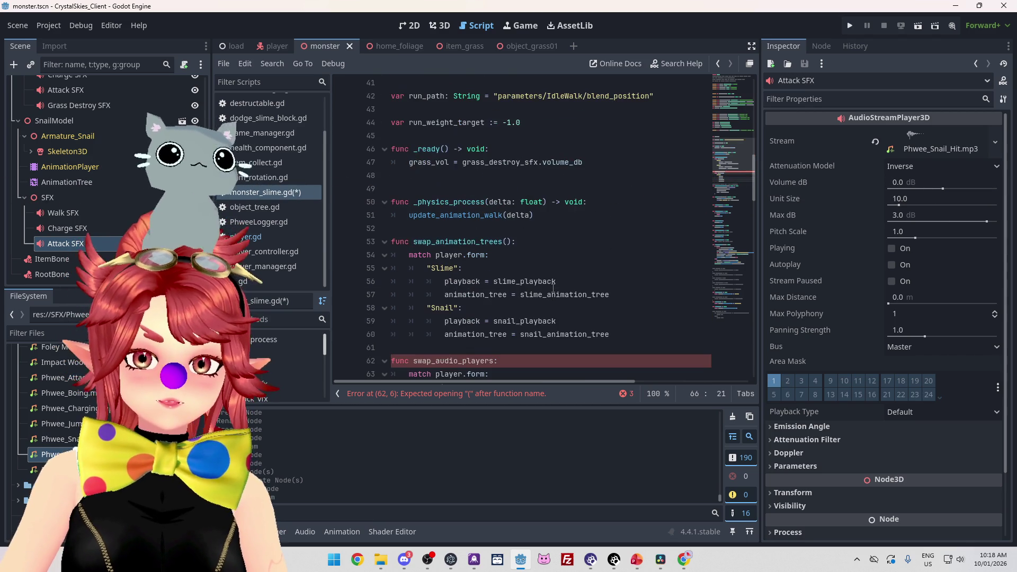
pyautogui.scroll(-2, 558, 289)
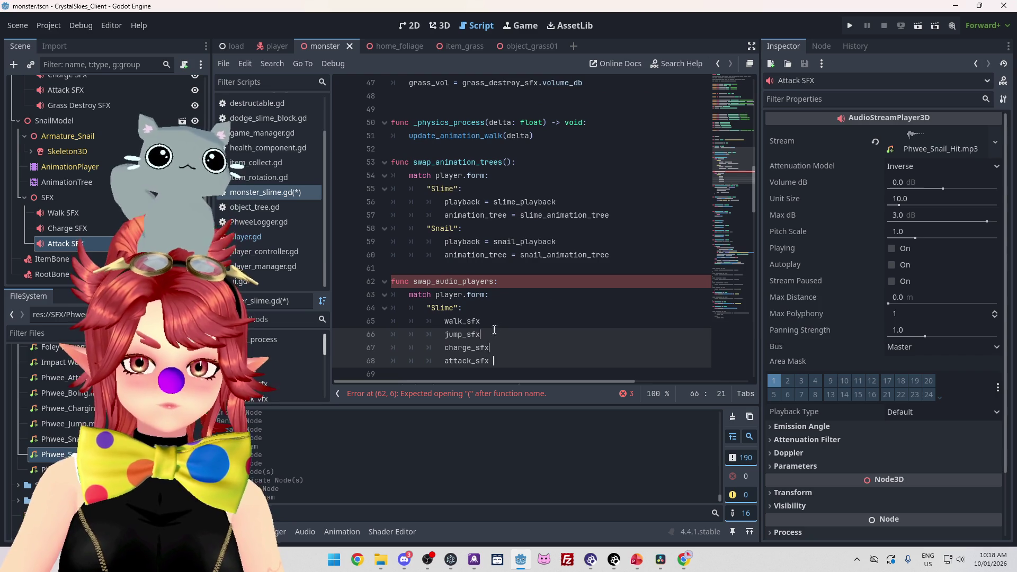
pyautogui.click(495, 328)
pyautogui.scroll(5, 543, 323)
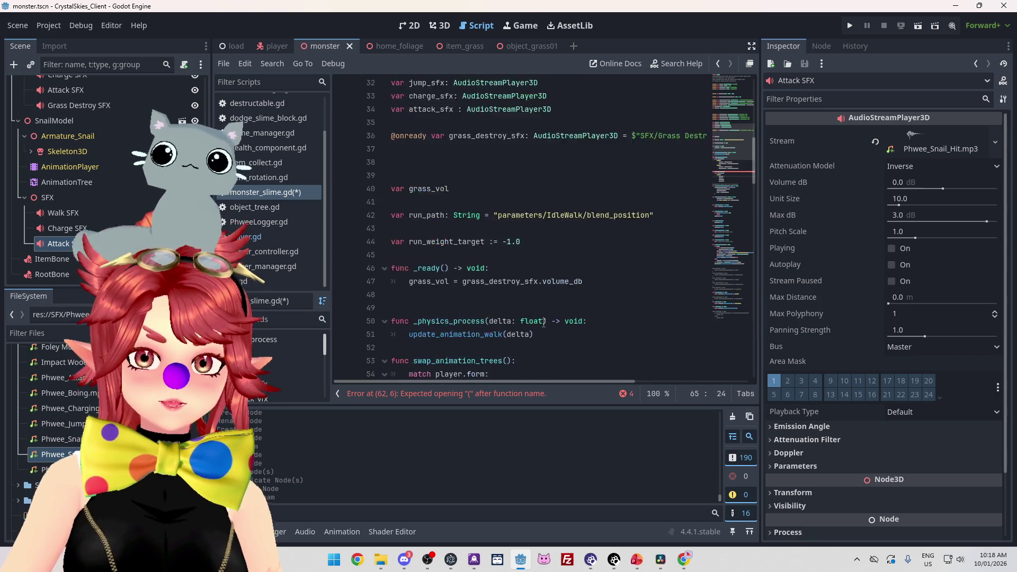
pyautogui.scroll(4, 513, 279)
pyautogui.doubleClick(450, 162)
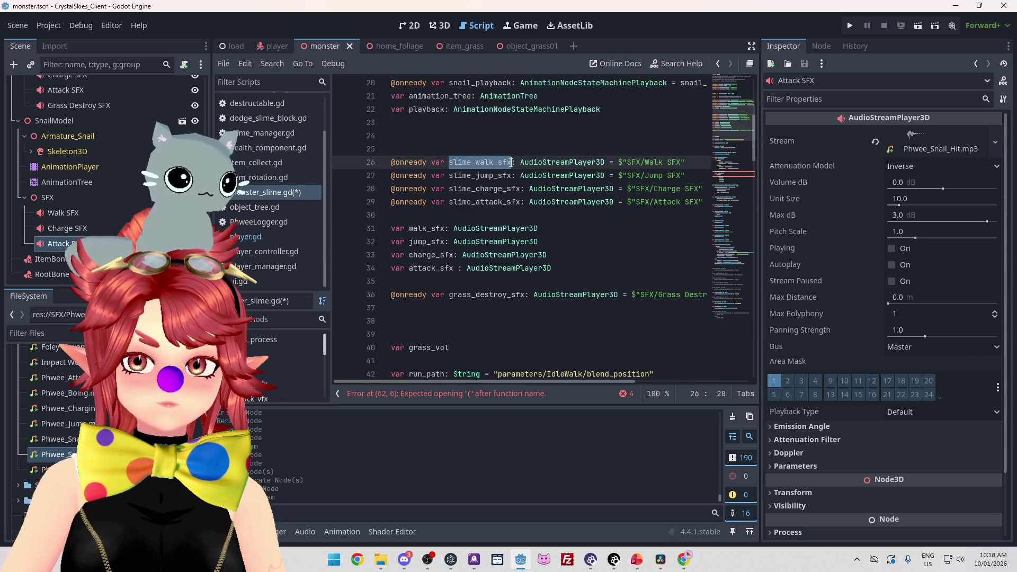
pyautogui.scroll(-5, 476, 253)
pyautogui.scroll(-8, 476, 253)
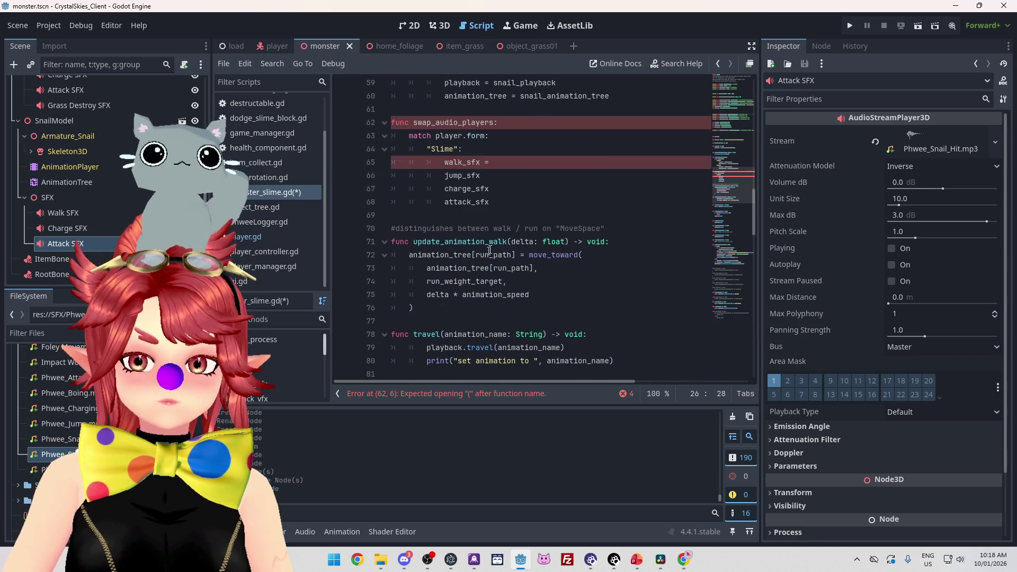
pyautogui.click(499, 163)
pyautogui.write('slime_walk_sfx')
# Step: Assign slime_jump_sfx to jump_sfx
pyautogui.click(499, 175)
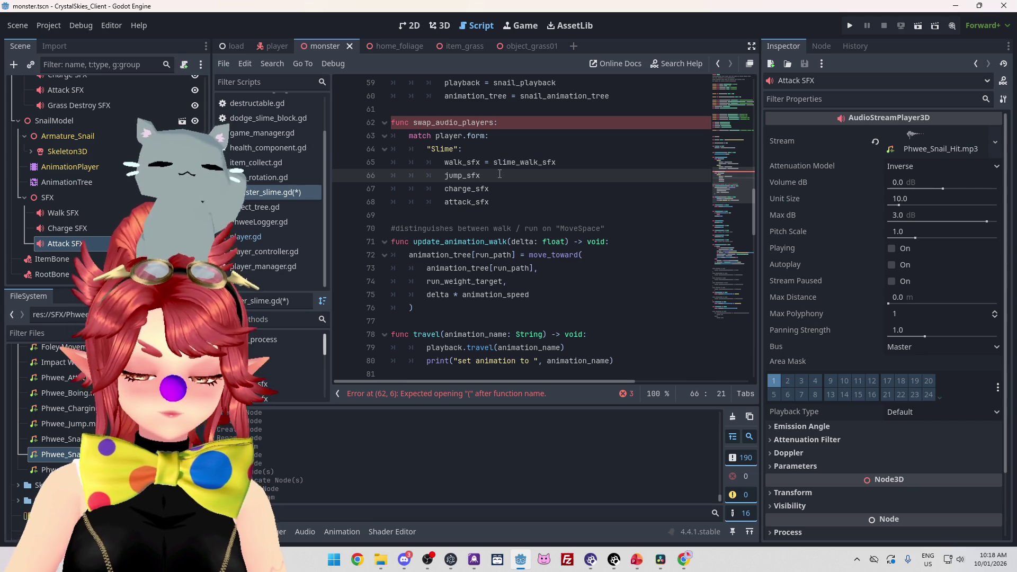
pyautogui.write(' =')
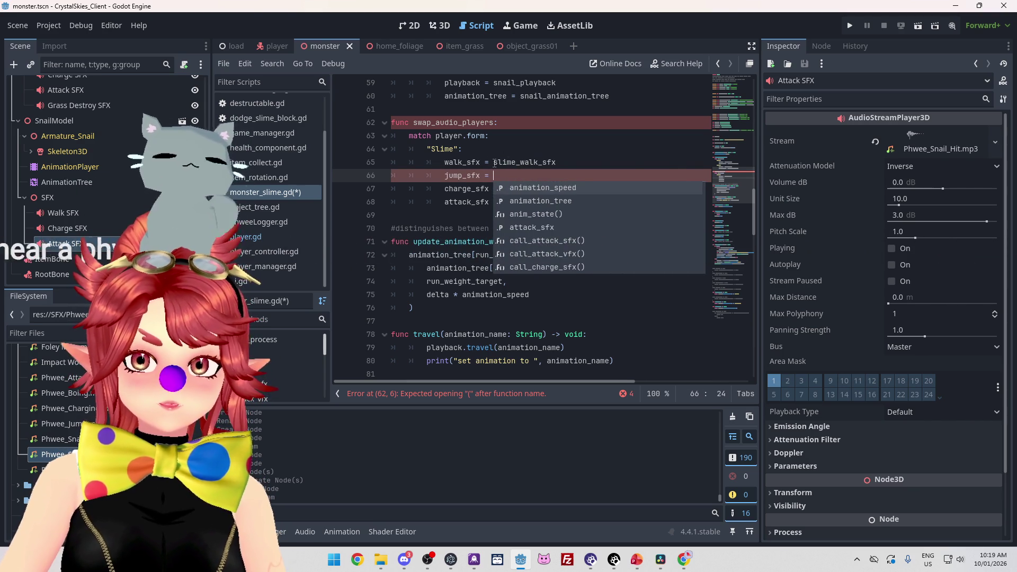
pyautogui.doubleClick(525, 162)
pyautogui.hotkey('ctrl', 'c')
pyautogui.click(531, 176)
pyautogui.hotkey('ctrl', 'v')
pyautogui.click(545, 175)
pyautogui.press('BackSpace')
pyautogui.press('BackSpace')
pyautogui.press('BackSpace')
pyautogui.write('jump')
# Step: Assign slime_charge_sfx to charge_sfx and slime_attack_sfx to attack_sfx
pyautogui.moveTo(556, 175); pyautogui.dragTo(481, 175)
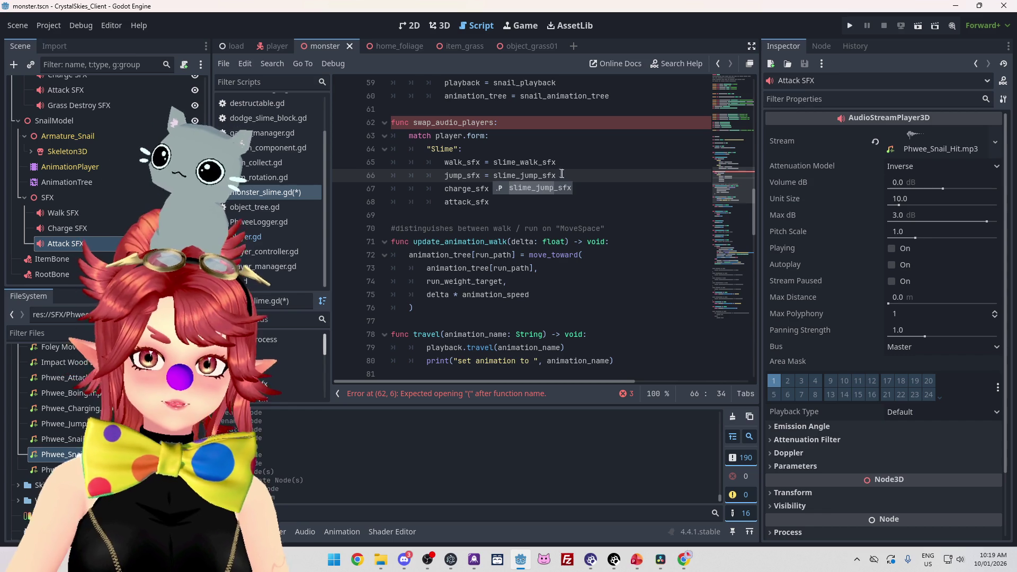
pyautogui.hotkey('ctrl', 'c')
pyautogui.click(496, 189)
pyautogui.hotkey('ctrl', 'v')
pyautogui.click(503, 202)
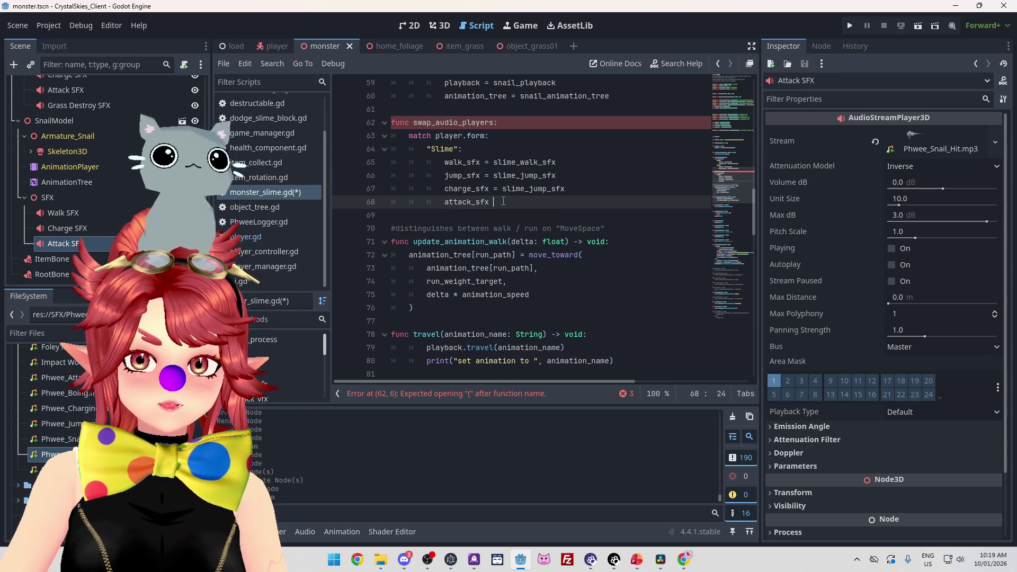
pyautogui.click(547, 189)
pyautogui.press('BackSpace')
pyautogui.press('BackSpace')
pyautogui.press('BackSpace')
pyautogui.write('c')
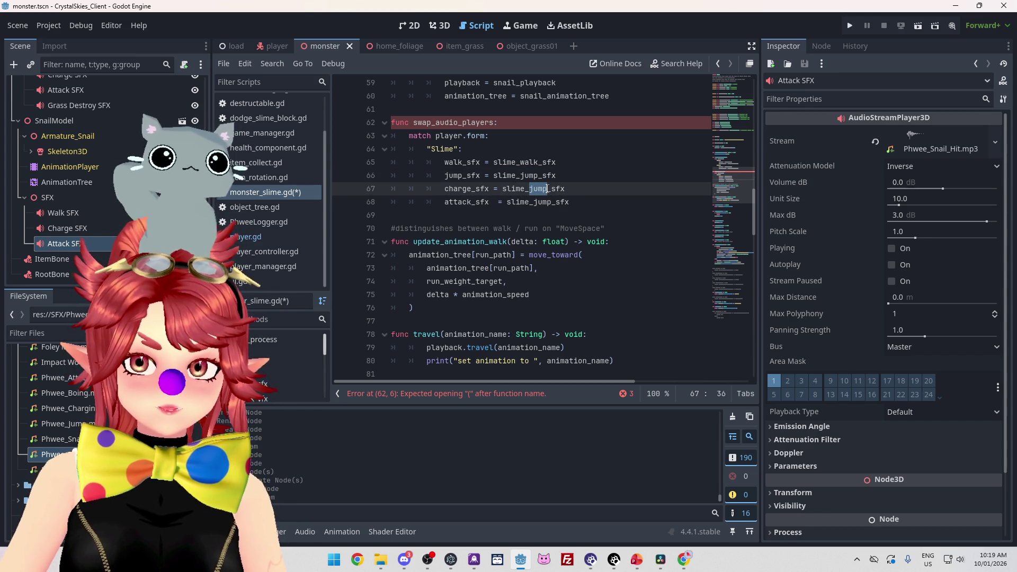
pyautogui.write('harge')
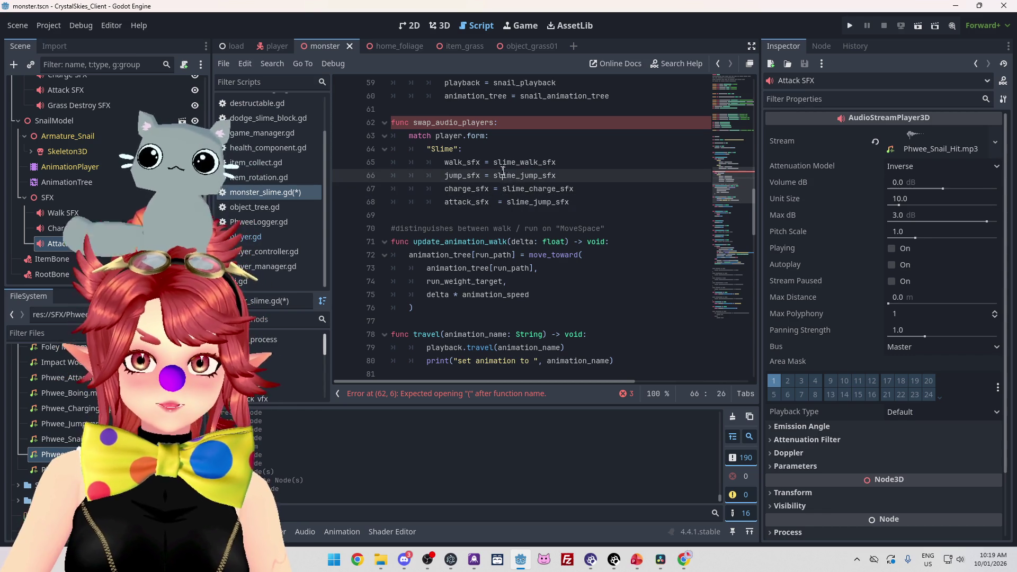
pyautogui.click(551, 202)
pyautogui.press('BackSpace')
pyautogui.press('BackSpace')
pyautogui.press('BackSpace')
pyautogui.write('attack')
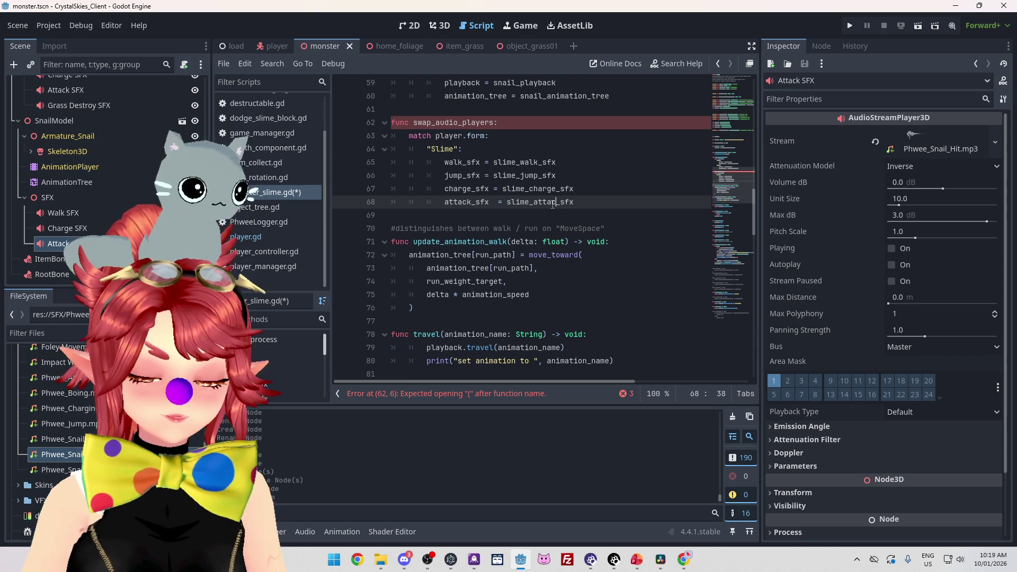
pyautogui.click(570, 163)
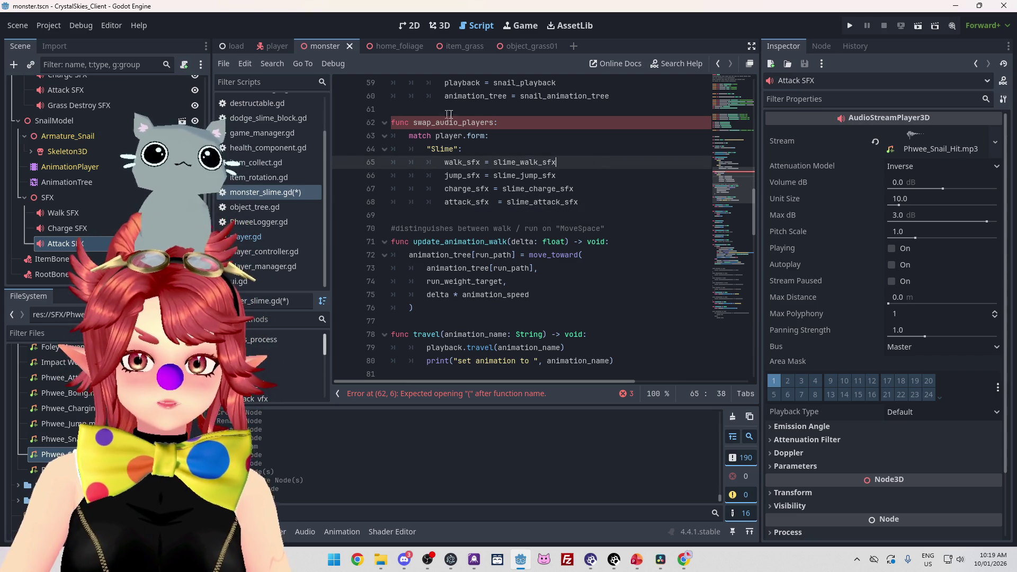
# Step: Fix the function header to read swap_audio_players():
pyautogui.click(513, 122)
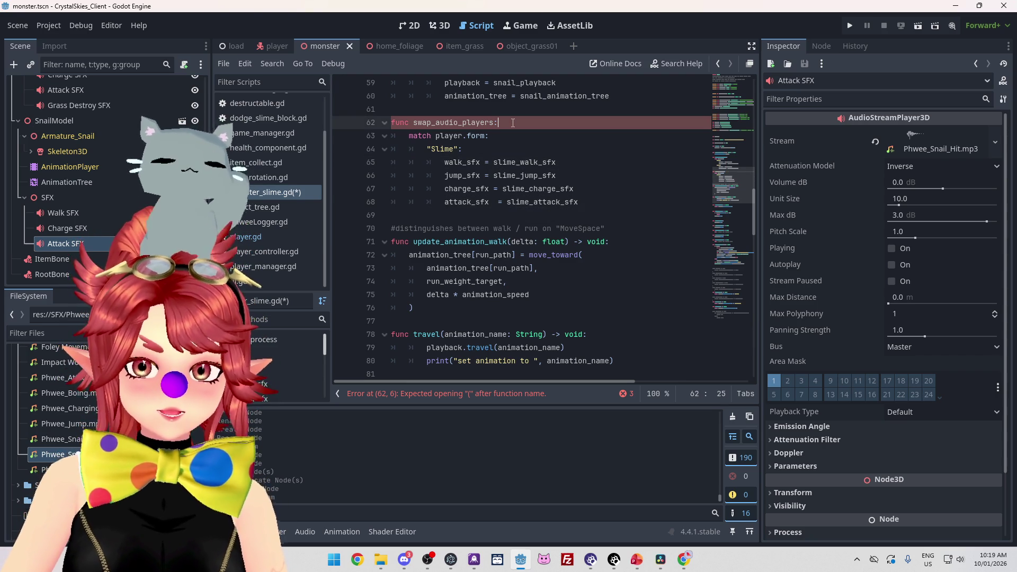
pyautogui.press('BackSpace')
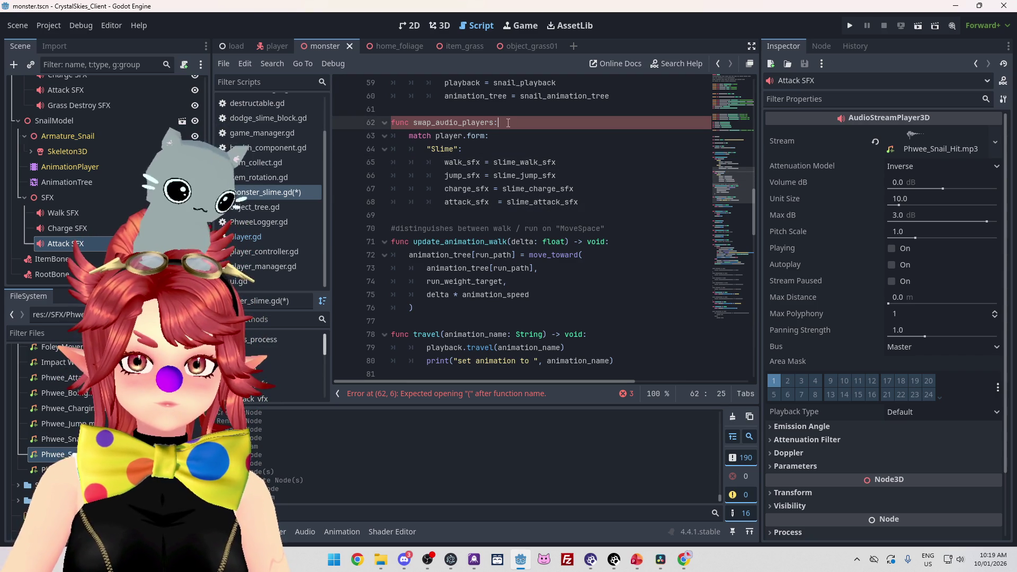
pyautogui.write('():')
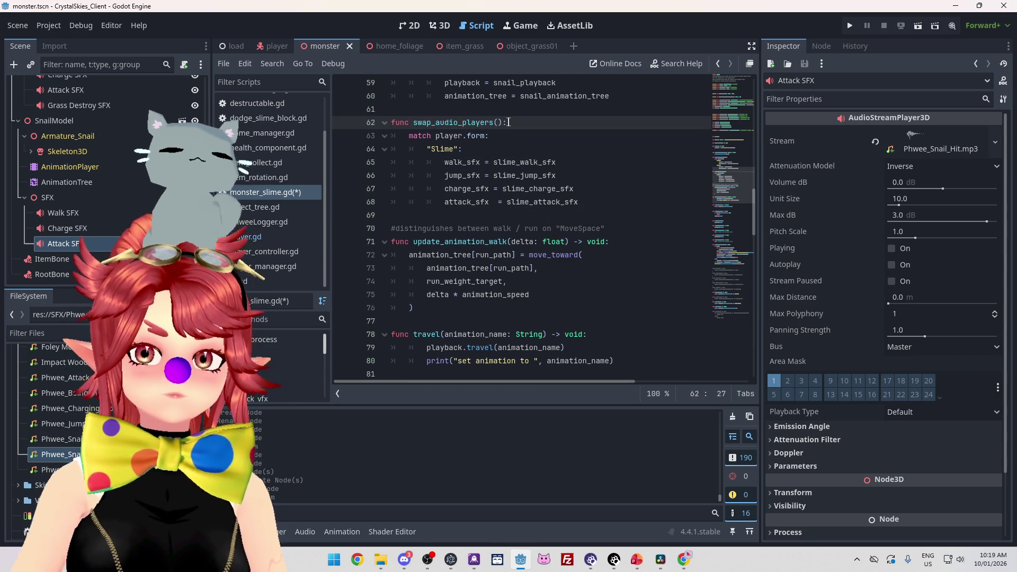
# Step: Duplicate the Slime case as a "Snail" case, renaming every slime_ sound to snail_
pyautogui.moveTo(607, 202)
pyautogui.mouseDown()
pyautogui.moveTo(402, 162)
pyautogui.moveTo(427, 152)
pyautogui.mouseUp()
pyautogui.hotkey('ctrl', 'c')
pyautogui.click(590, 199)
pyautogui.press('Return')
pyautogui.hotkey('ctrl', 'v')
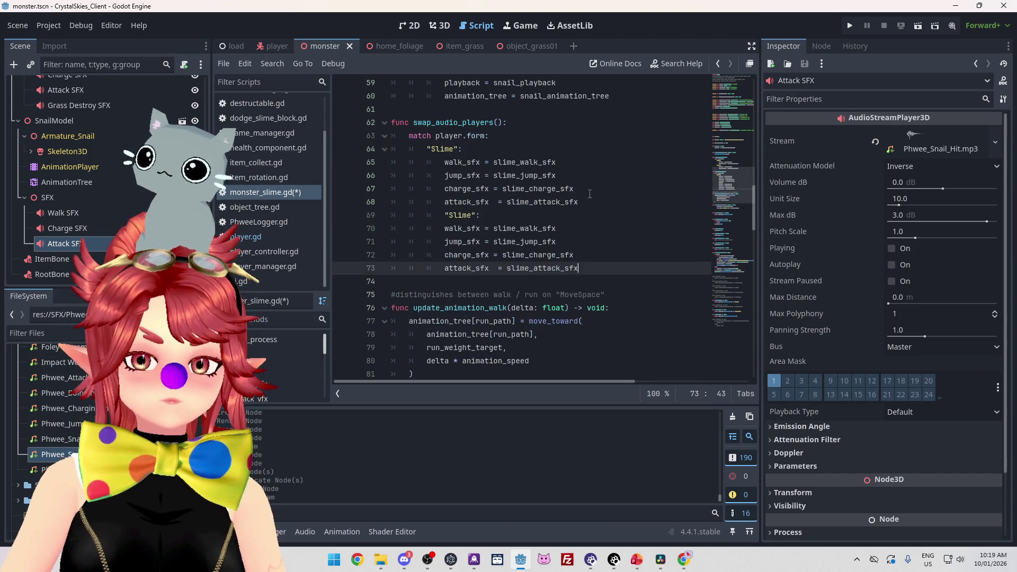
pyautogui.click(445, 216)
pyautogui.press('BackSpace')
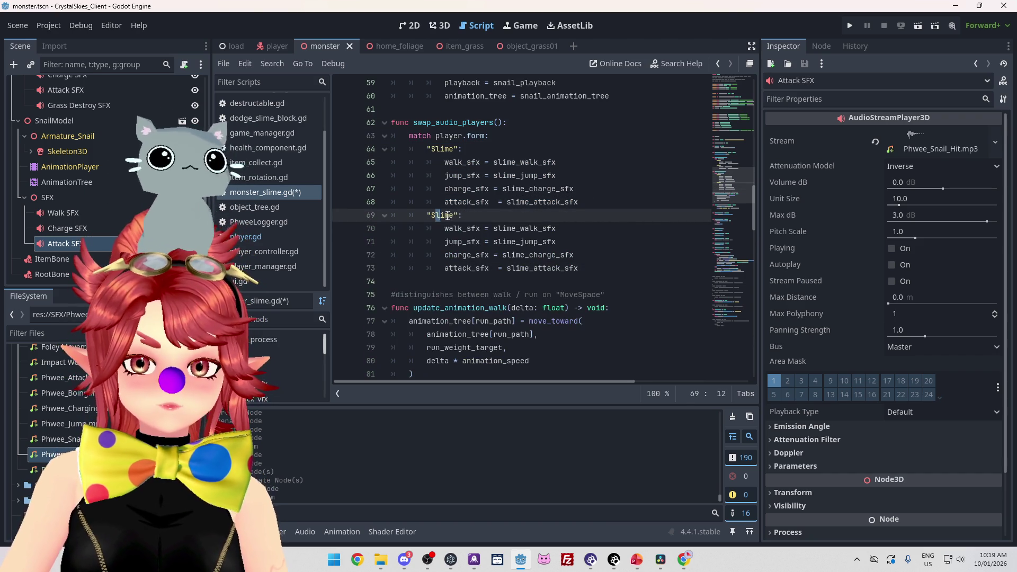
pyautogui.write('nail')
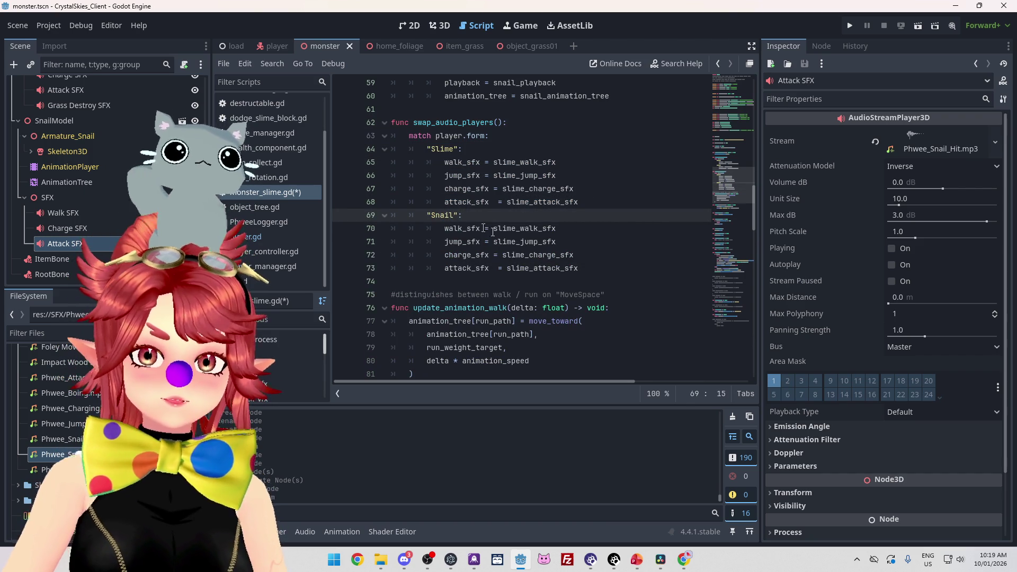
pyautogui.moveTo(494, 228); pyautogui.dragTo(517, 229)
pyautogui.hotkey('ctrl', 'd')
pyautogui.hotkey('ctrl', 'd')
pyautogui.hotkey('ctrl', 'd')
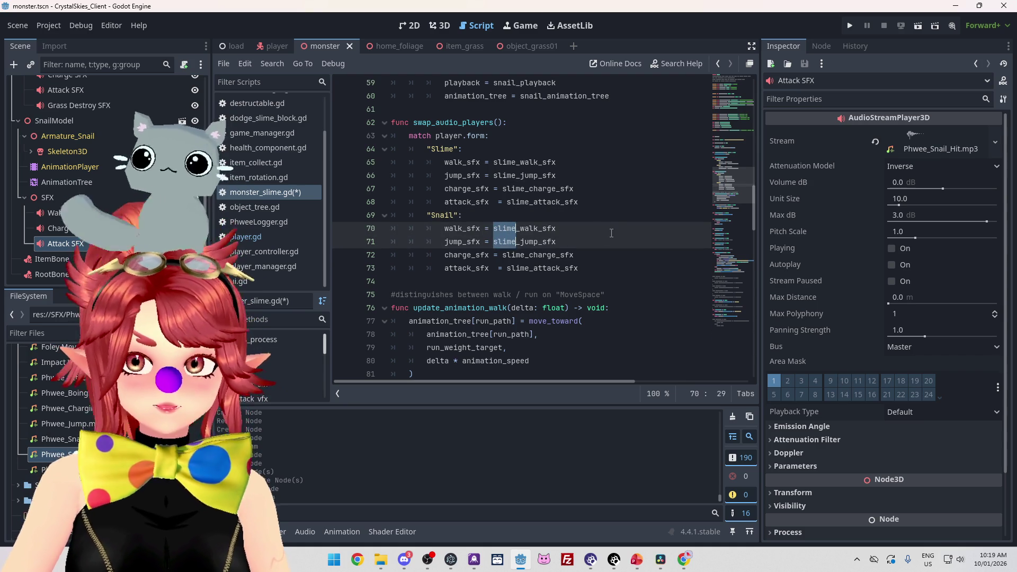
pyautogui.write('snail')
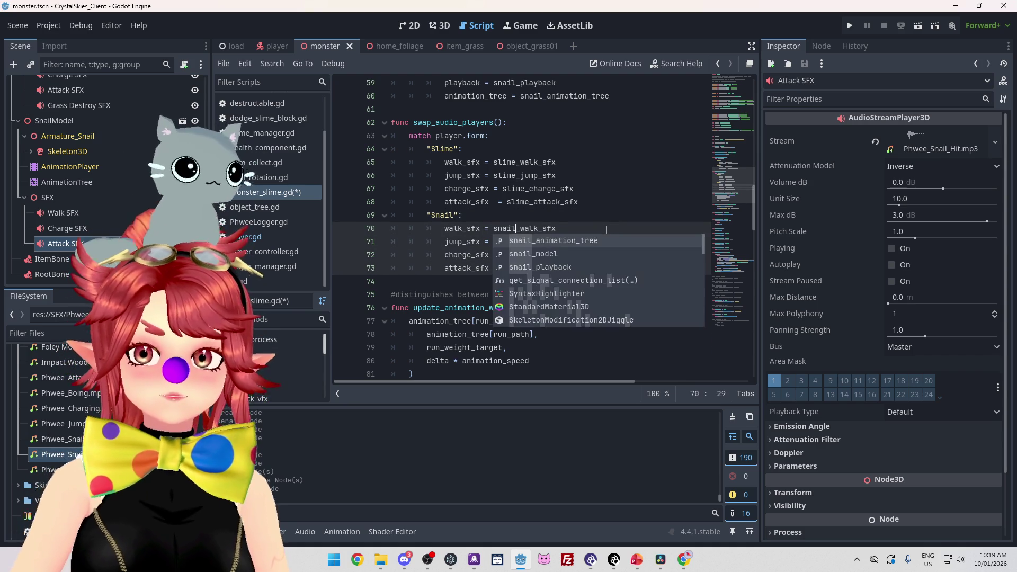
pyautogui.click(601, 189)
# Step: Drag the SnailModel's walk, charge and attack SFX nodes in below the slime sound declarations
pyautogui.scroll(8, 599, 191)
pyautogui.scroll(6, 597, 190)
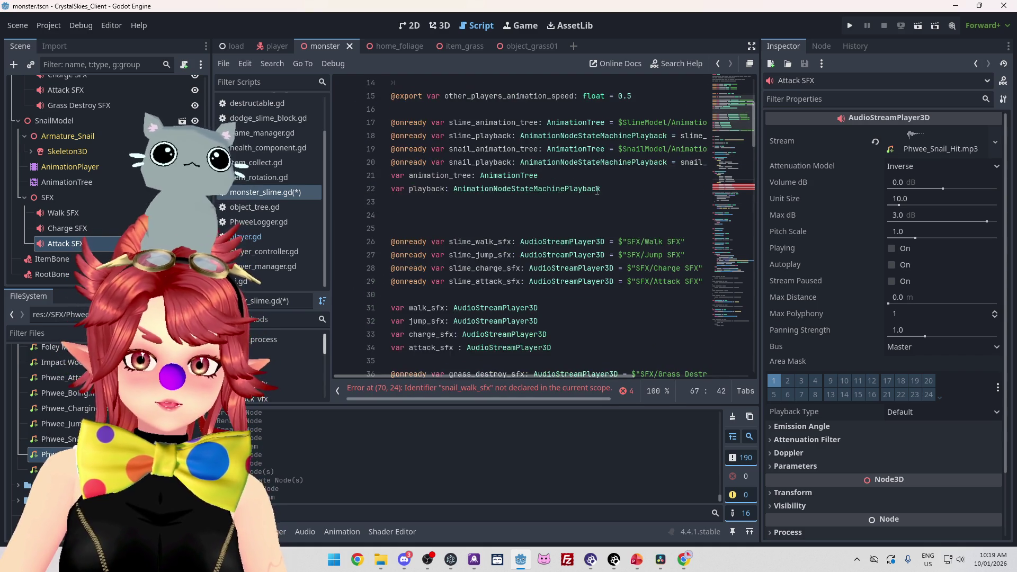
pyautogui.moveTo(395, 202); pyautogui.dragTo(396, 246)
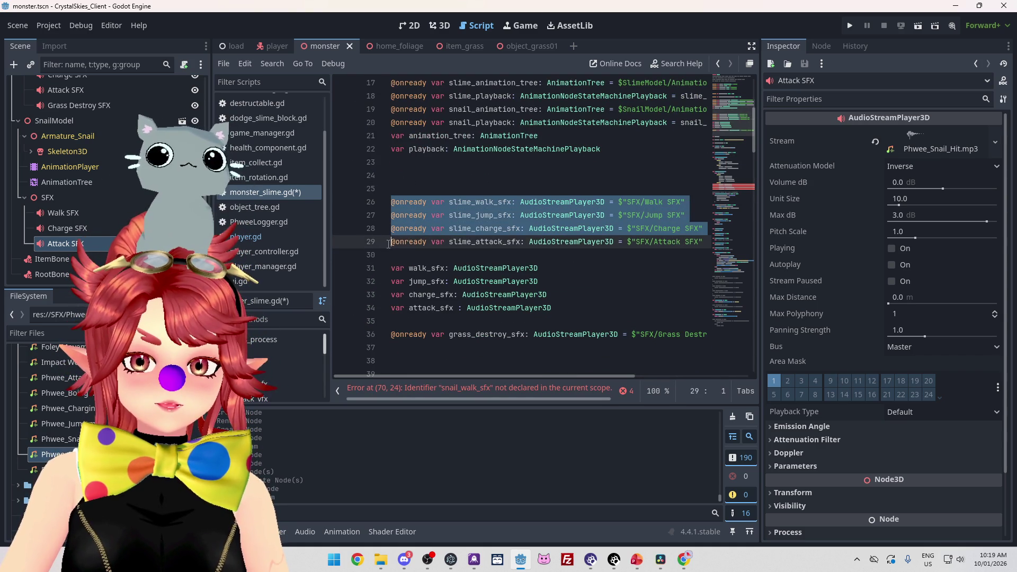
pyautogui.click(422, 259)
pyautogui.press('Return')
pyautogui.press('Return')
pyautogui.press('Return')
pyautogui.press('Up')
pyautogui.press('Up')
pyautogui.press('Up')
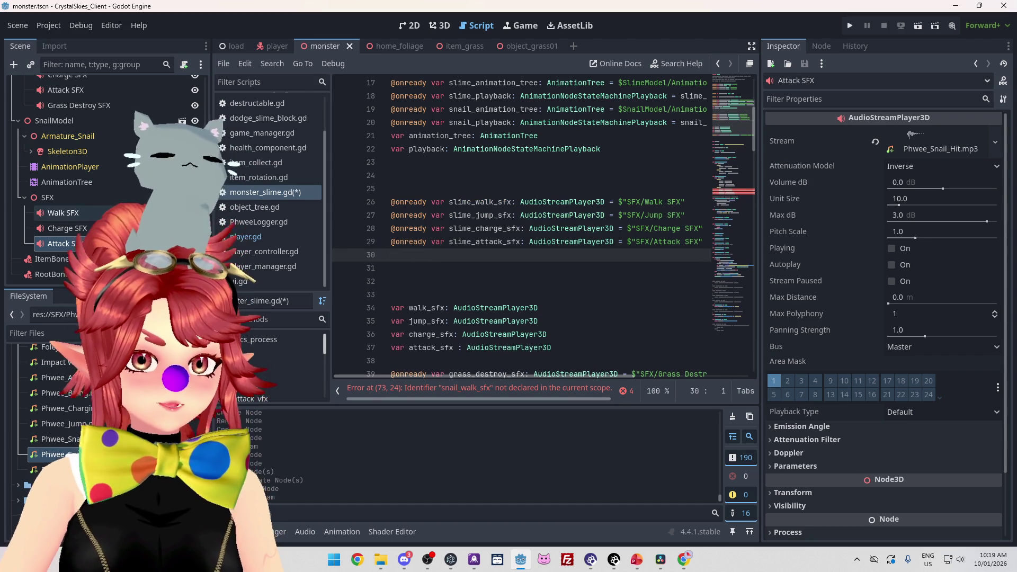
pyautogui.moveTo(68, 215)
pyautogui.mouseDown()
pyautogui.moveTo(370, 247)
pyautogui.moveTo(425, 257)
pyautogui.moveTo(159, 239)
pyautogui.moveTo(419, 268)
pyautogui.mouseUp()
pyautogui.moveTo(66, 244)
pyautogui.mouseDown()
pyautogui.moveTo(233, 249)
pyautogui.moveTo(461, 233)
pyautogui.moveTo(460, 269)
pyautogui.mouseUp()
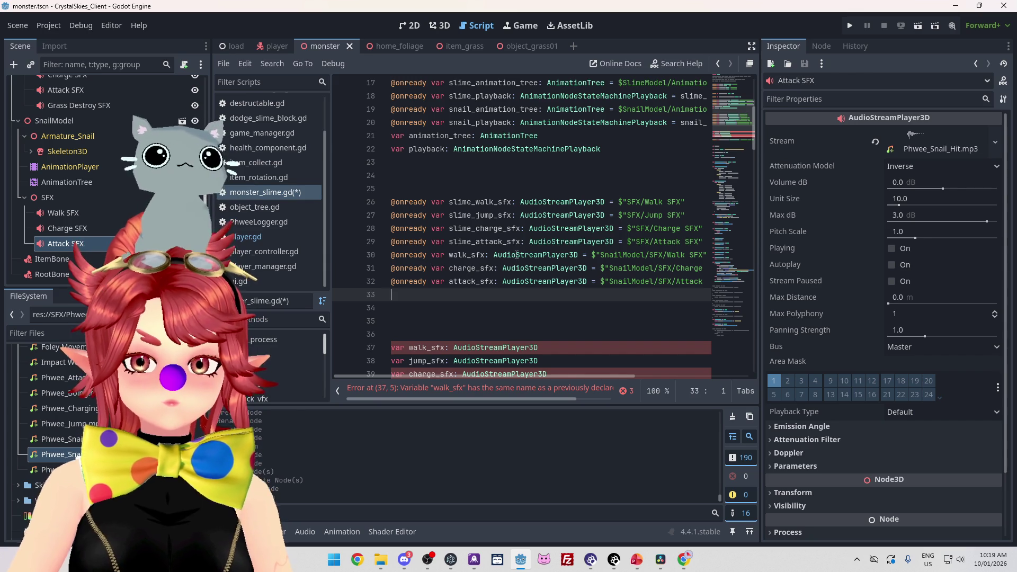
# Step: Prefix the new walk, charge and attack declarations with snail_
pyautogui.scroll(-3, 501, 254)
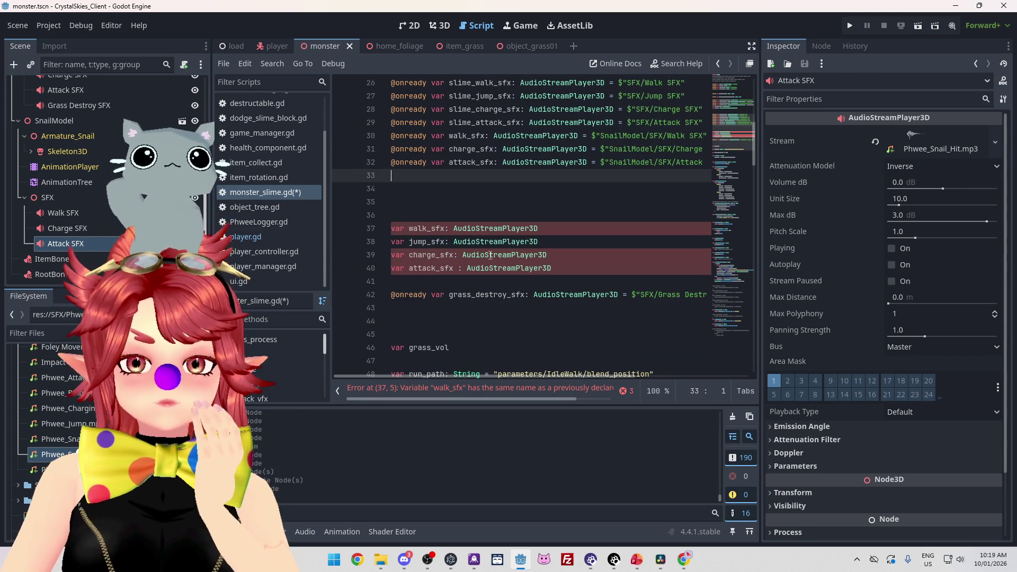
pyautogui.click(451, 136)
pyautogui.write('snail_')
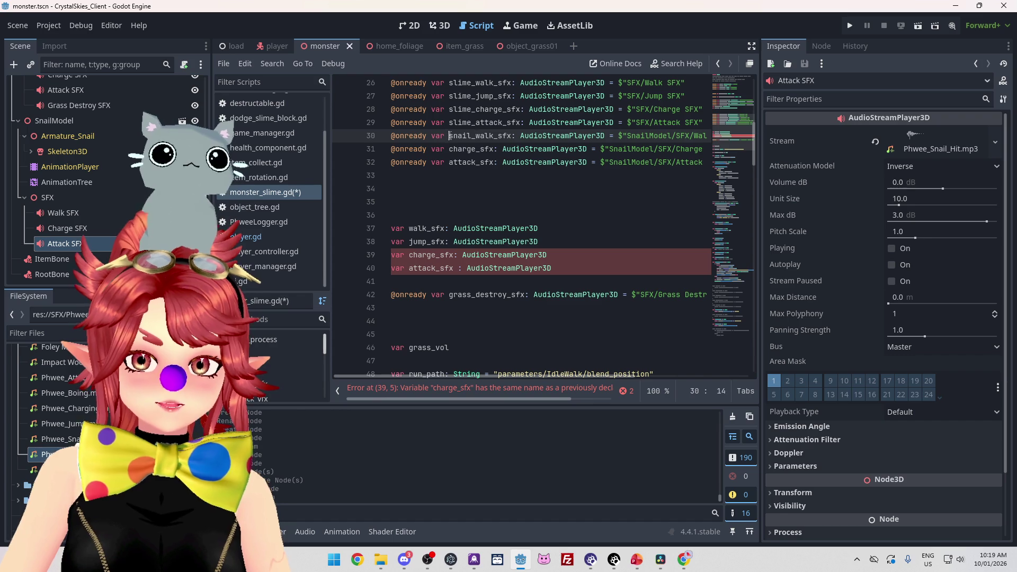
pyautogui.moveTo(449, 136); pyautogui.dragTo(477, 136)
pyautogui.hotkey('ctrl', 'c')
pyautogui.click(451, 150)
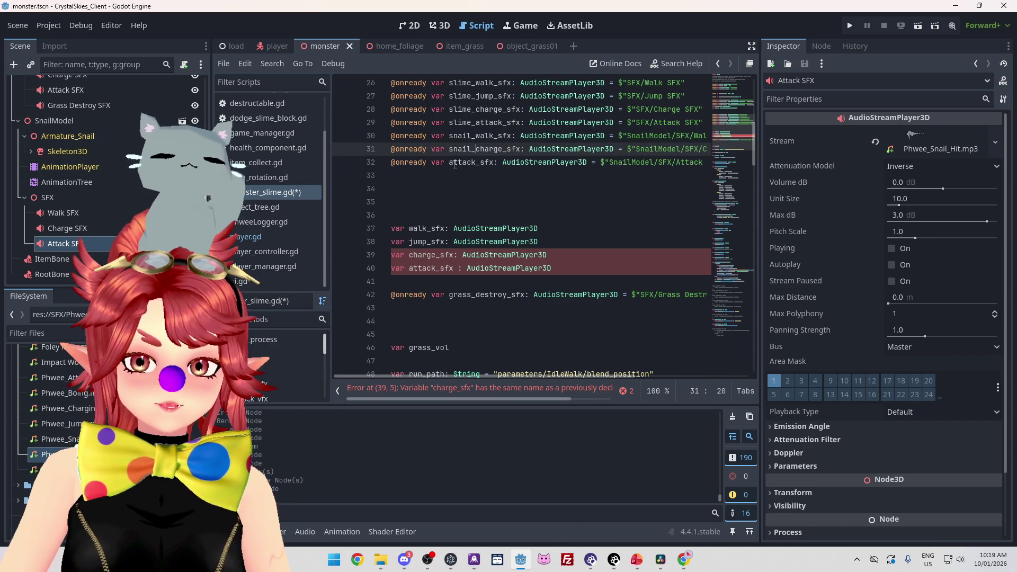
pyautogui.hotkey('ctrl', 'v')
pyautogui.click(449, 164)
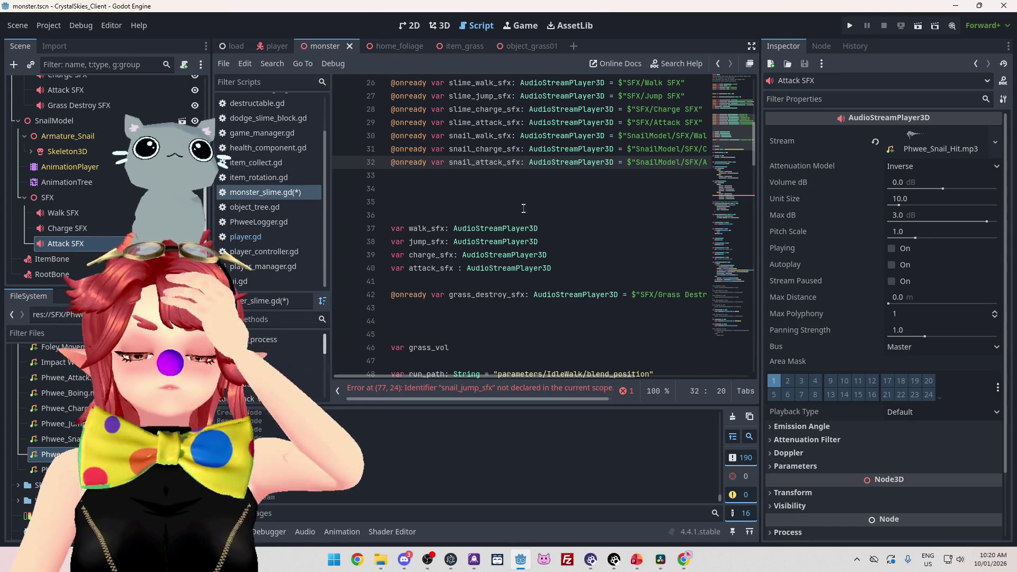
pyautogui.scroll(-7, 514, 204)
# Step: Make the Snail jump line use slime_jump_sfx with a jump-disabled note, and save
pyautogui.scroll(-6, 517, 204)
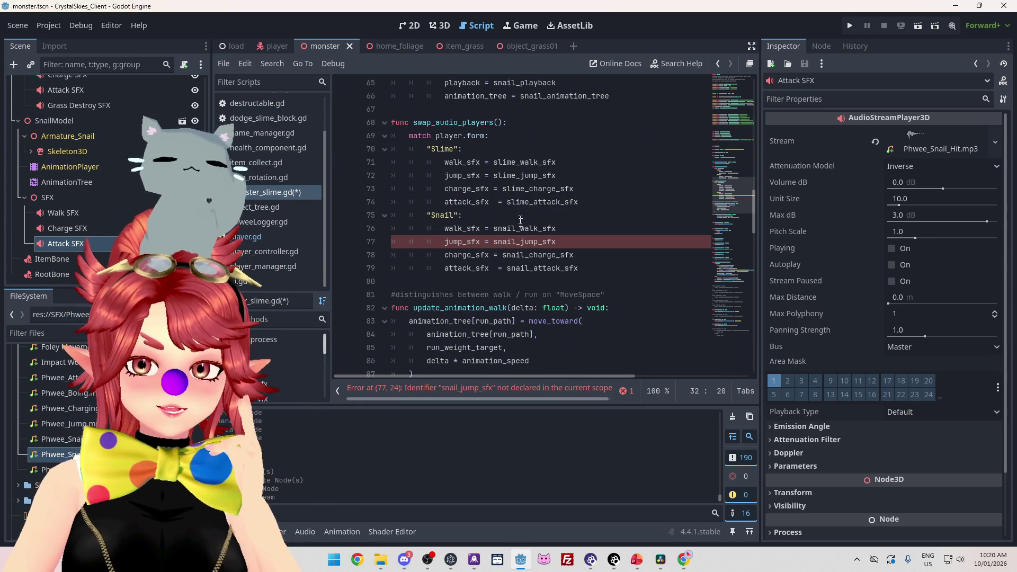
pyautogui.click(483, 245)
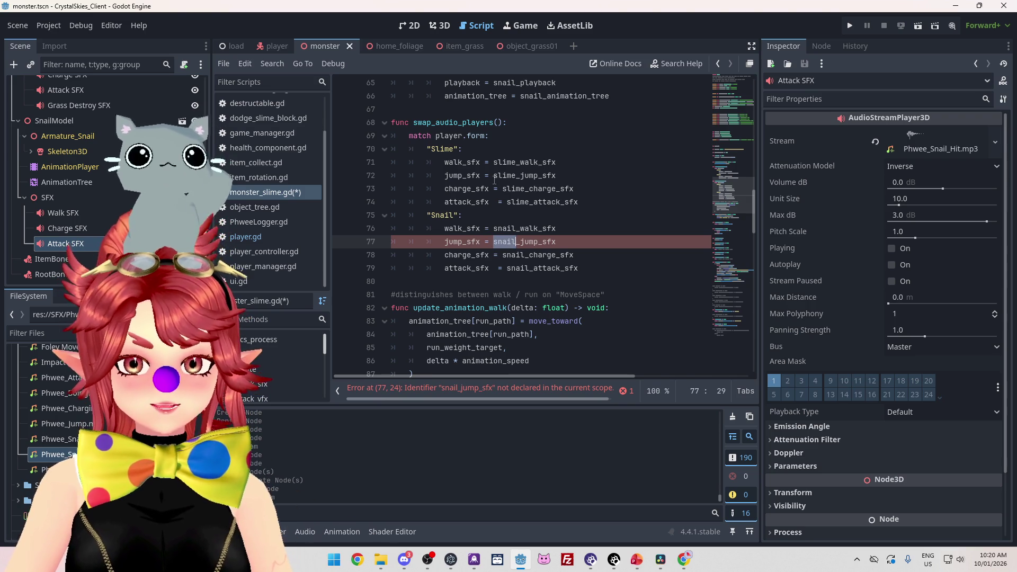
pyautogui.moveTo(494, 180); pyautogui.dragTo(514, 184)
pyautogui.click(495, 241)
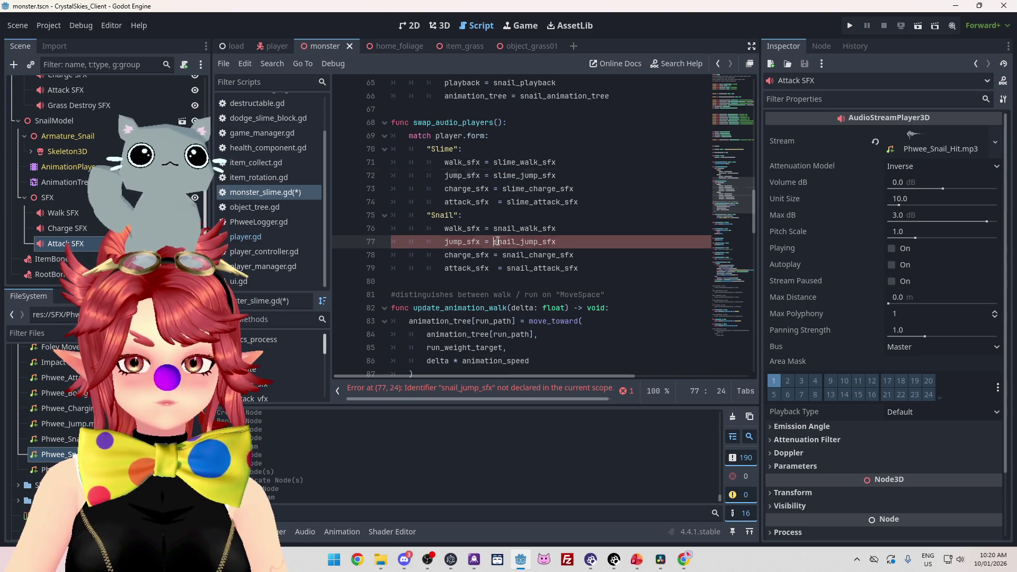
pyautogui.write('lime')
pyautogui.click(581, 239)
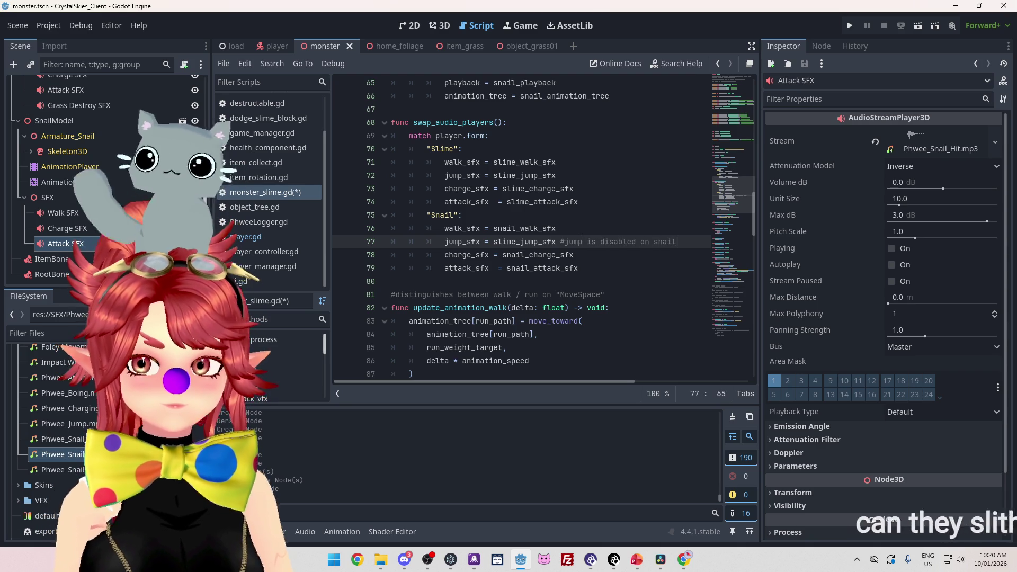
pyautogui.hotkey('ctrl', 's')
pyautogui.press('Up')
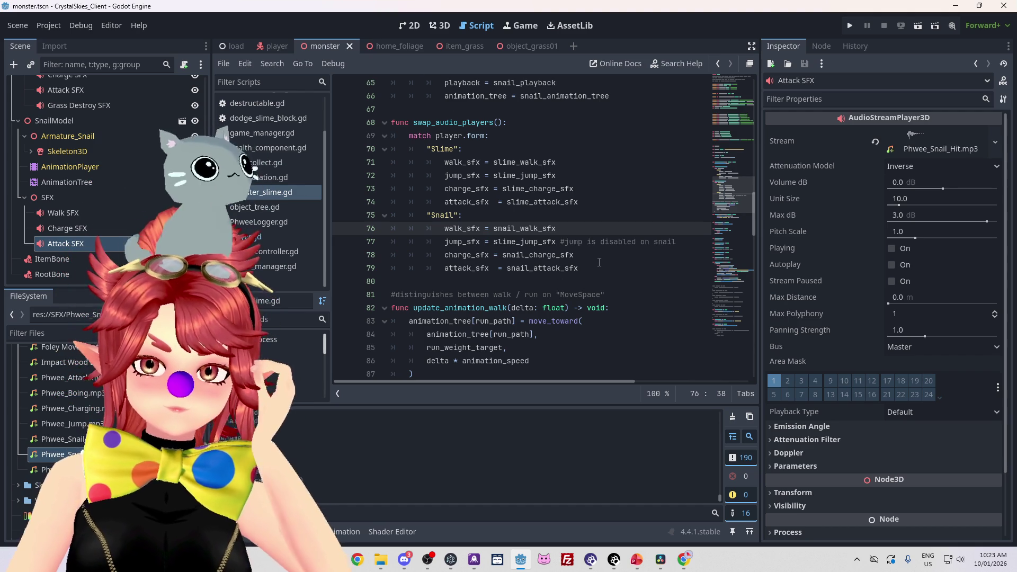
# Step: Rewrite the Snail jump line's comment as '#jump is disabled on snail' and save the script
pyautogui.moveTo(677, 241); pyautogui.dragTo(564, 242)
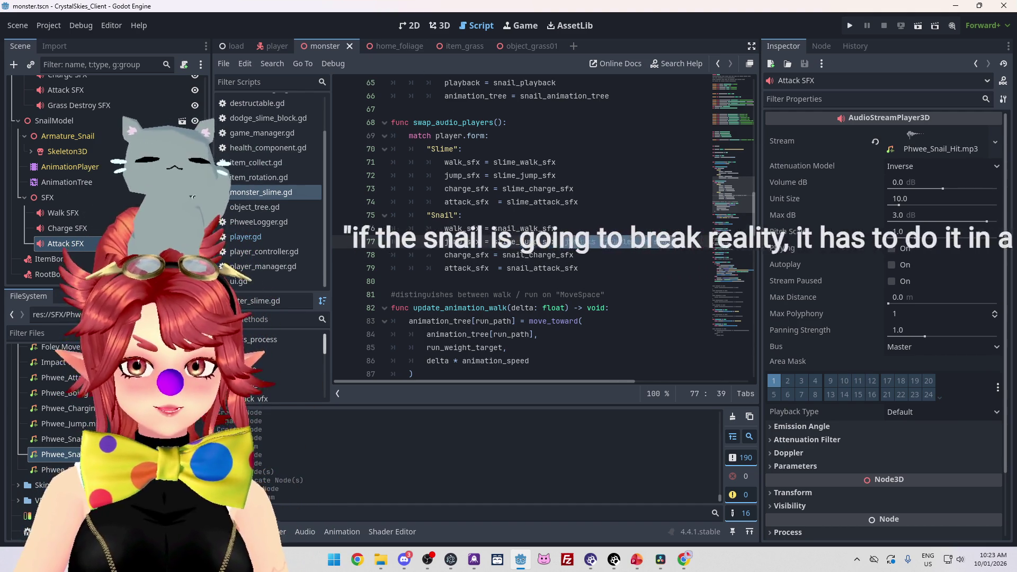
pyautogui.press('BackSpace')
pyautogui.press('BackSpace')
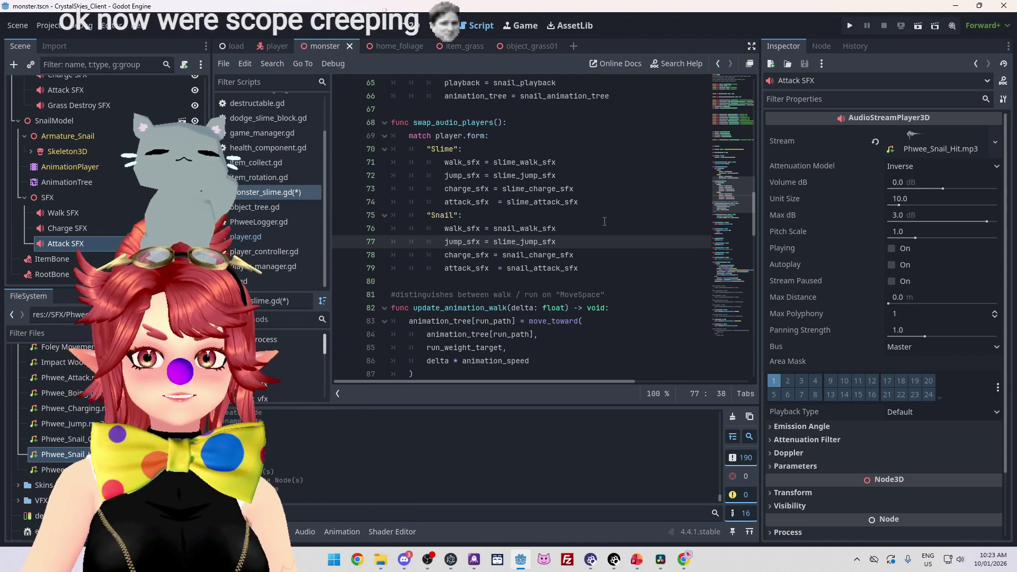
pyautogui.hotkey('ctrl', 's')
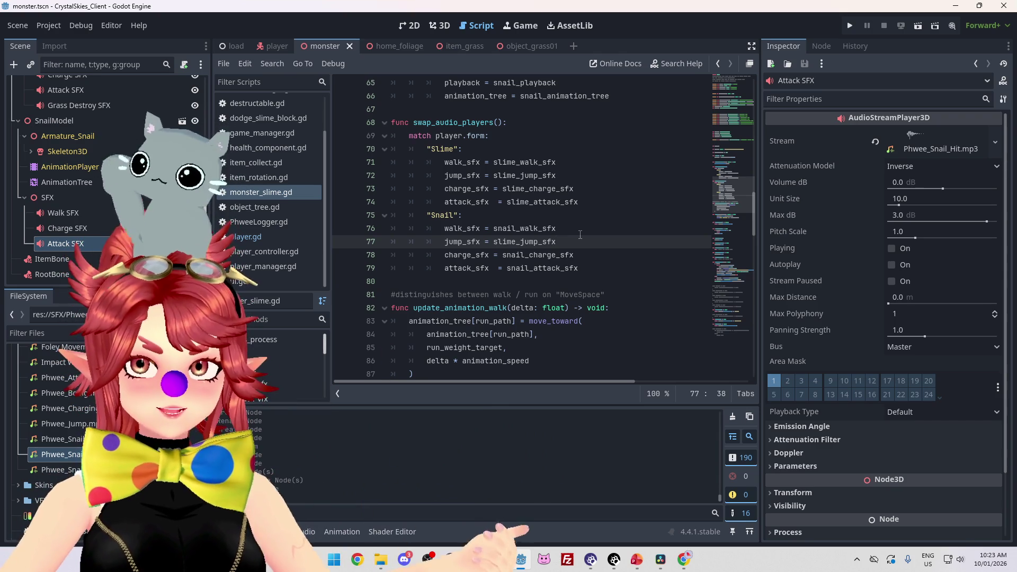
pyautogui.write(' #')
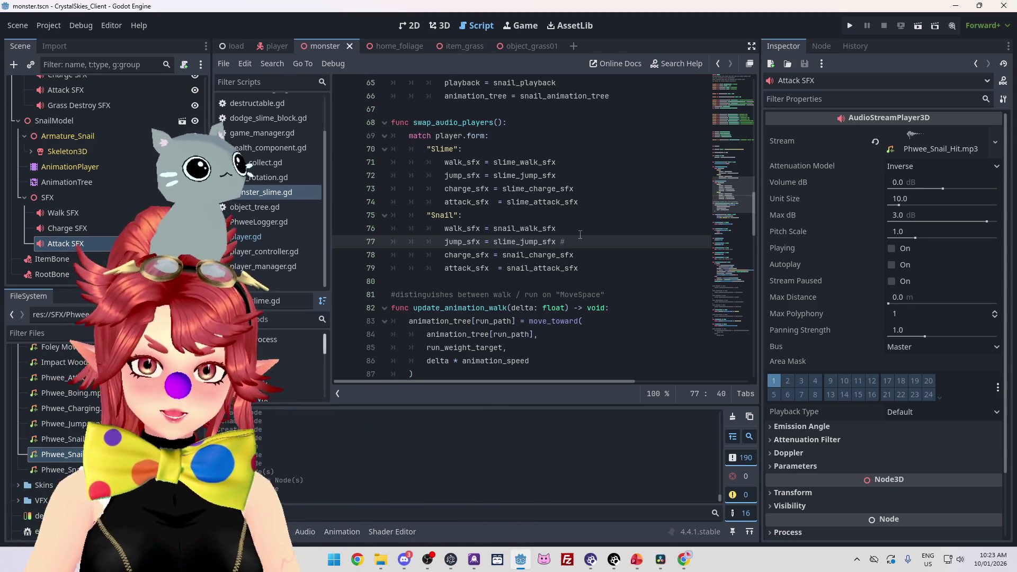
pyautogui.write(' on snail')
pyautogui.doubleClick(590, 243)
pyautogui.press('BackSpace')
pyautogui.press('Delete')
pyautogui.doubleClick(591, 242)
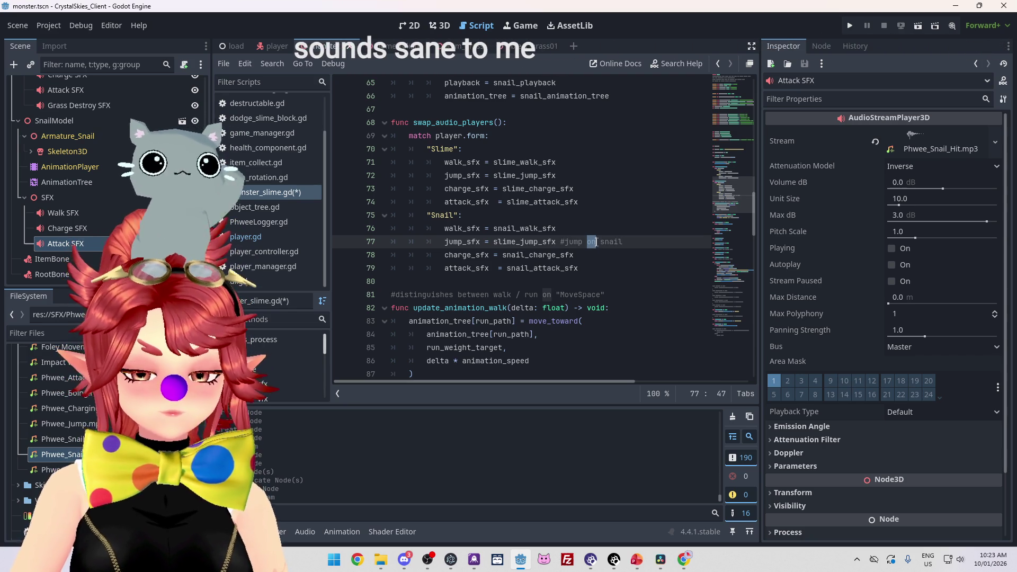
pyautogui.write('is disabled on')
pyautogui.hotkey('ctrl', 's')
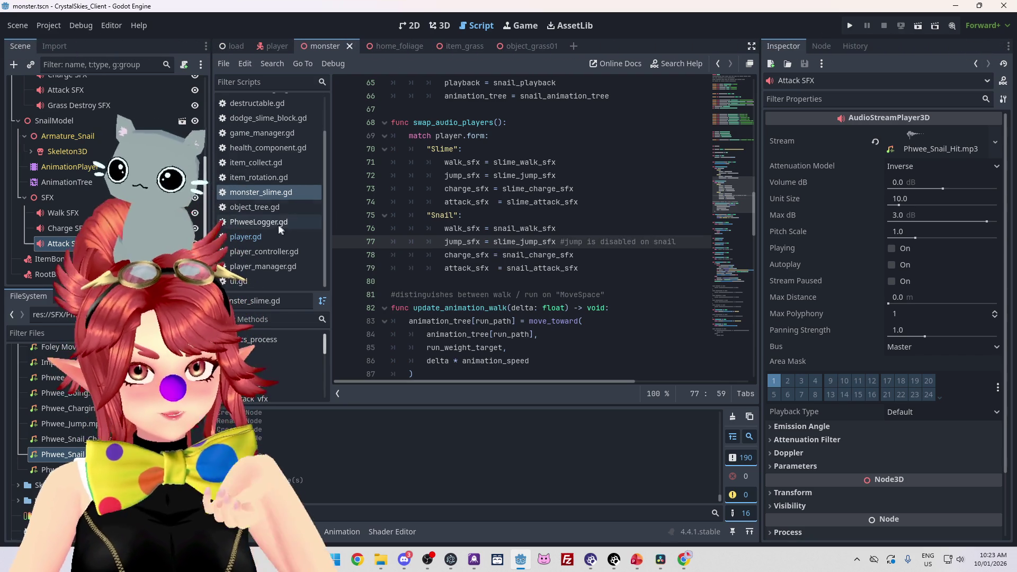
# Step: Switch the script editor from player_controller.gd to player.gd
pyautogui.click(275, 252)
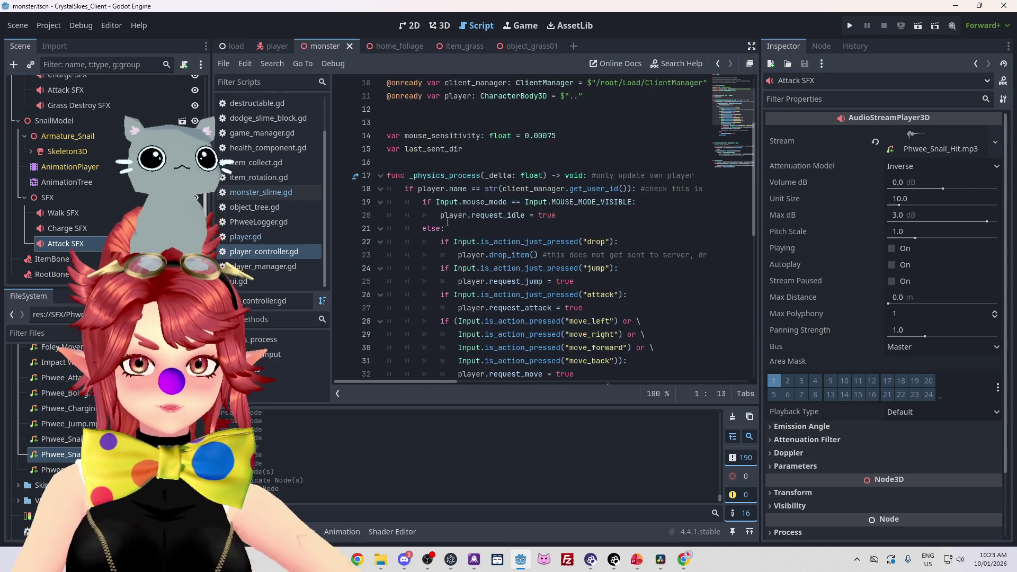
pyautogui.scroll(-8, 447, 223)
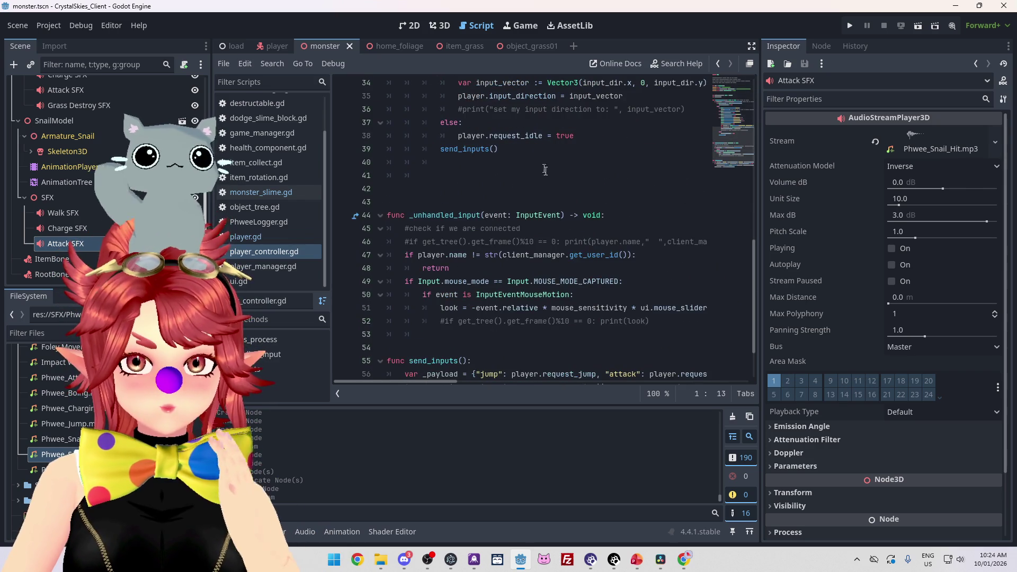
pyautogui.scroll(5, 530, 169)
pyautogui.scroll(-7, 565, 176)
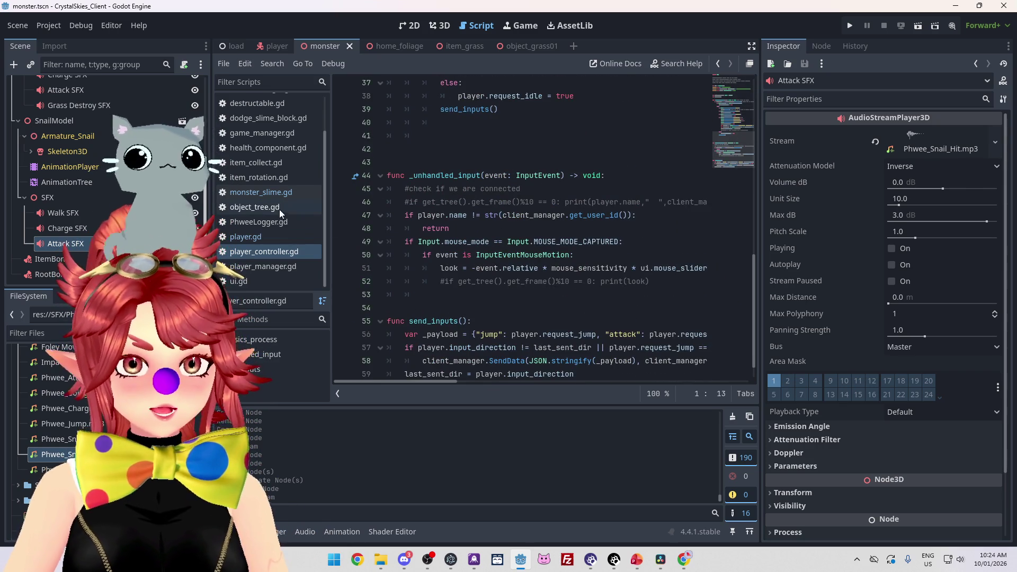
pyautogui.click(318, 237)
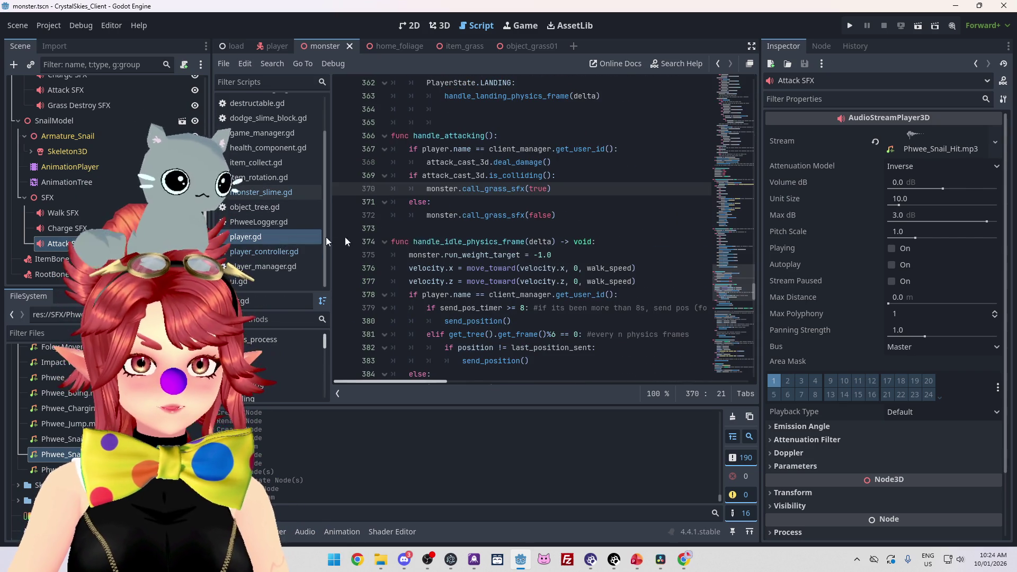
# Step: In handle_jumping_physics_frame, select jump_velocity in the velocity.y assignment on line 415
pyautogui.scroll(9, 570, 207)
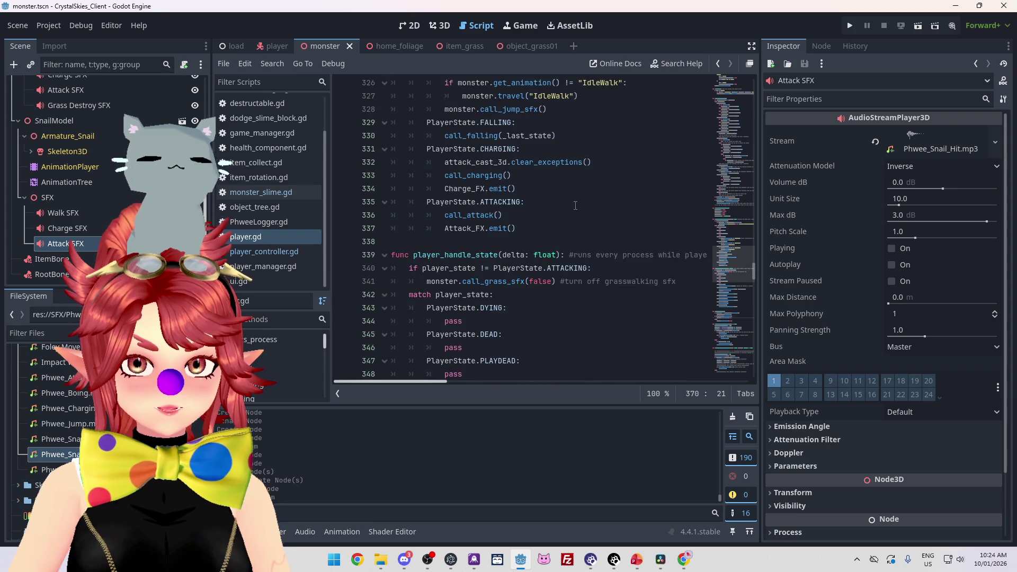
pyautogui.scroll(11, 574, 206)
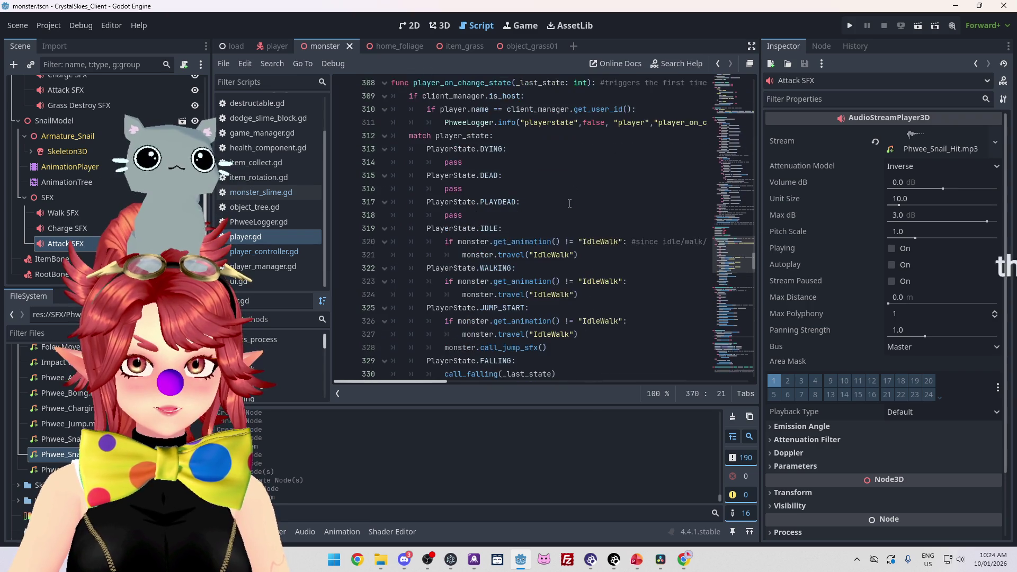
pyautogui.scroll(-5, 519, 168)
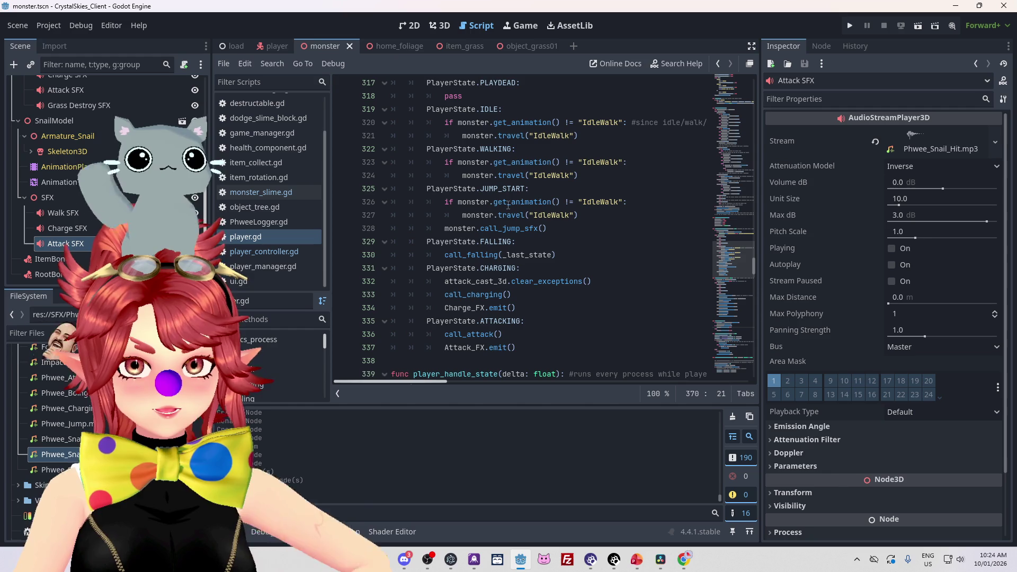
pyautogui.scroll(1, 508, 205)
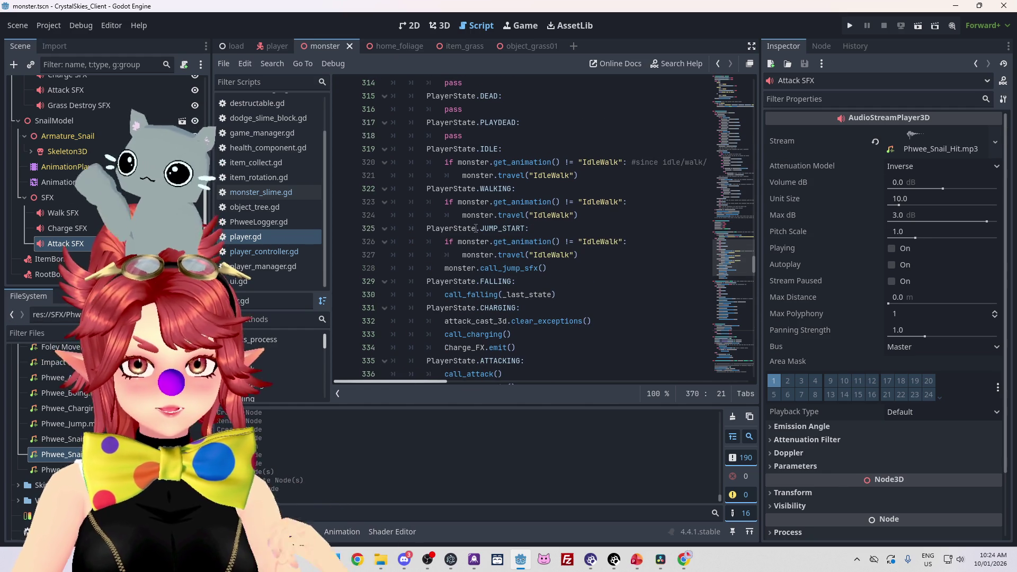
pyautogui.scroll(-1, 475, 228)
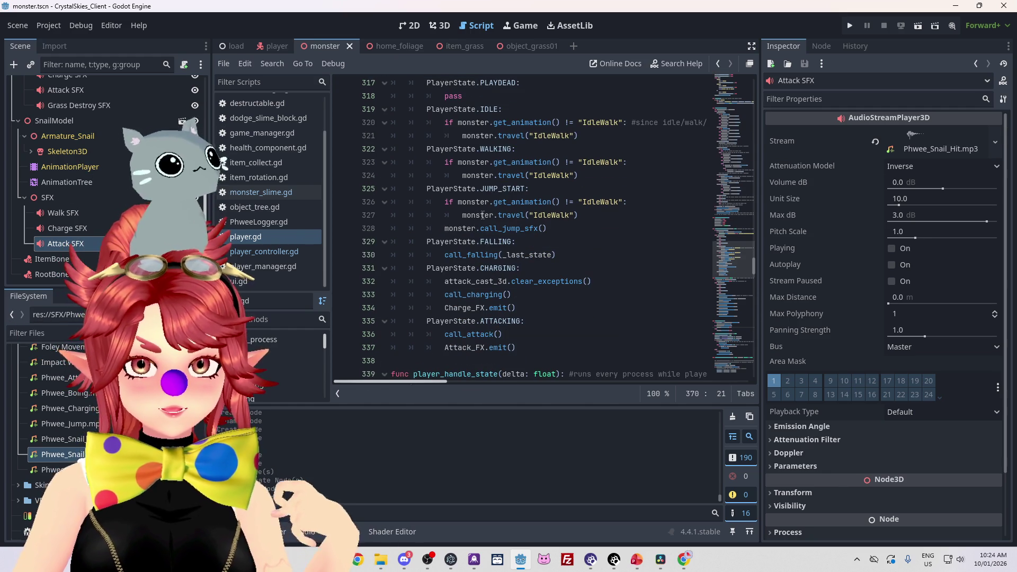
pyautogui.scroll(-7, 483, 215)
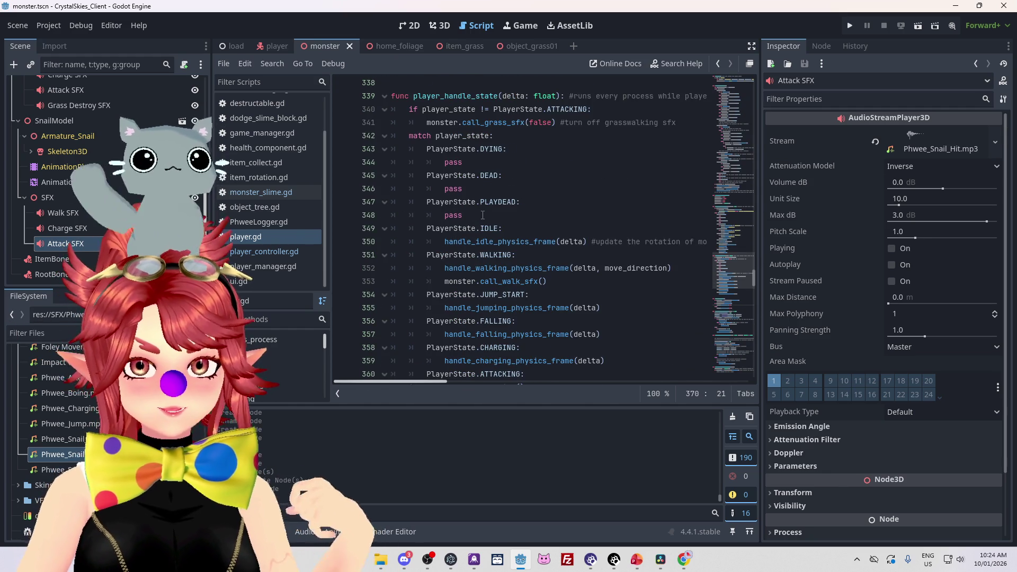
pyautogui.scroll(-1, 482, 215)
pyautogui.keyDown('ctrl'); pyautogui.click(541, 266); pyautogui.keyUp('ctrl')
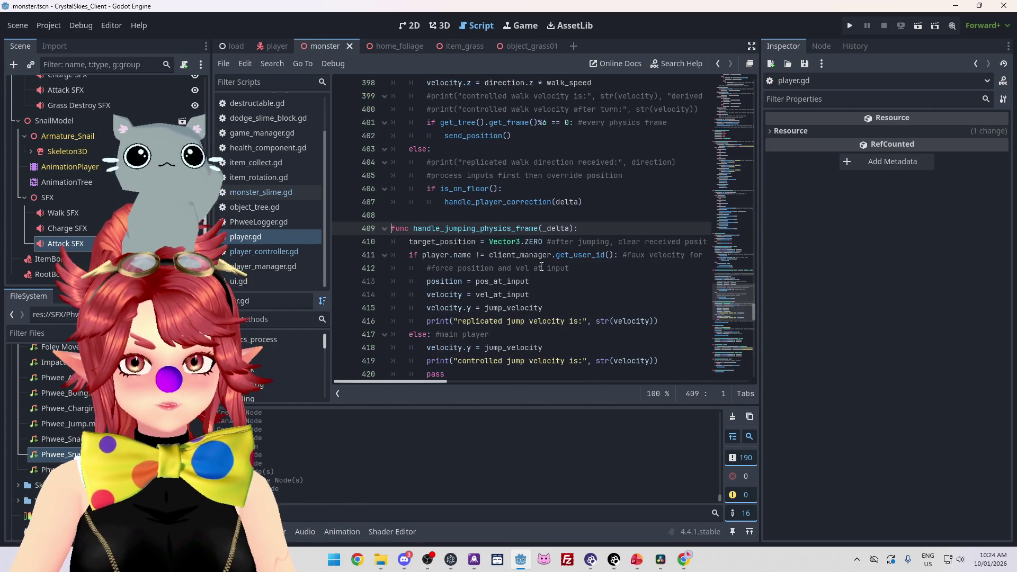
pyautogui.scroll(-1, 549, 253)
pyautogui.scroll(-1, 459, 192)
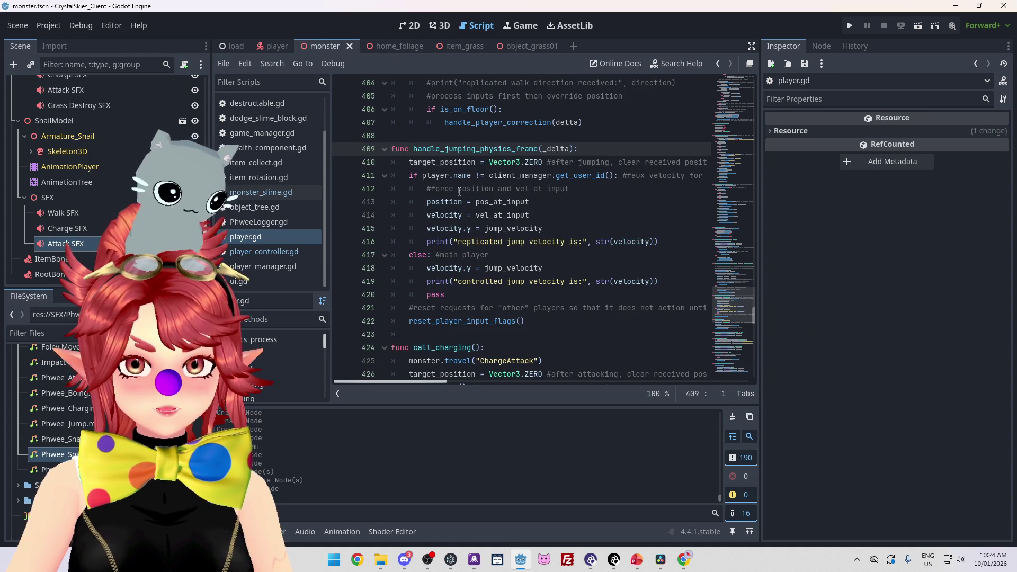
pyautogui.click(559, 231)
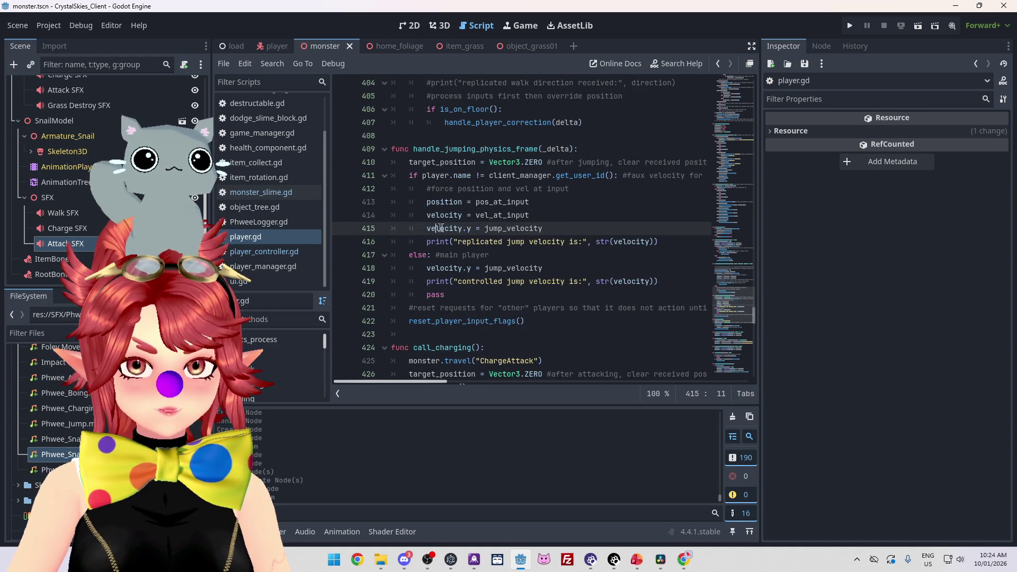
pyautogui.moveTo(488, 228)
pyautogui.mouseDown()
pyautogui.moveTo(526, 229)
pyautogui.moveTo(486, 229)
pyautogui.mouseUp()
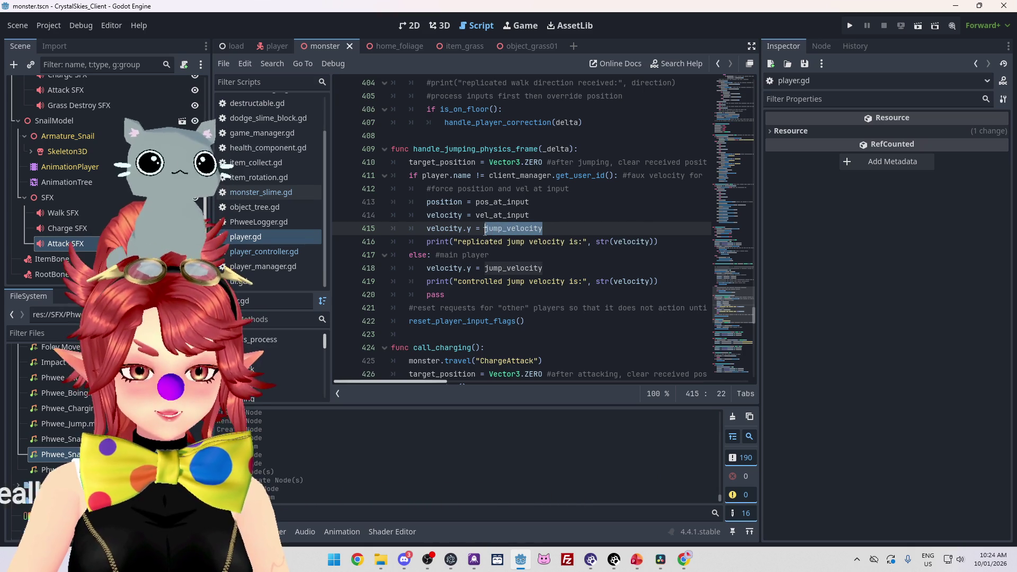
# Step: Search all files for jump_velocity and locate its declaration in player.gd
pyautogui.hotkey('ctrl', 'shift', 'f')
pyautogui.click(520, 330)
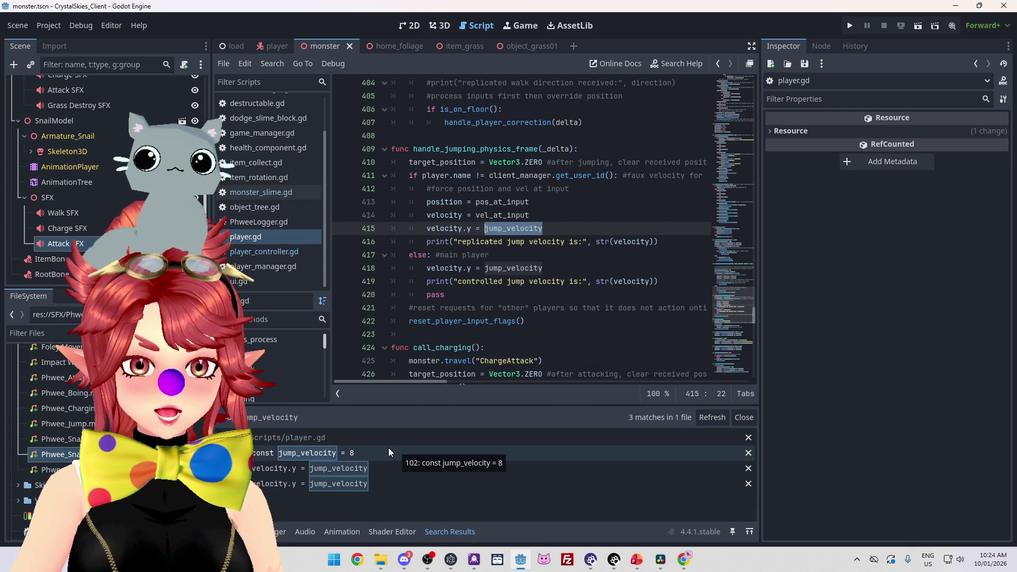
pyautogui.click(389, 449)
pyautogui.scroll(1, 468, 154)
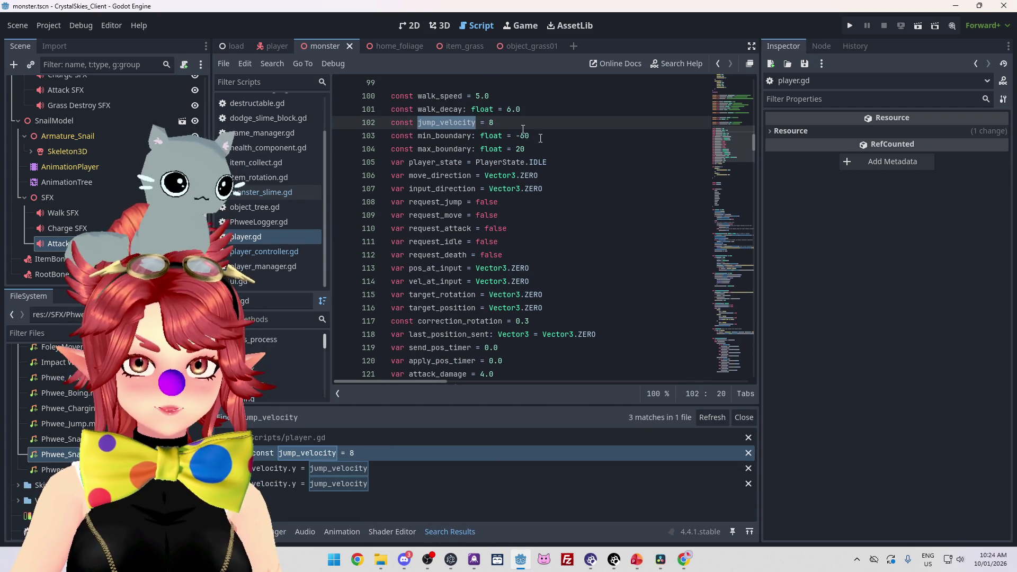
pyautogui.scroll(-8, 469, 154)
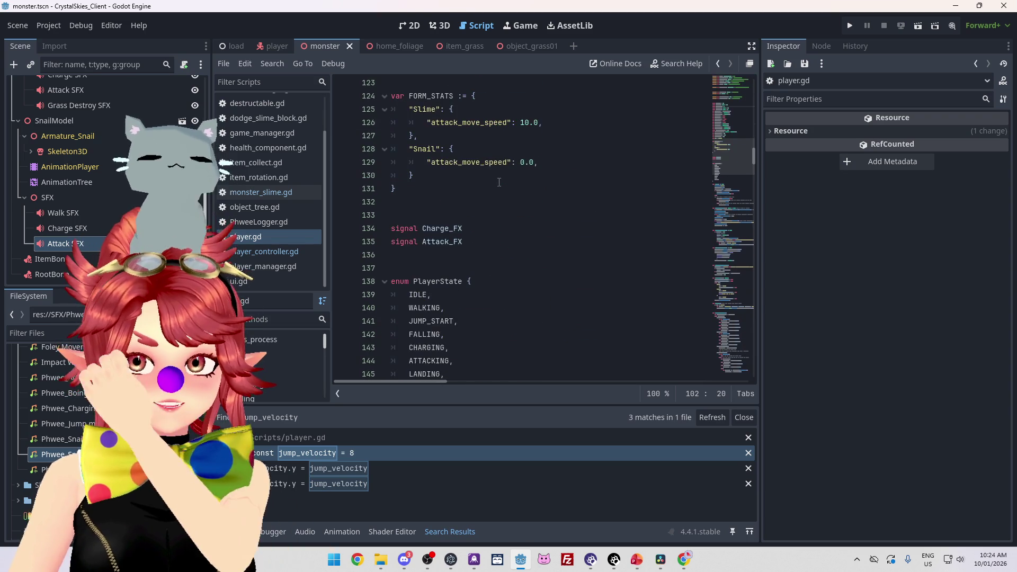
pyautogui.scroll(2, 484, 231)
pyautogui.scroll(1, 484, 231)
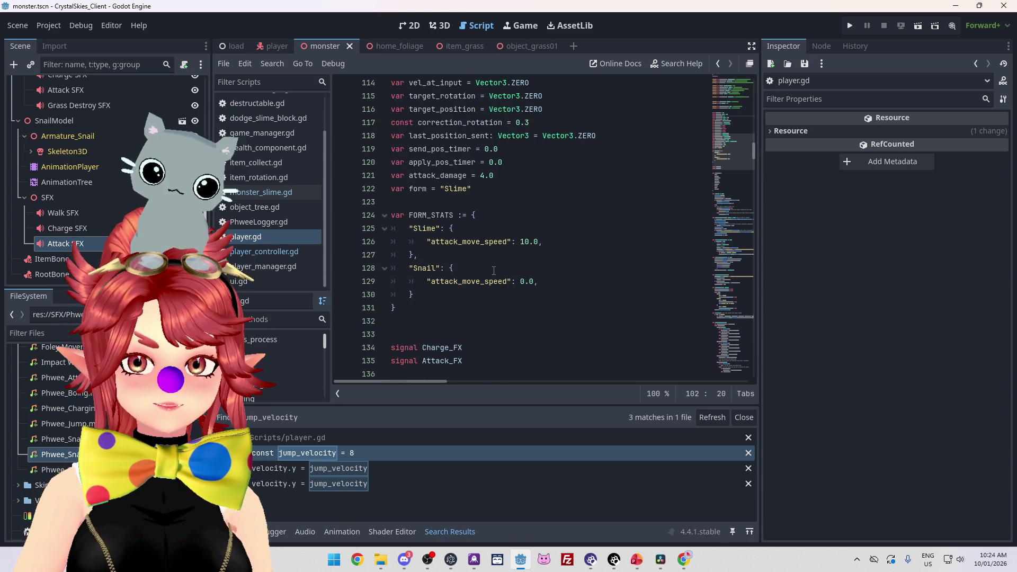
pyautogui.scroll(4, 503, 271)
pyautogui.scroll(1, 504, 271)
pyautogui.scroll(-5, 504, 271)
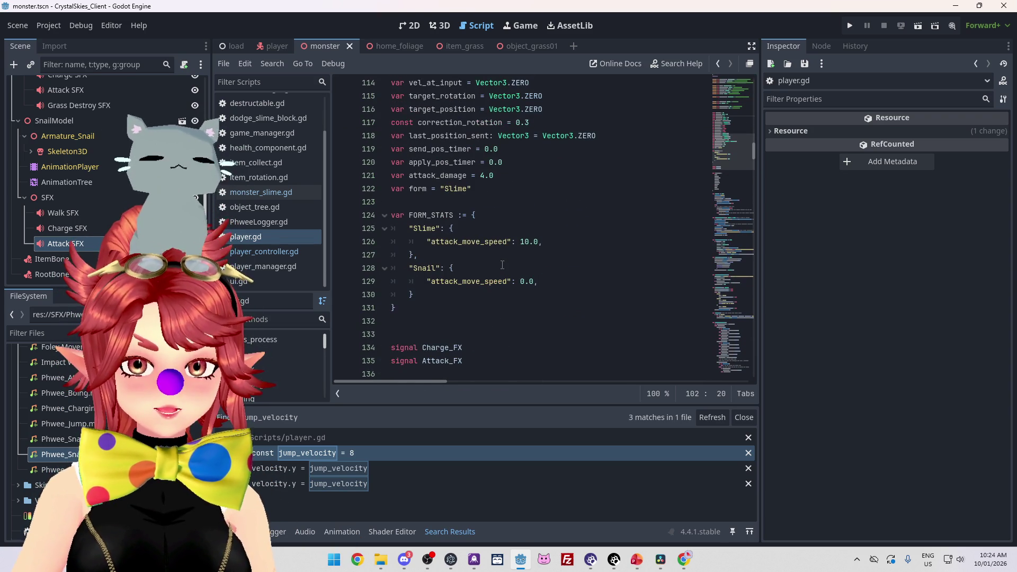
pyautogui.scroll(5, 530, 238)
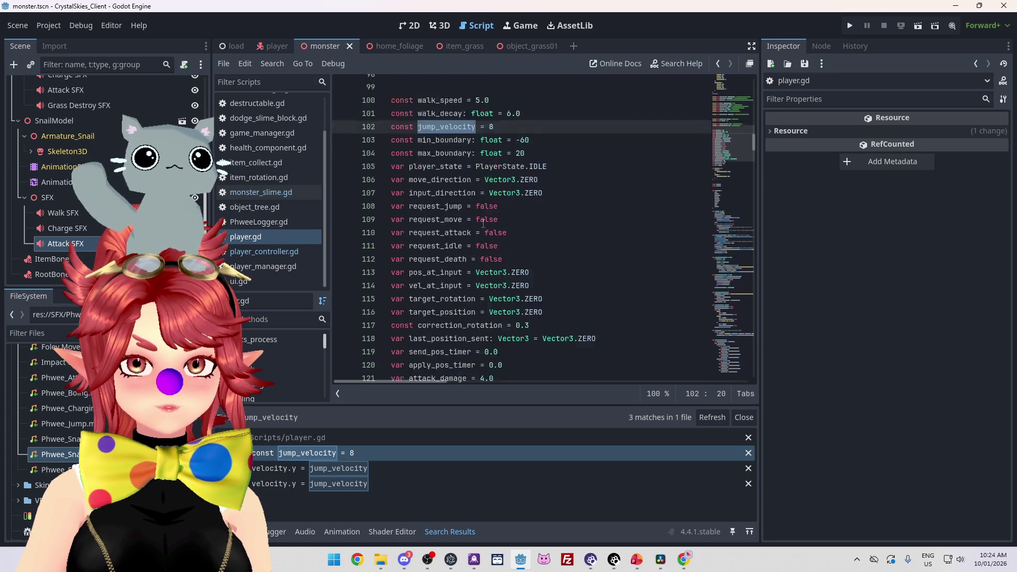
pyautogui.scroll(-3, 451, 159)
pyautogui.scroll(2, 424, 123)
pyautogui.scroll(-3, 423, 122)
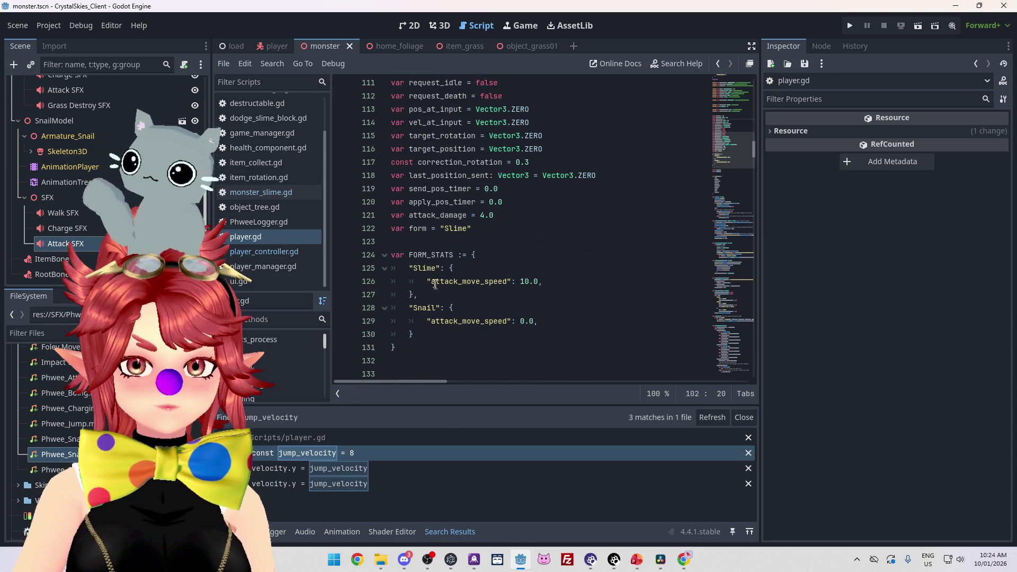
# Step: Add a jump velocity entry of 8.0 to the Slime stats in FORM_STATS
pyautogui.click(559, 280)
pyautogui.press('Return')
pyautogui.write('"')
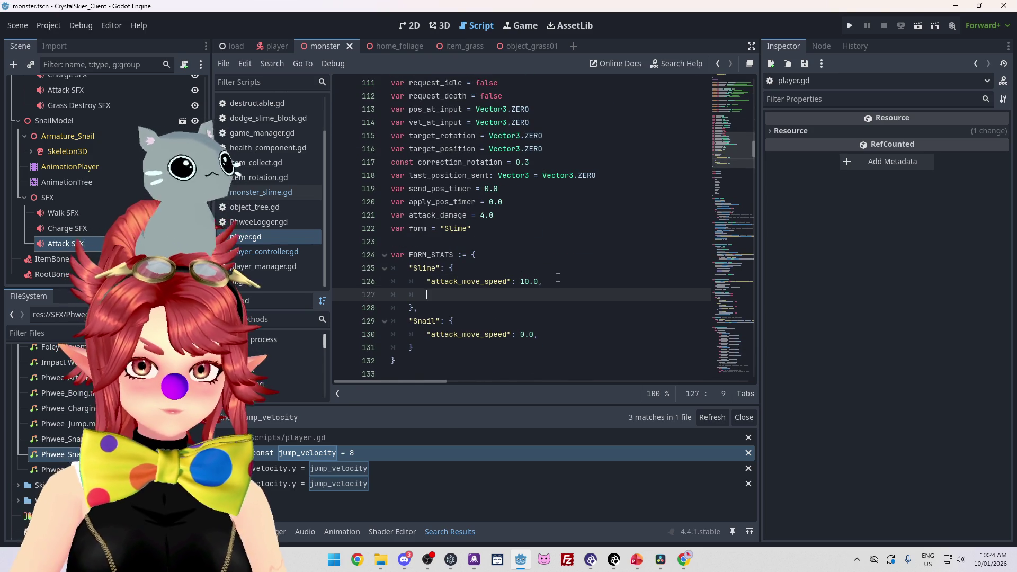
pyautogui.write('jump v')
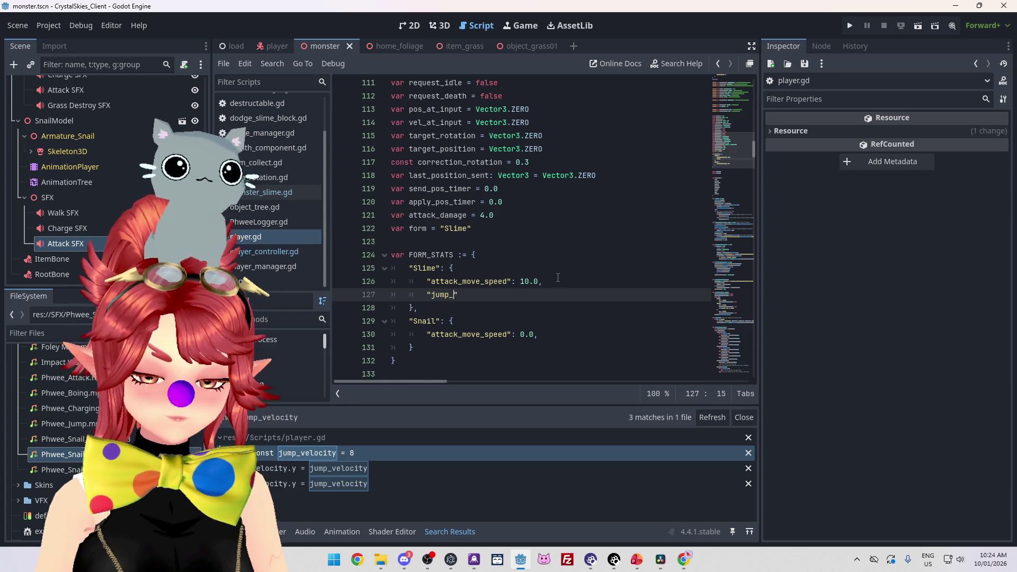
pyautogui.write('elocity')
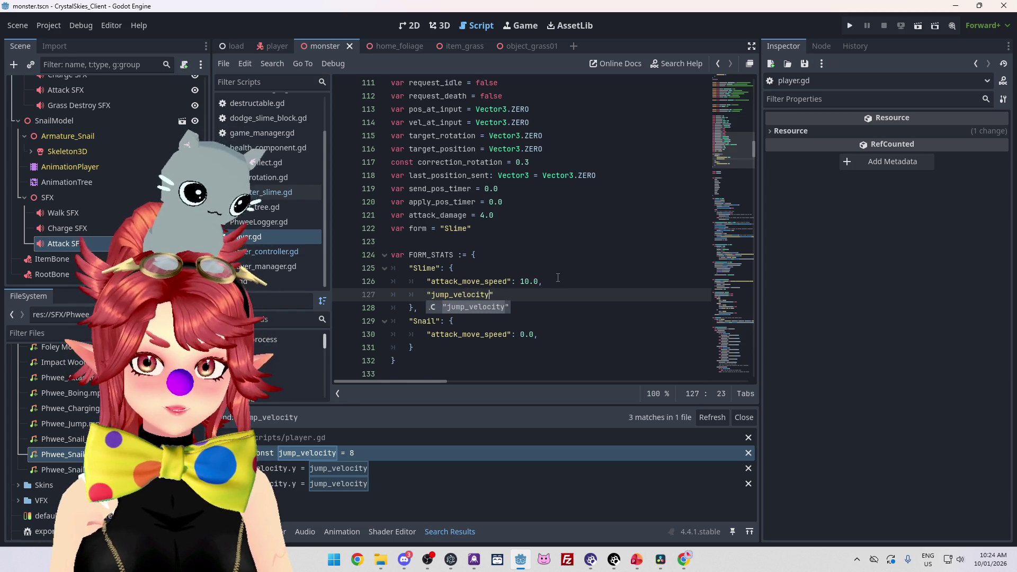
pyautogui.write('":')
pyautogui.scroll(5, 458, 165)
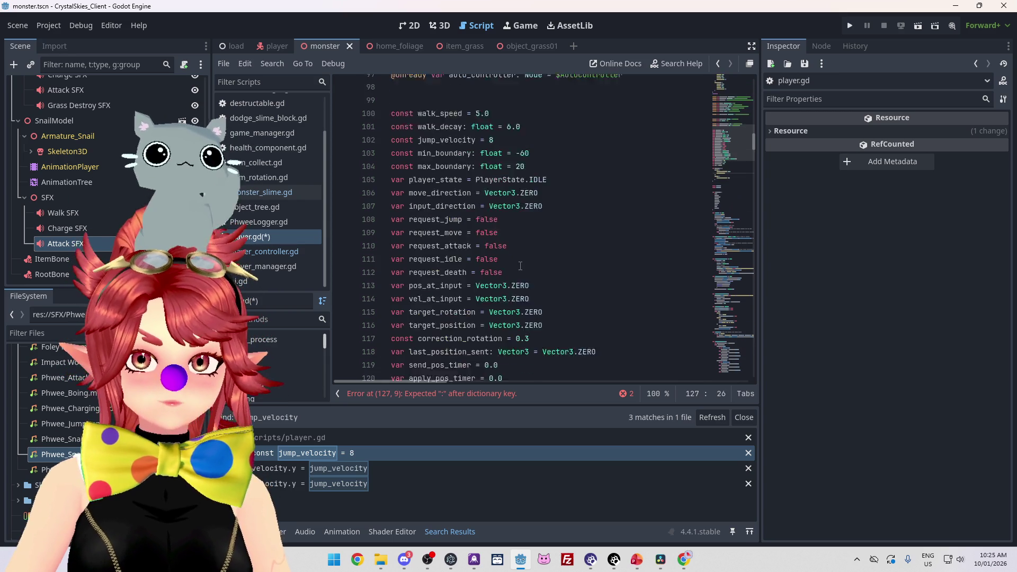
pyautogui.write('8.0.')
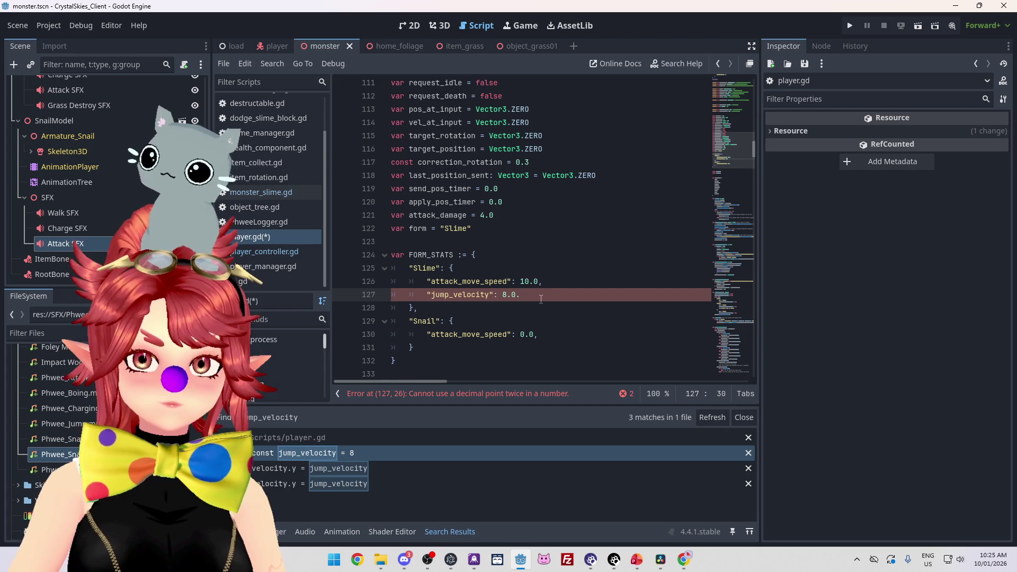
pyautogui.press('BackSpace')
pyautogui.write(',')
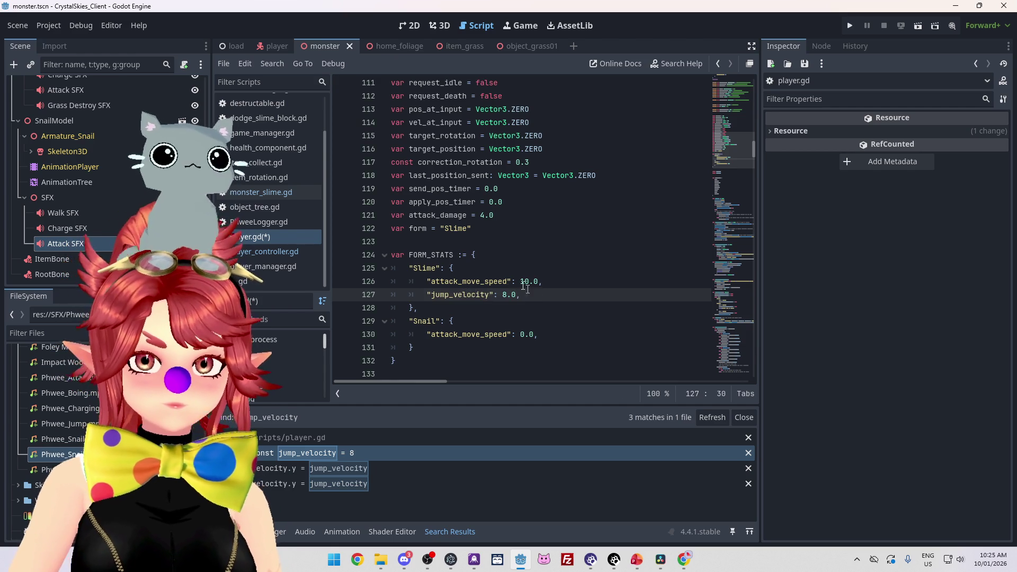
# Step: Delete the old const jump_velocity = 8 line
pyautogui.scroll(5, 500, 177)
pyautogui.doubleClick(492, 162)
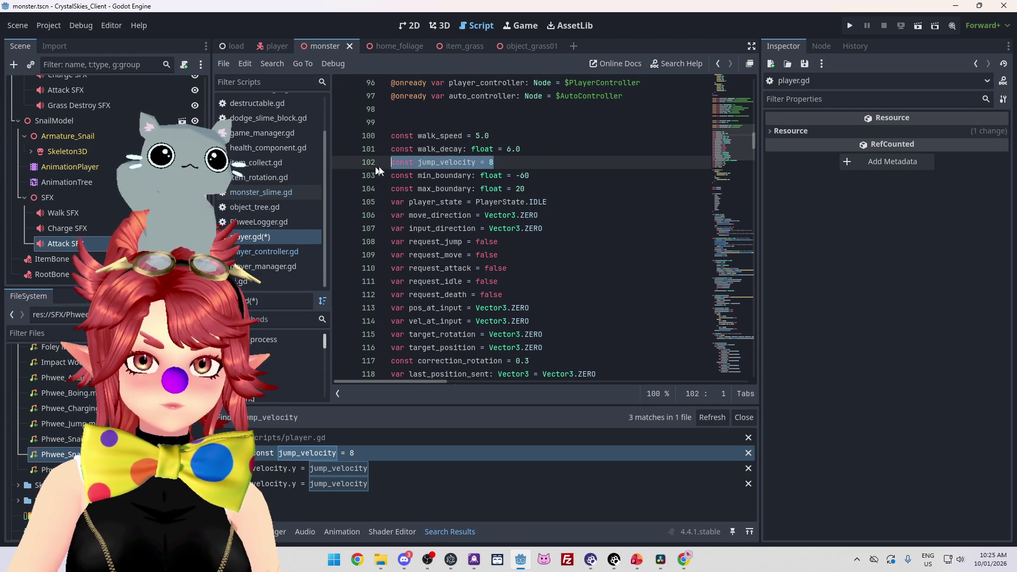
pyautogui.press('BackSpace')
# Step: Give the Snail stats a jump_velocity entry of 0.0, save, and go to the undeclared-variable error
pyautogui.scroll(-5, 501, 312)
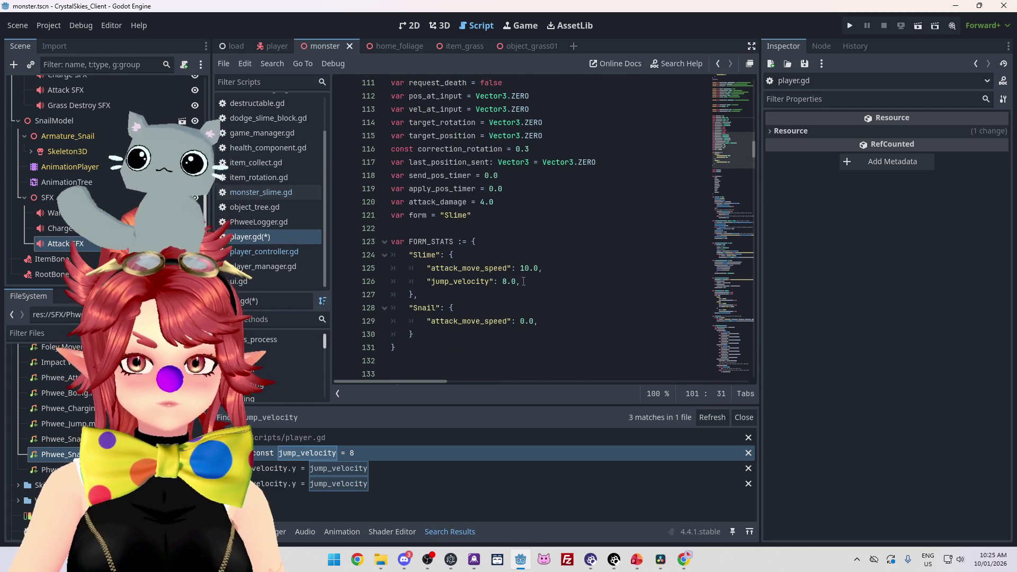
pyautogui.moveTo(524, 281); pyautogui.dragTo(432, 285)
pyautogui.click(554, 322)
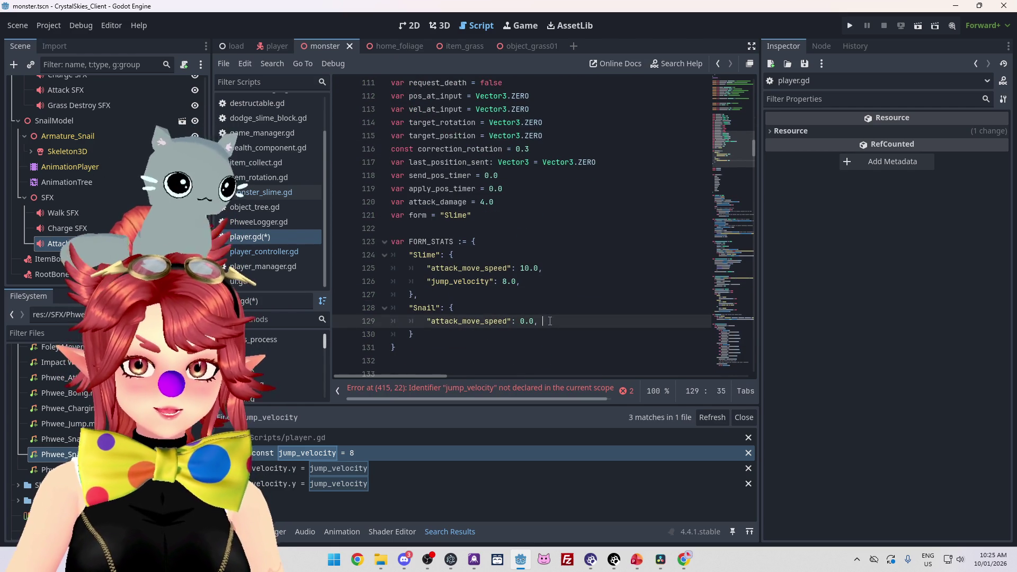
pyautogui.press('Return')
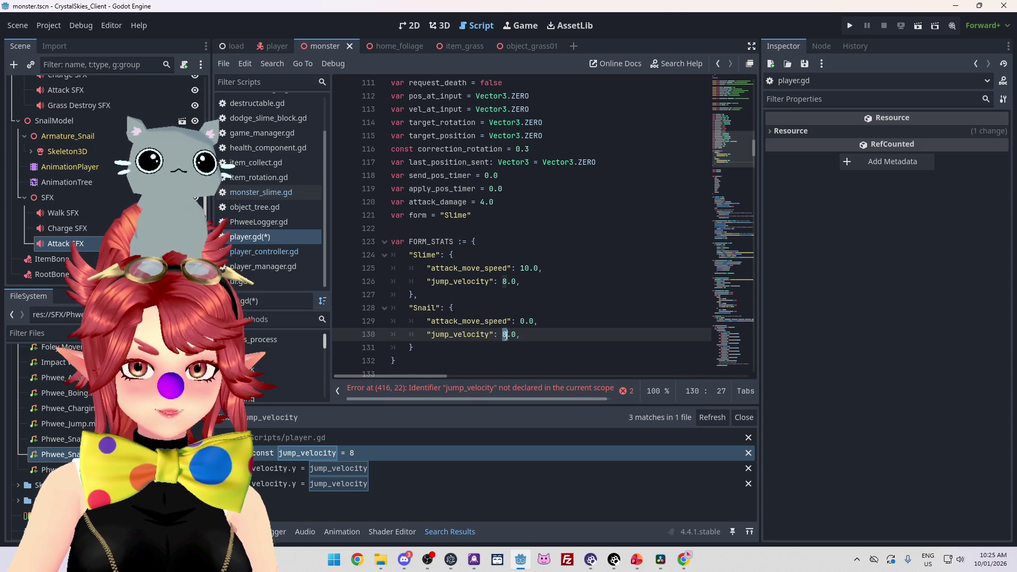
pyautogui.write('0')
pyautogui.hotkey('ctrl', 's')
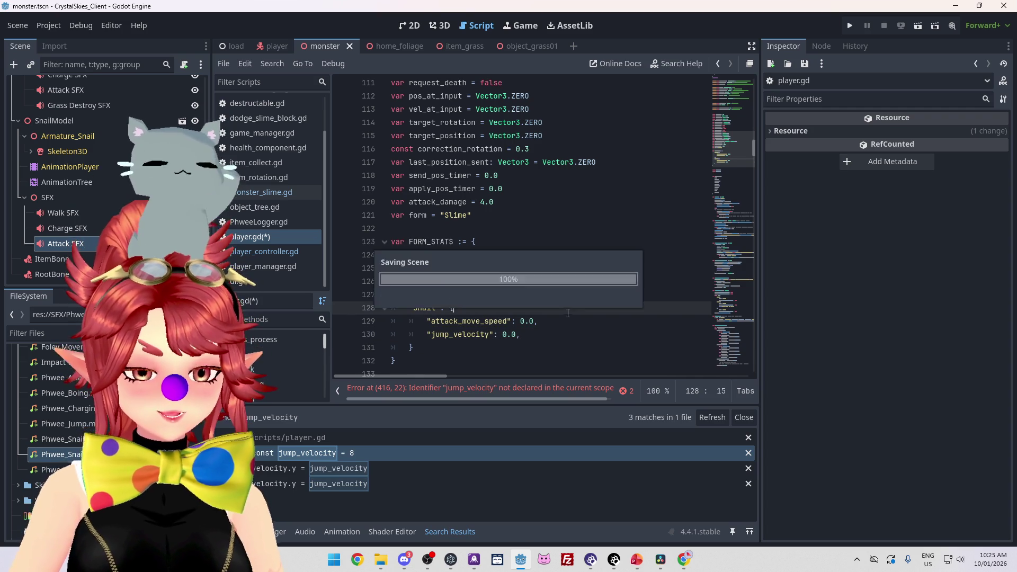
pyautogui.click(503, 390)
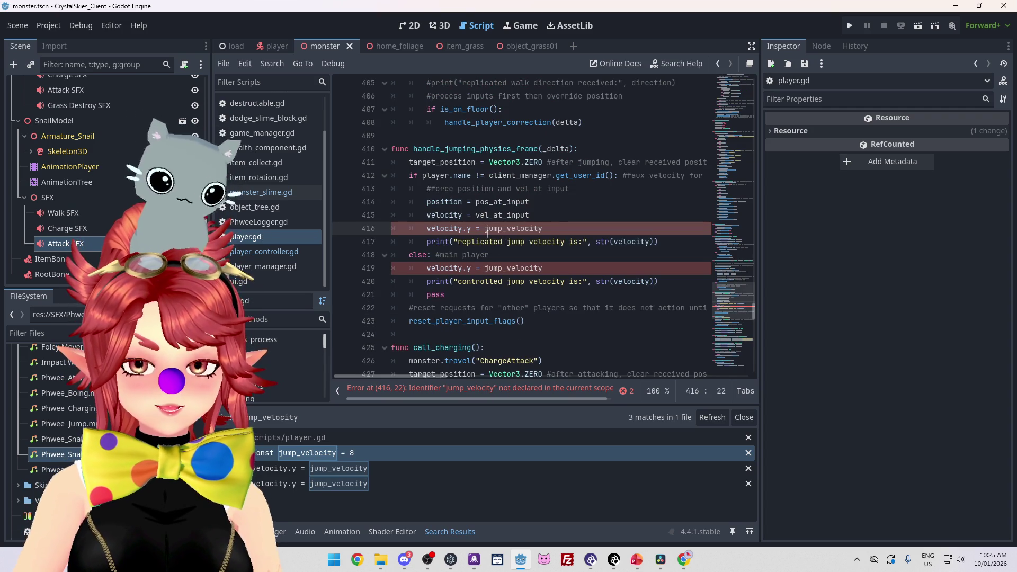
# Step: Replace jump_velocity on line 416 with FORM_STATS[form]["jump_velocity"]
pyautogui.scroll(10, 543, 251)
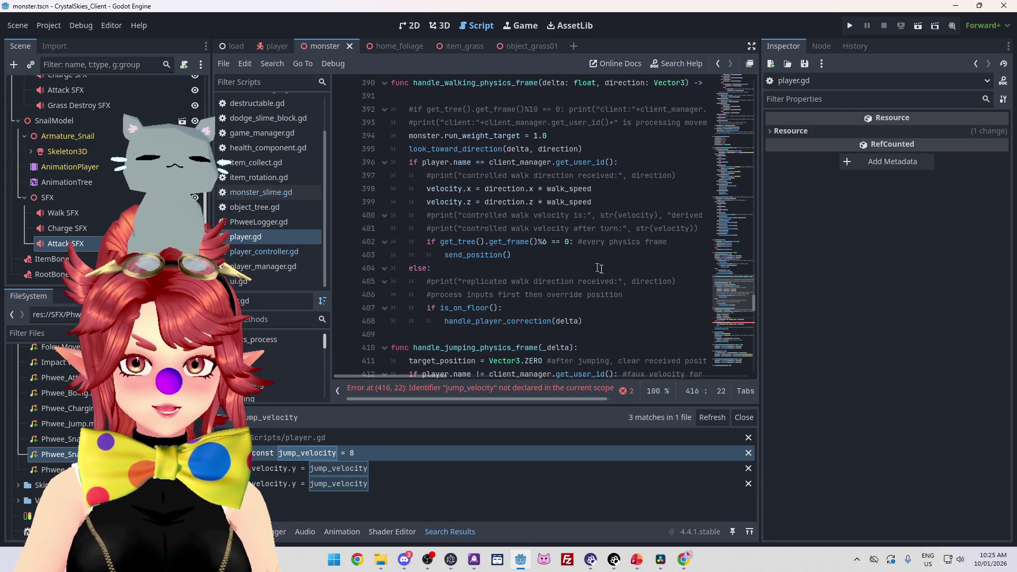
pyautogui.scroll(-12, 591, 267)
pyautogui.scroll(-7, 585, 269)
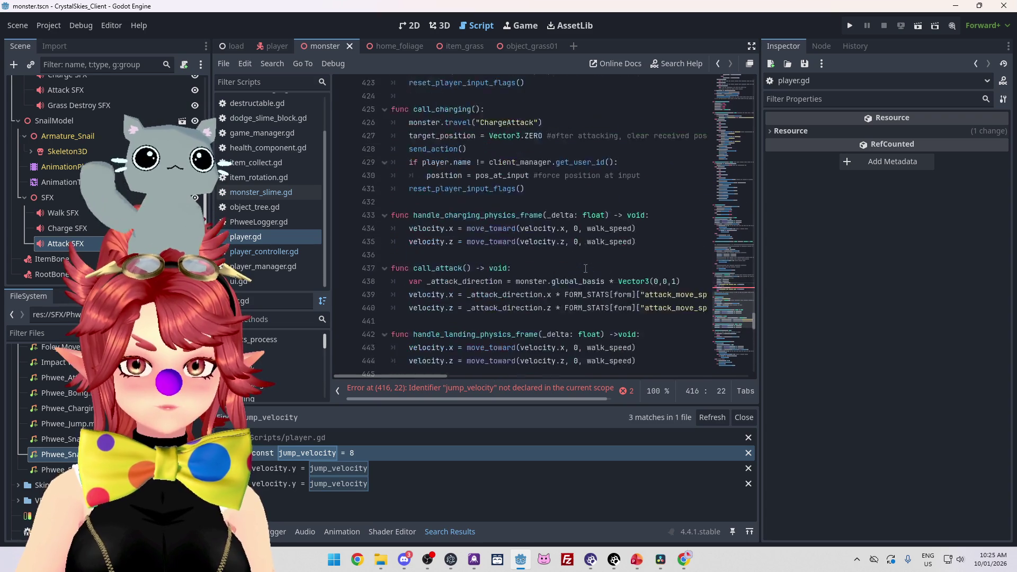
pyautogui.scroll(3, 586, 269)
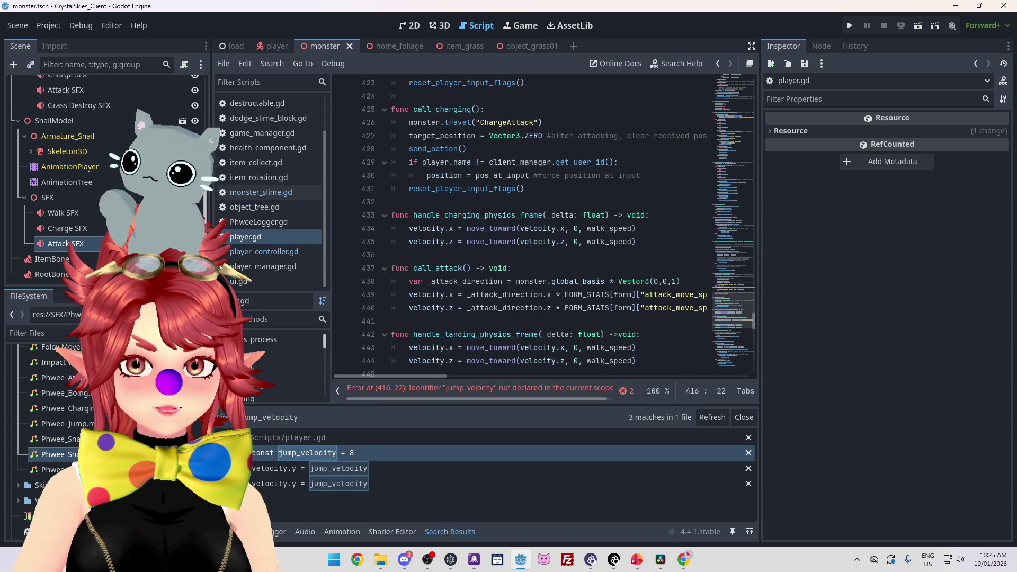
pyautogui.moveTo(565, 296); pyautogui.dragTo(583, 295)
pyautogui.scroll(4, 488, 163)
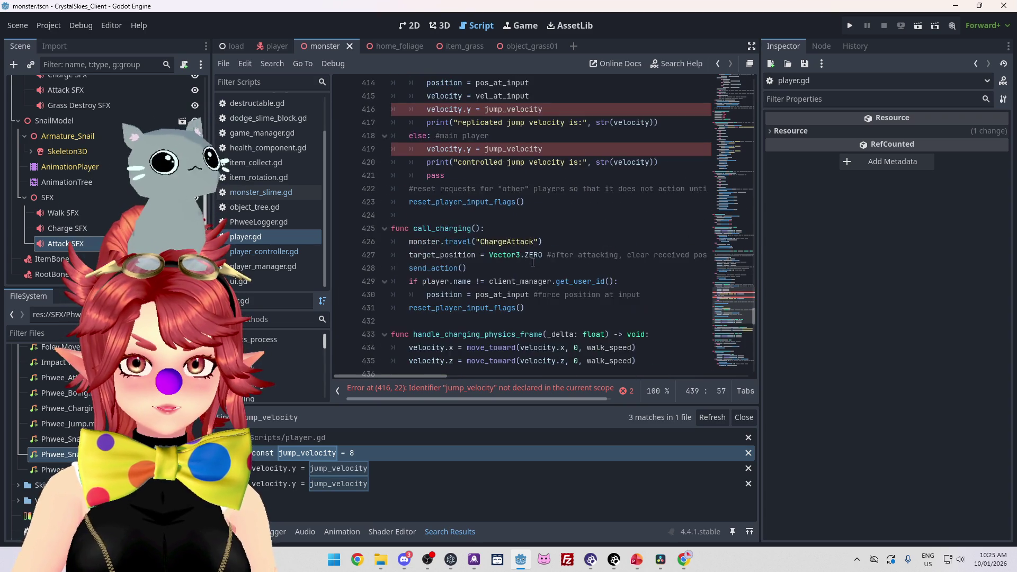
pyautogui.moveTo(486, 154); pyautogui.dragTo(548, 151)
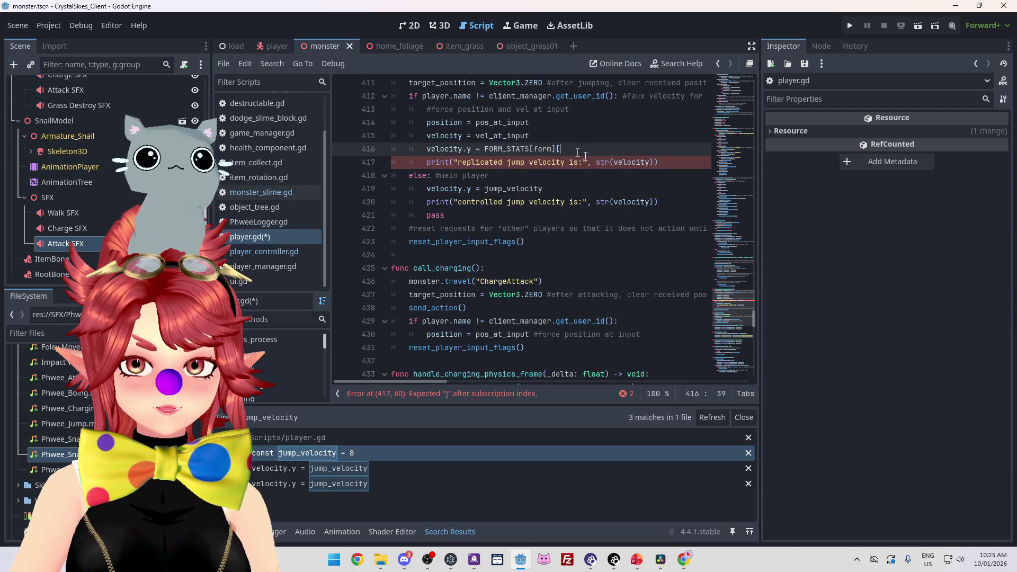
pyautogui.scroll(1, 489, 191)
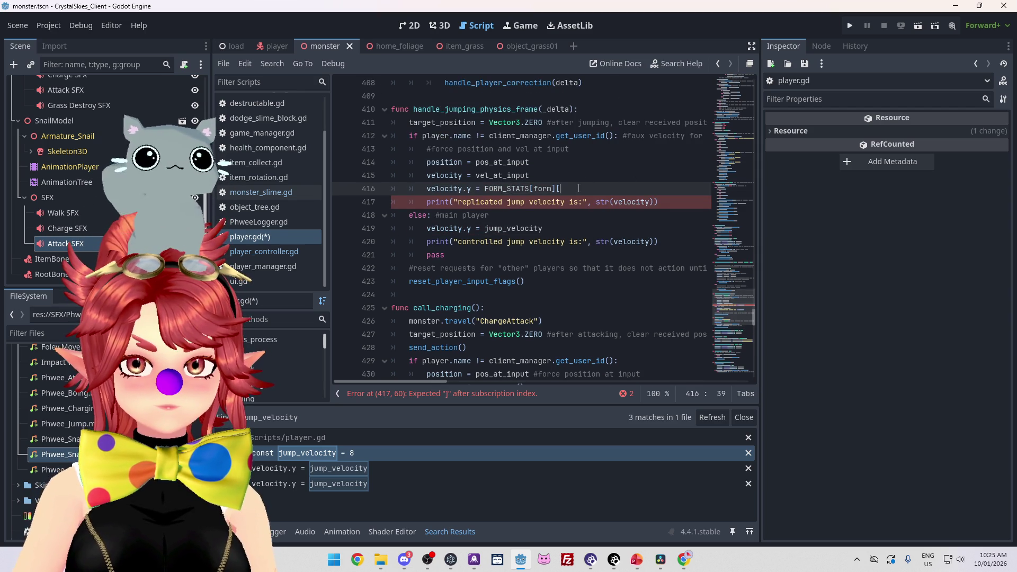
pyautogui.hotkey('ctrl', 's')
pyautogui.write('jump_velocity')
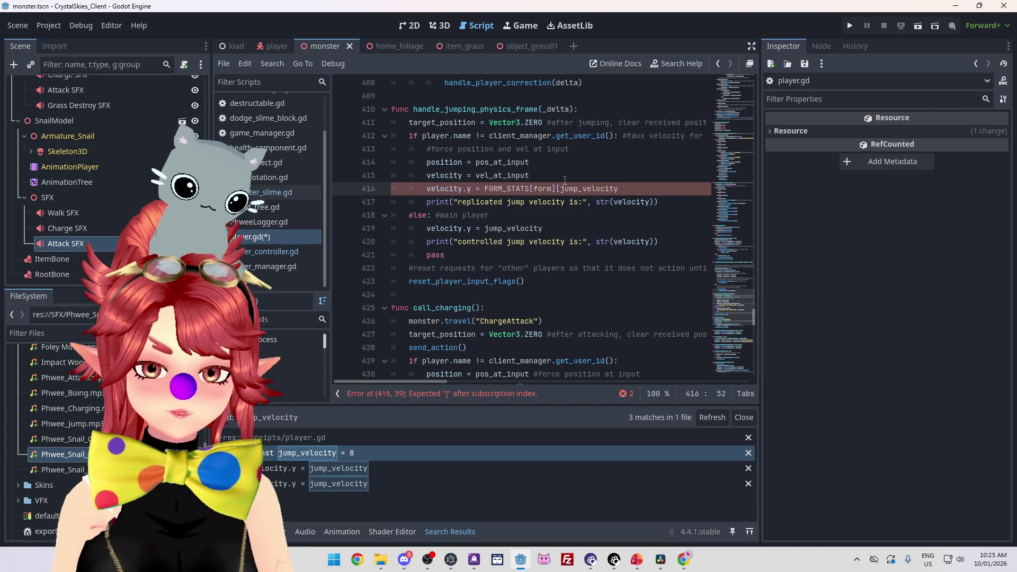
# Step: Make line 419 use FORM_STATS[form]["jump_velocity"] too, then save player.gd and the scene
pyautogui.write(']')
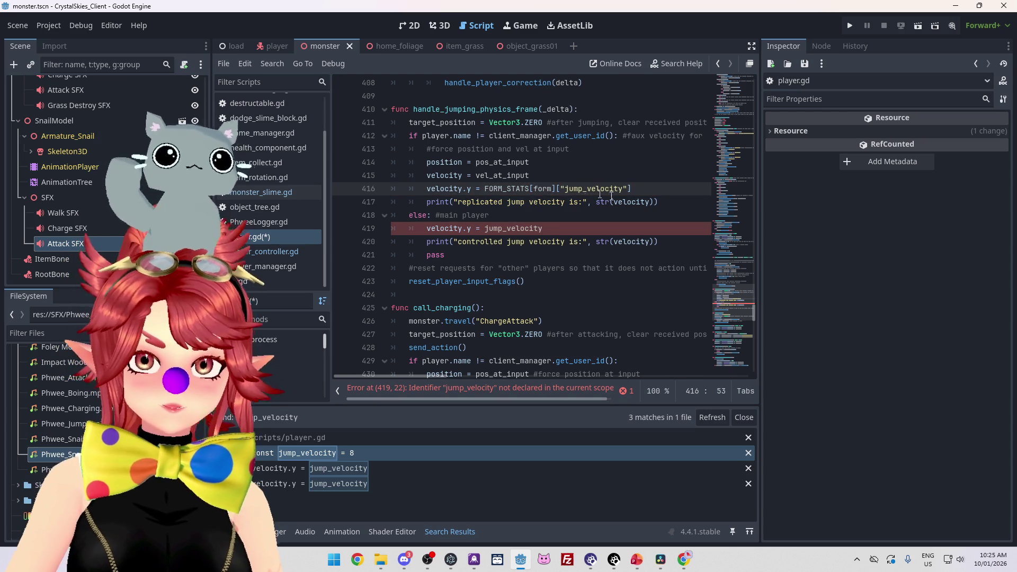
pyautogui.click(486, 229)
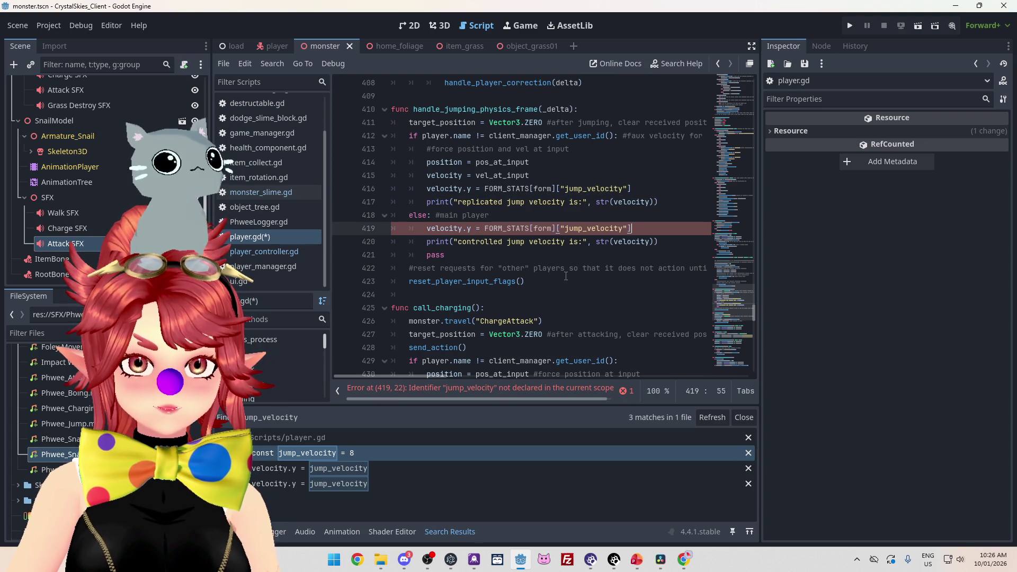
pyautogui.click(507, 254)
pyautogui.hotkey('ctrl', 's')
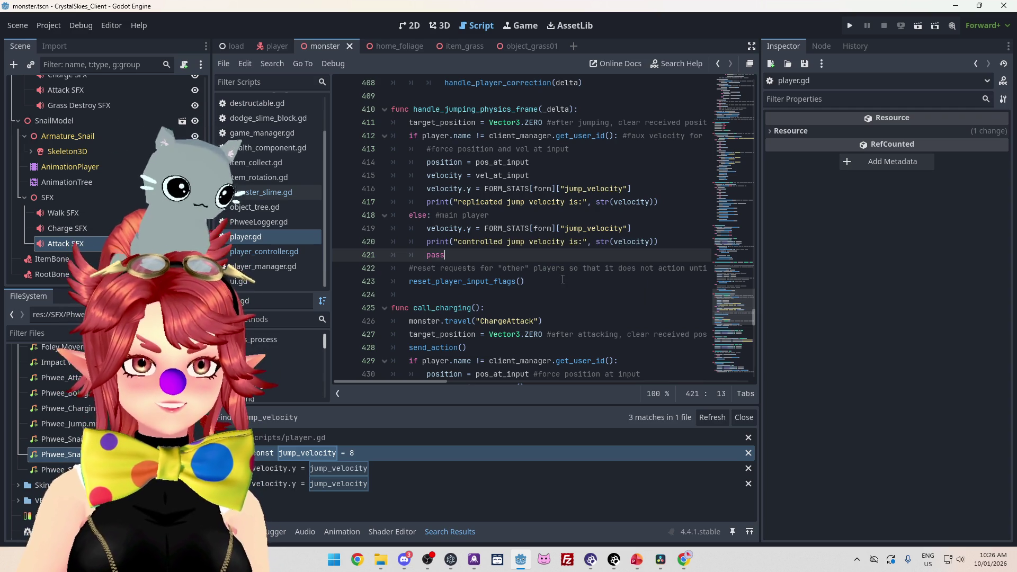
pyautogui.hotkey('ctrl', 's')
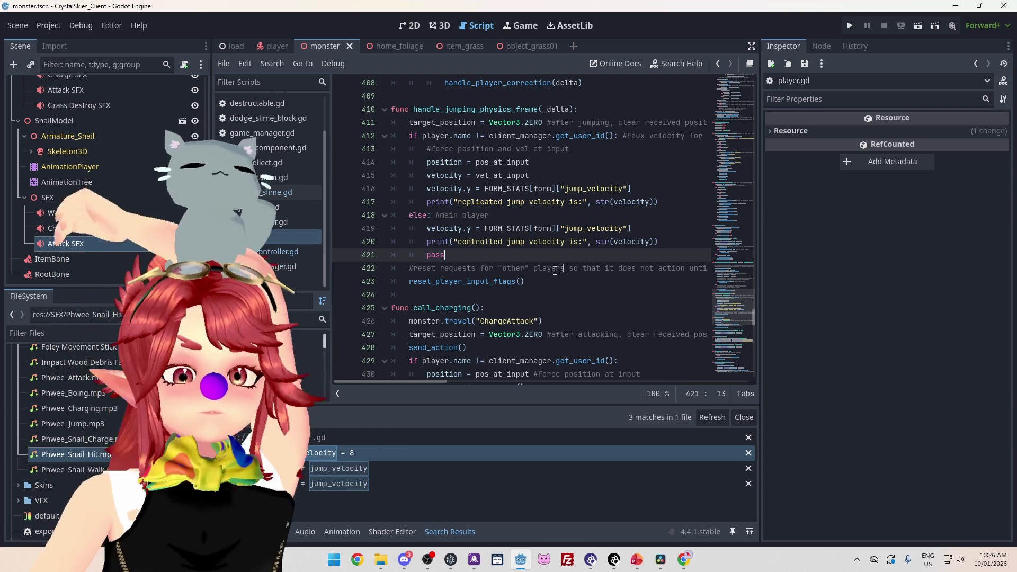
pyautogui.hotkey('ctrl', 's')
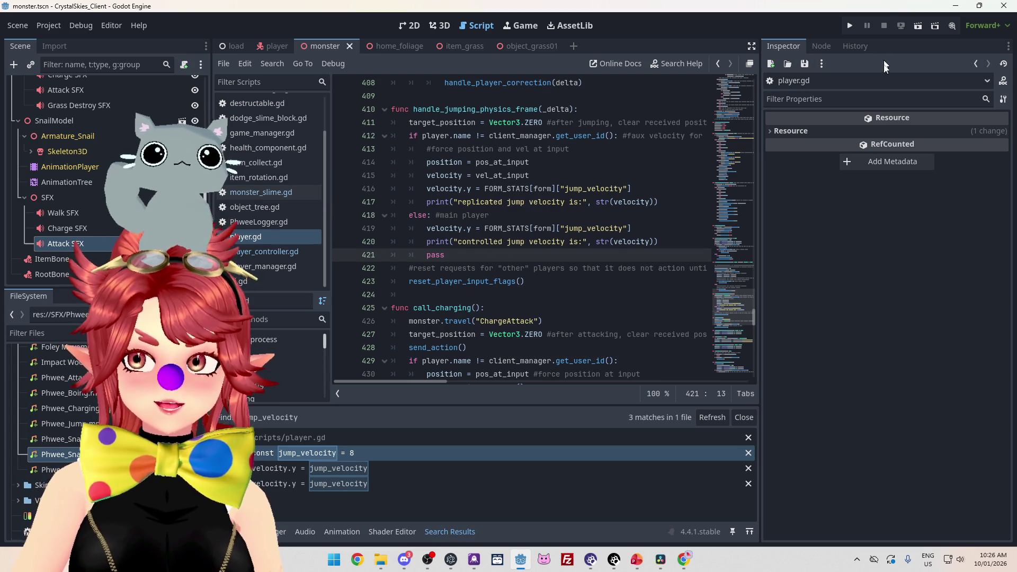
# Step: Run the project, enter a display name and lobby name 'asdasd', and create a new lobby
pyautogui.click(850, 25)
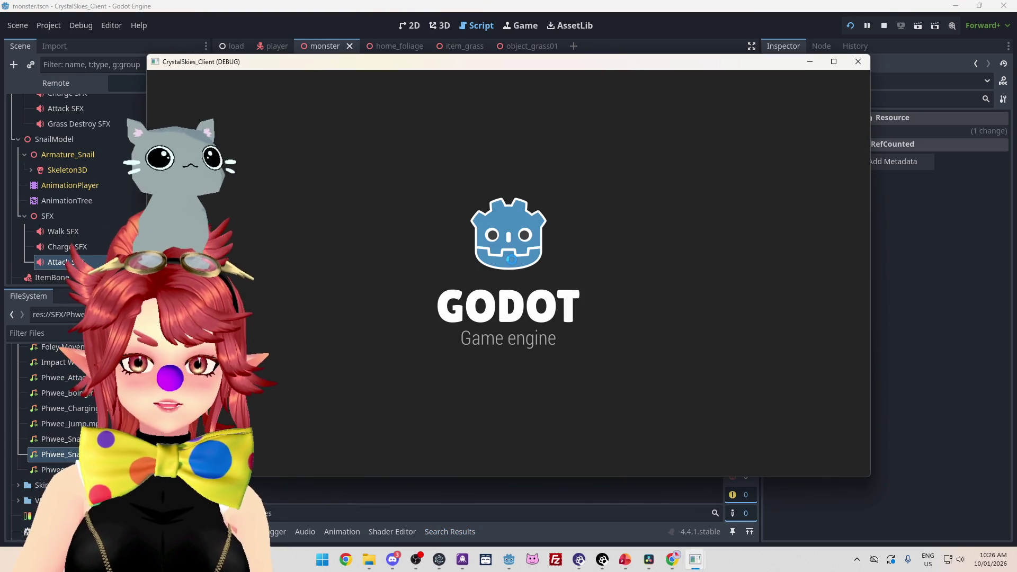
pyautogui.click(551, 310)
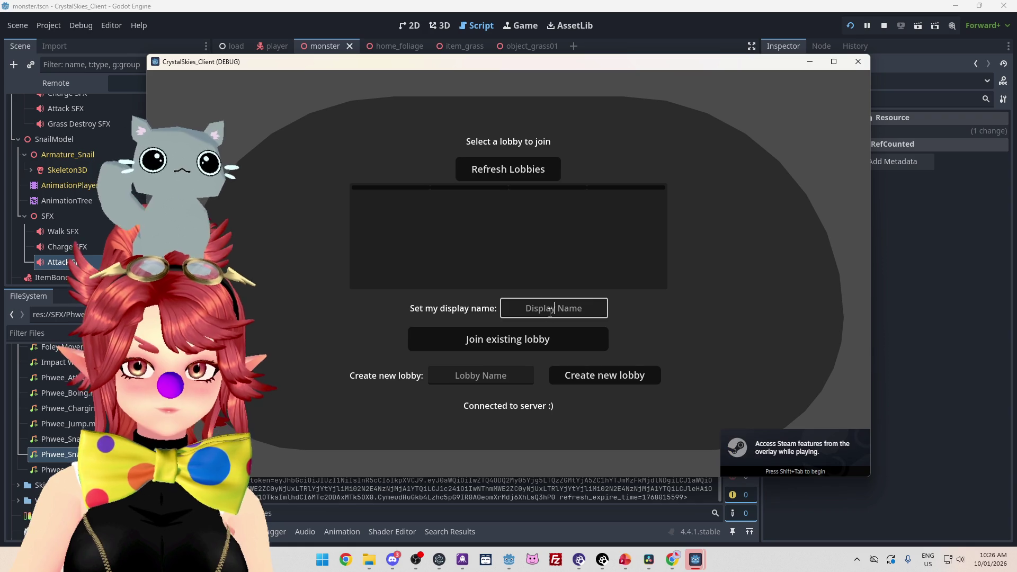
pyautogui.write('Phwee')
pyautogui.press('Tab')
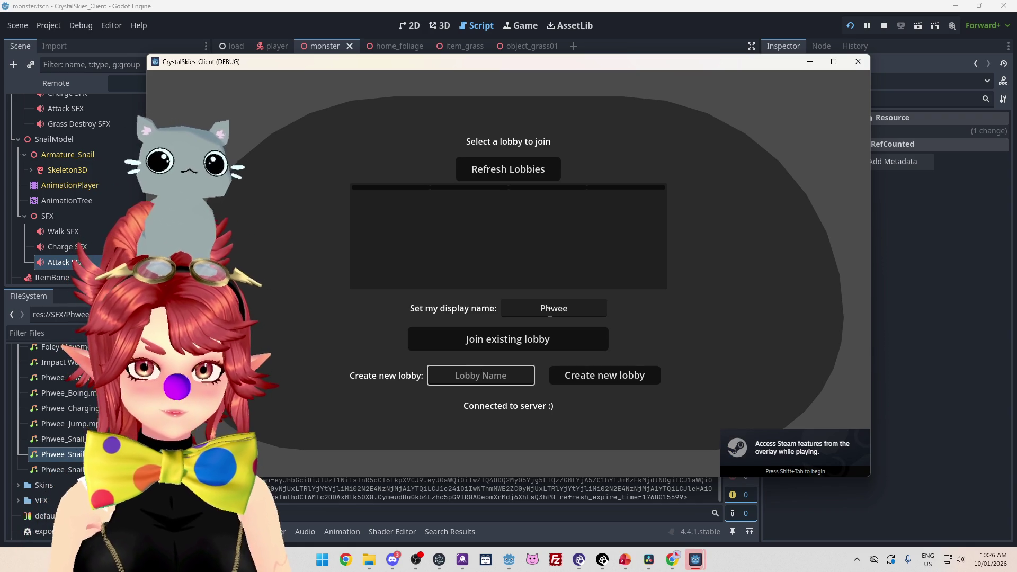
pyautogui.write('asdasd')
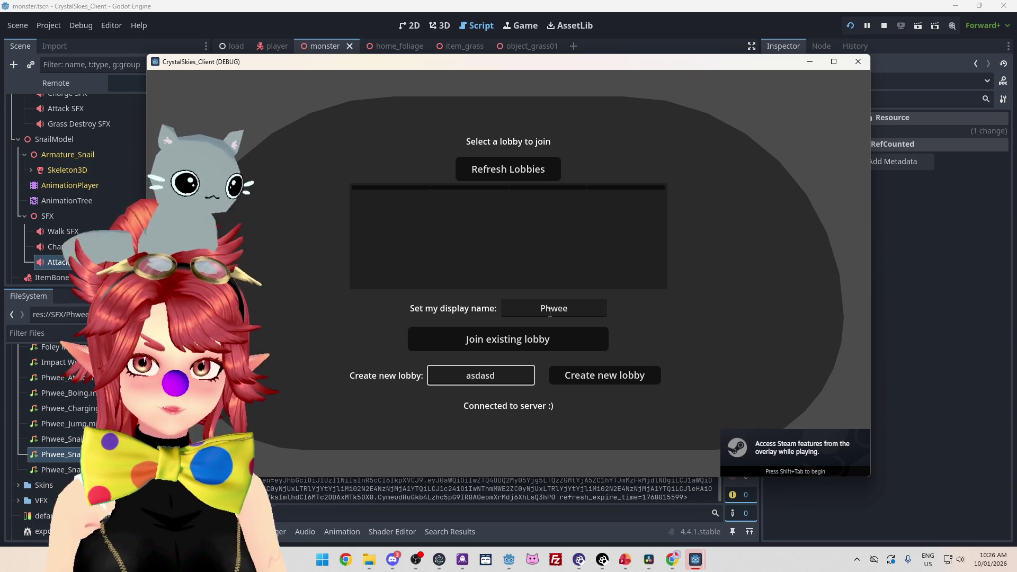
pyautogui.click(596, 380)
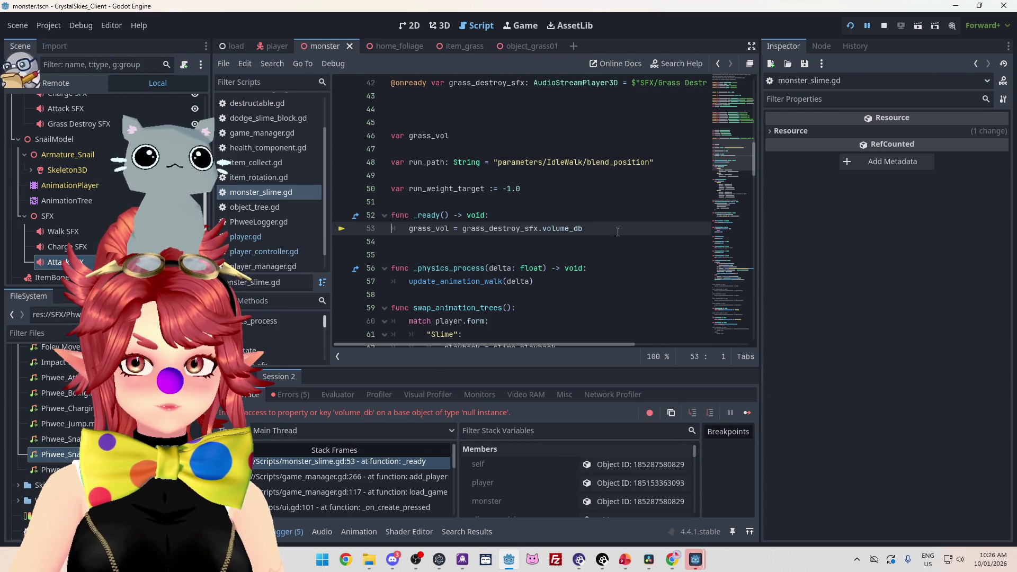
# Step: Inspect the null grass_destroy_sfx reference at monster_slime.gd line 53
pyautogui.moveTo(462, 229); pyautogui.dragTo(540, 229)
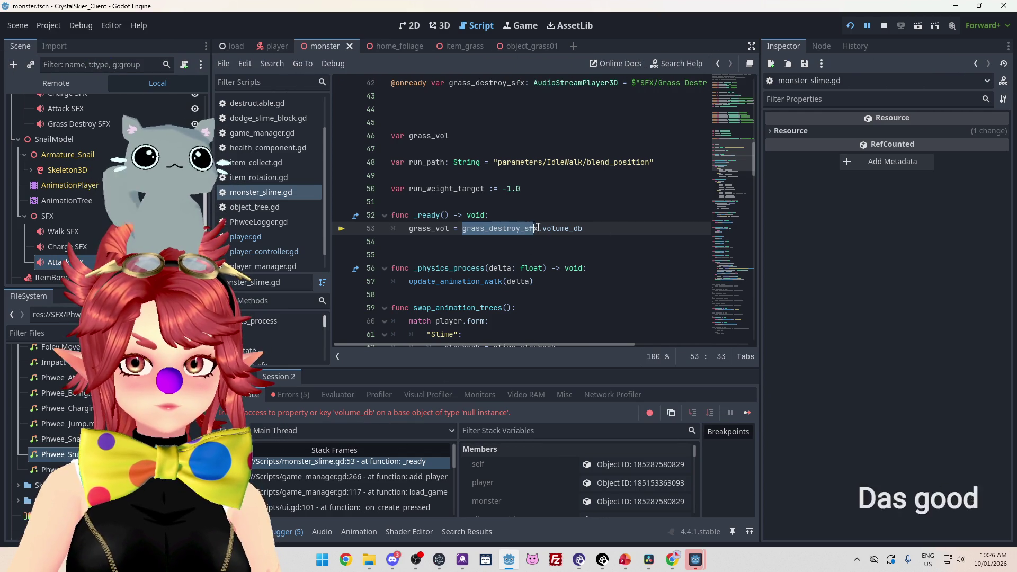
pyautogui.scroll(2, 540, 228)
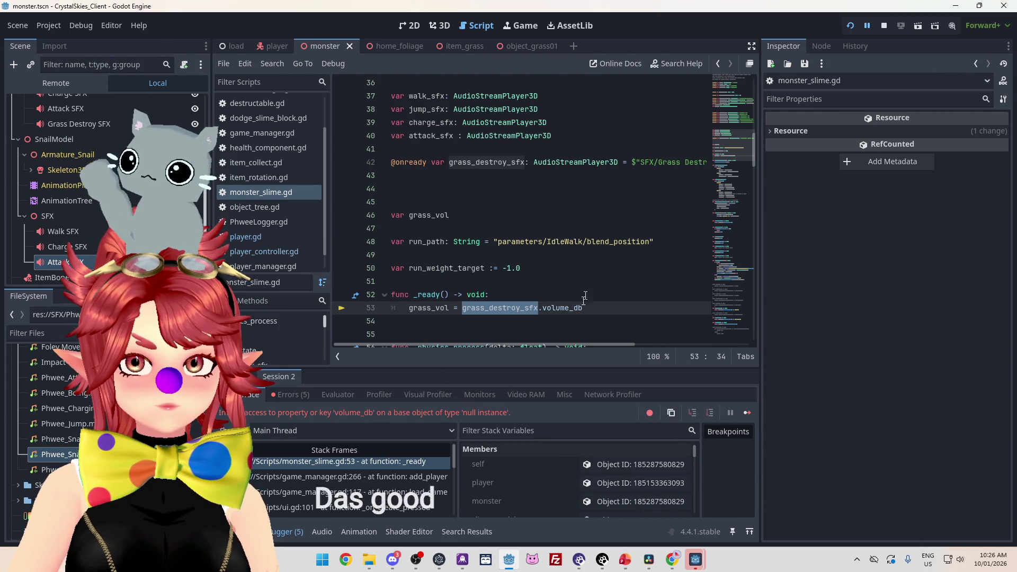
pyautogui.moveTo(507, 344)
pyautogui.mouseDown()
pyautogui.moveTo(577, 346)
pyautogui.moveTo(494, 344)
pyautogui.mouseUp()
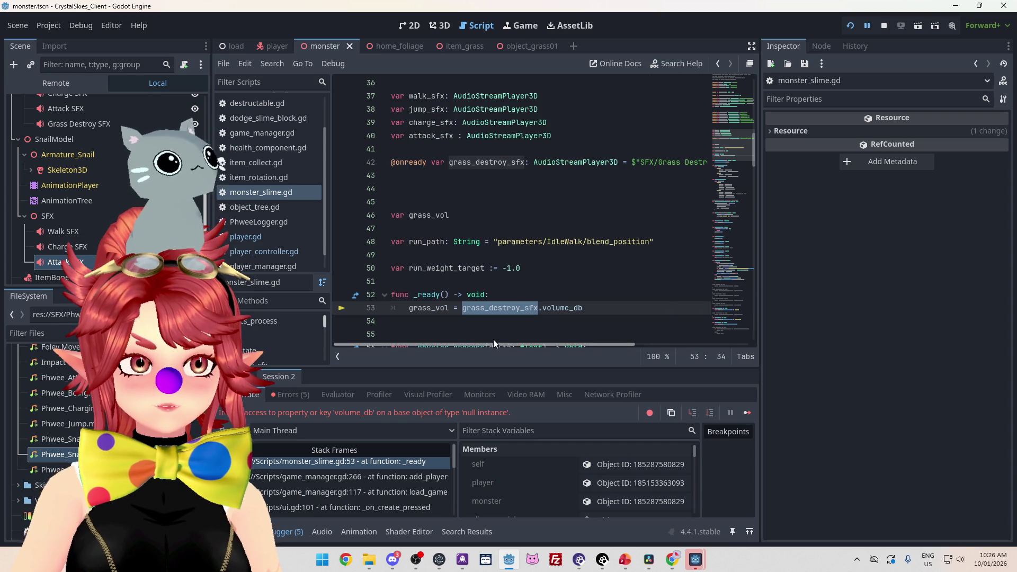
pyautogui.scroll(1, 52, 211)
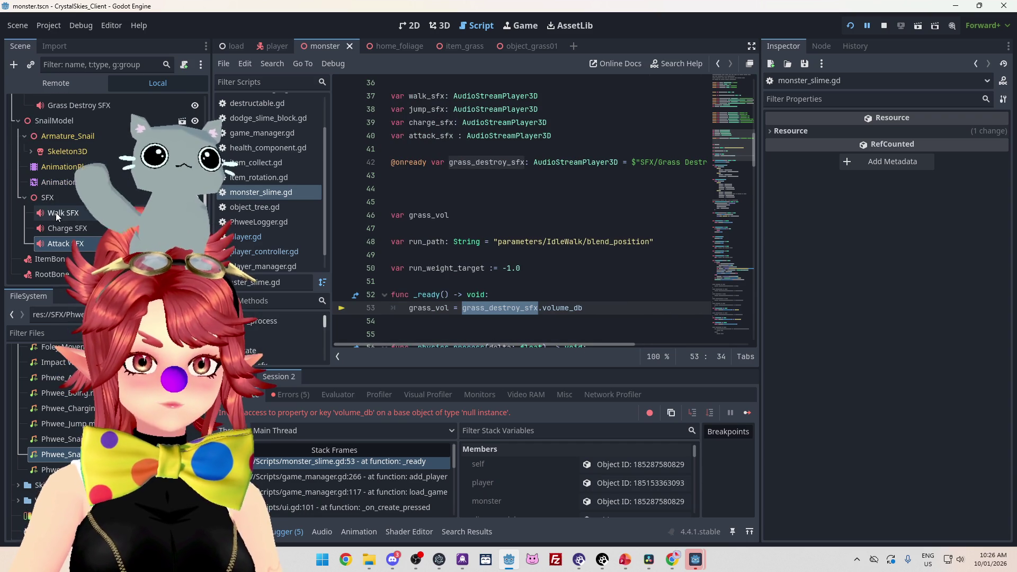
pyautogui.scroll(-2, 55, 211)
pyautogui.scroll(5, 55, 227)
pyautogui.scroll(1, 68, 192)
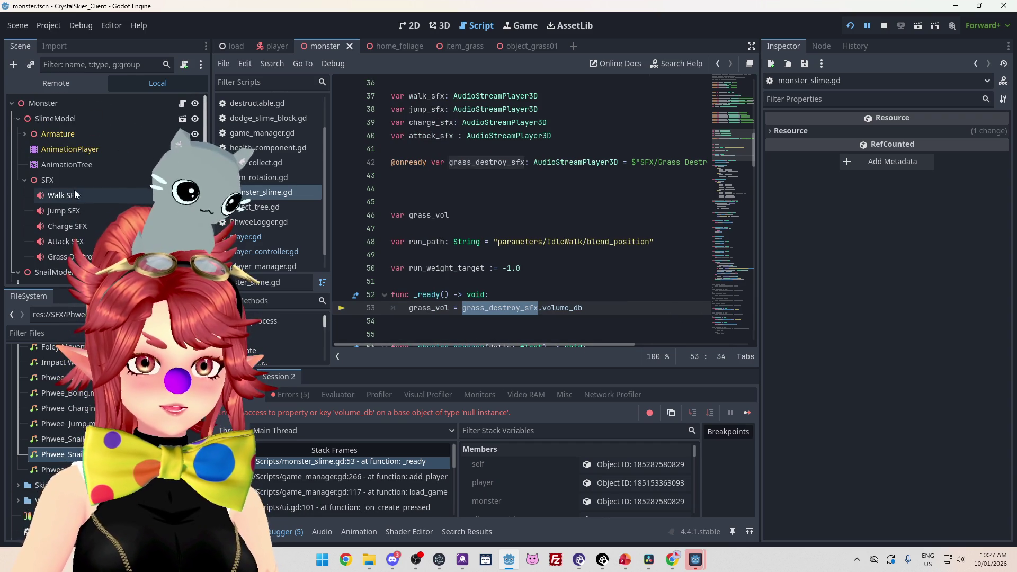